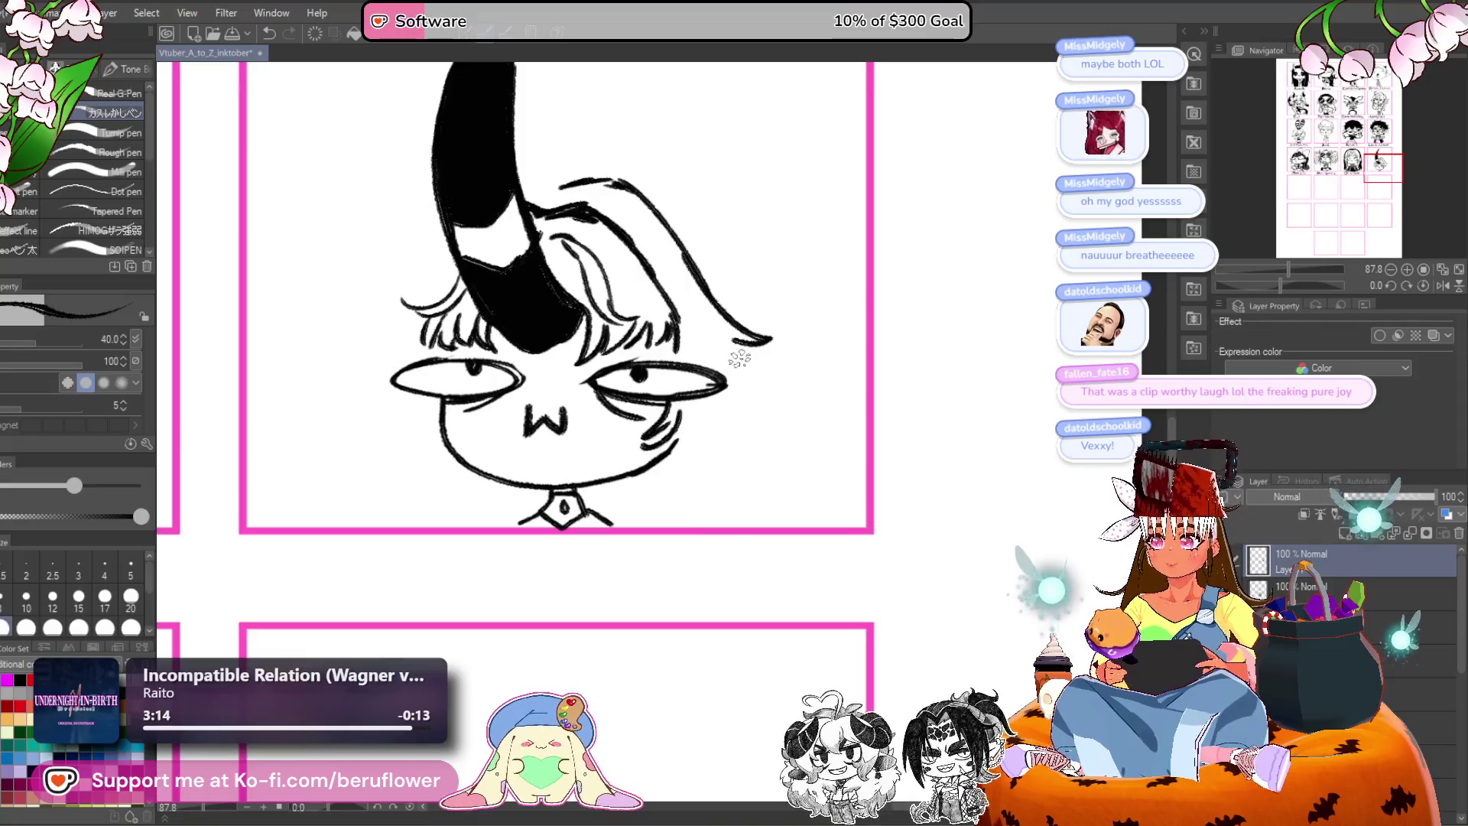
# Ink hair strands down the right and left cheeks of the horned chibi.
pyautogui.moveTo(730, 386)
pyautogui.mouseDown()
pyautogui.moveTo(688, 451)
pyautogui.moveTo(774, 464)
pyautogui.mouseUp()
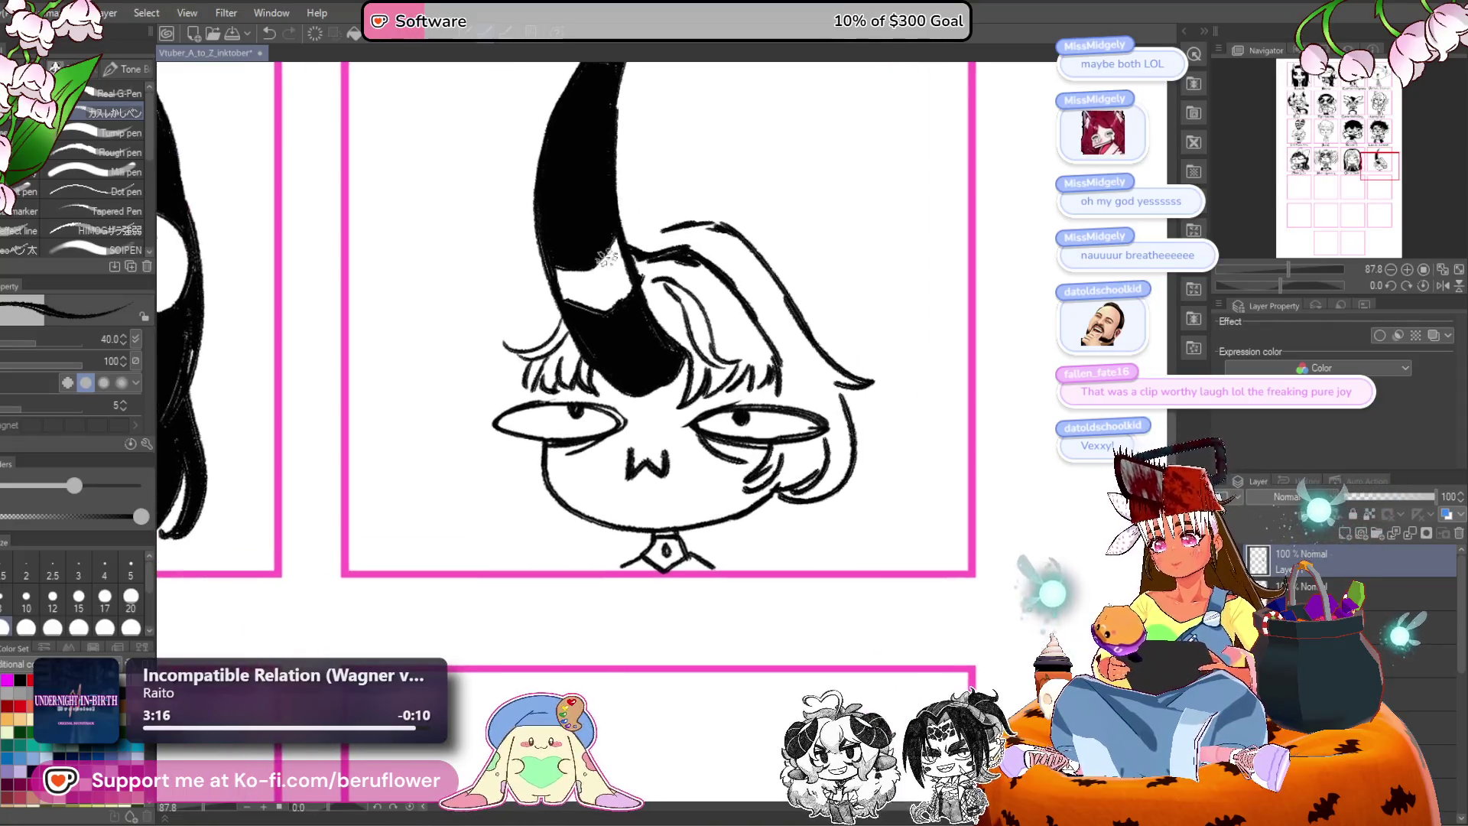
pyautogui.moveTo(505, 350); pyautogui.dragTo(486, 493)
pyautogui.moveTo(528, 448)
pyautogui.mouseDown()
pyautogui.moveTo(500, 501)
pyautogui.moveTo(516, 501)
pyautogui.mouseUp()
pyautogui.moveTo(573, 440); pyautogui.dragTo(531, 466)
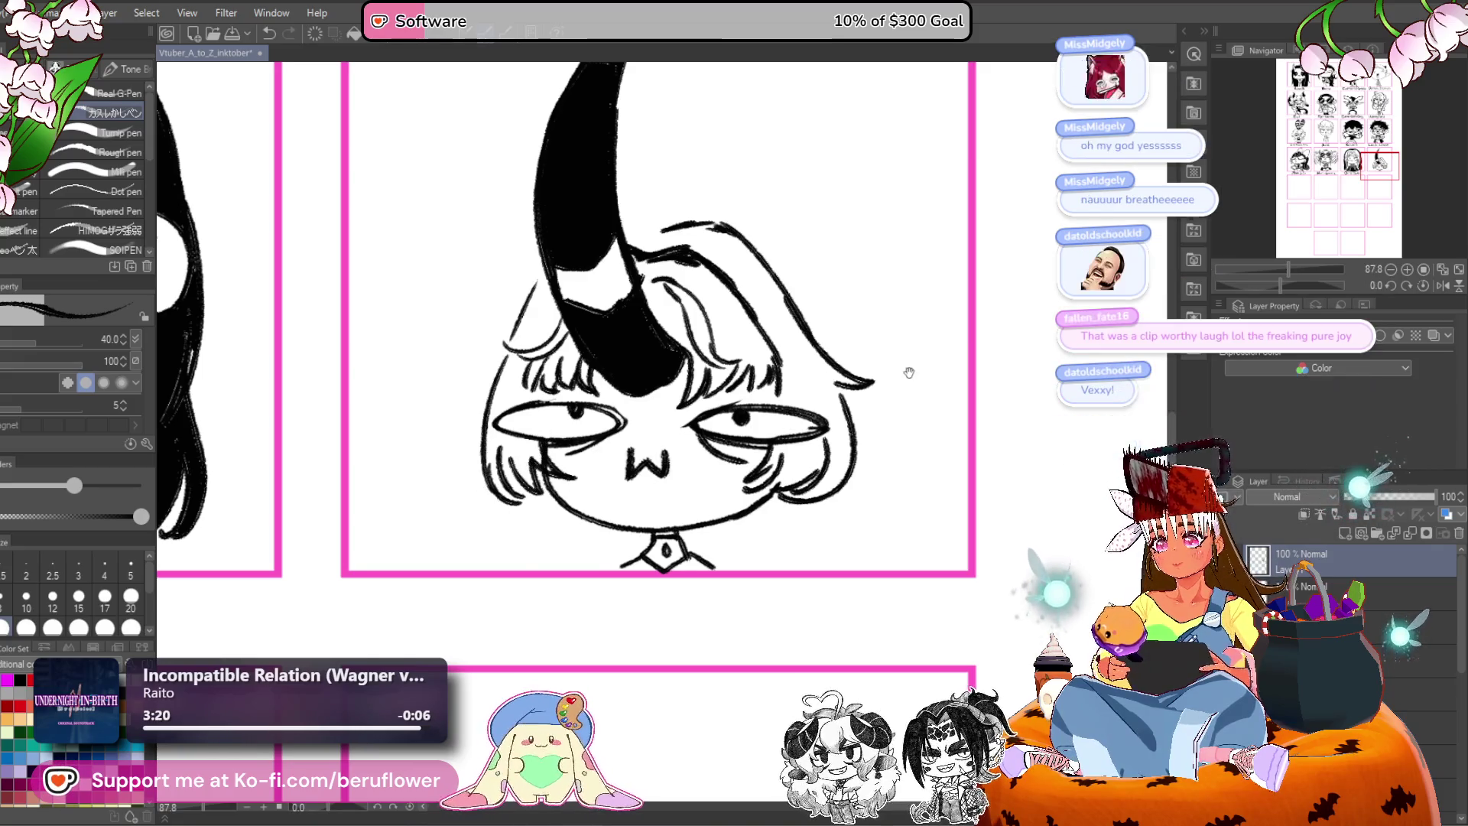
# Line the hair's upper-left edge and start a small sprig above the hair.
pyautogui.moveTo(858, 297); pyautogui.dragTo(838, 346)
pyautogui.moveTo(526, 313); pyautogui.dragTo(497, 375)
pyautogui.hscroll(1, 818, 328)
pyautogui.scroll(2, 796, 331)
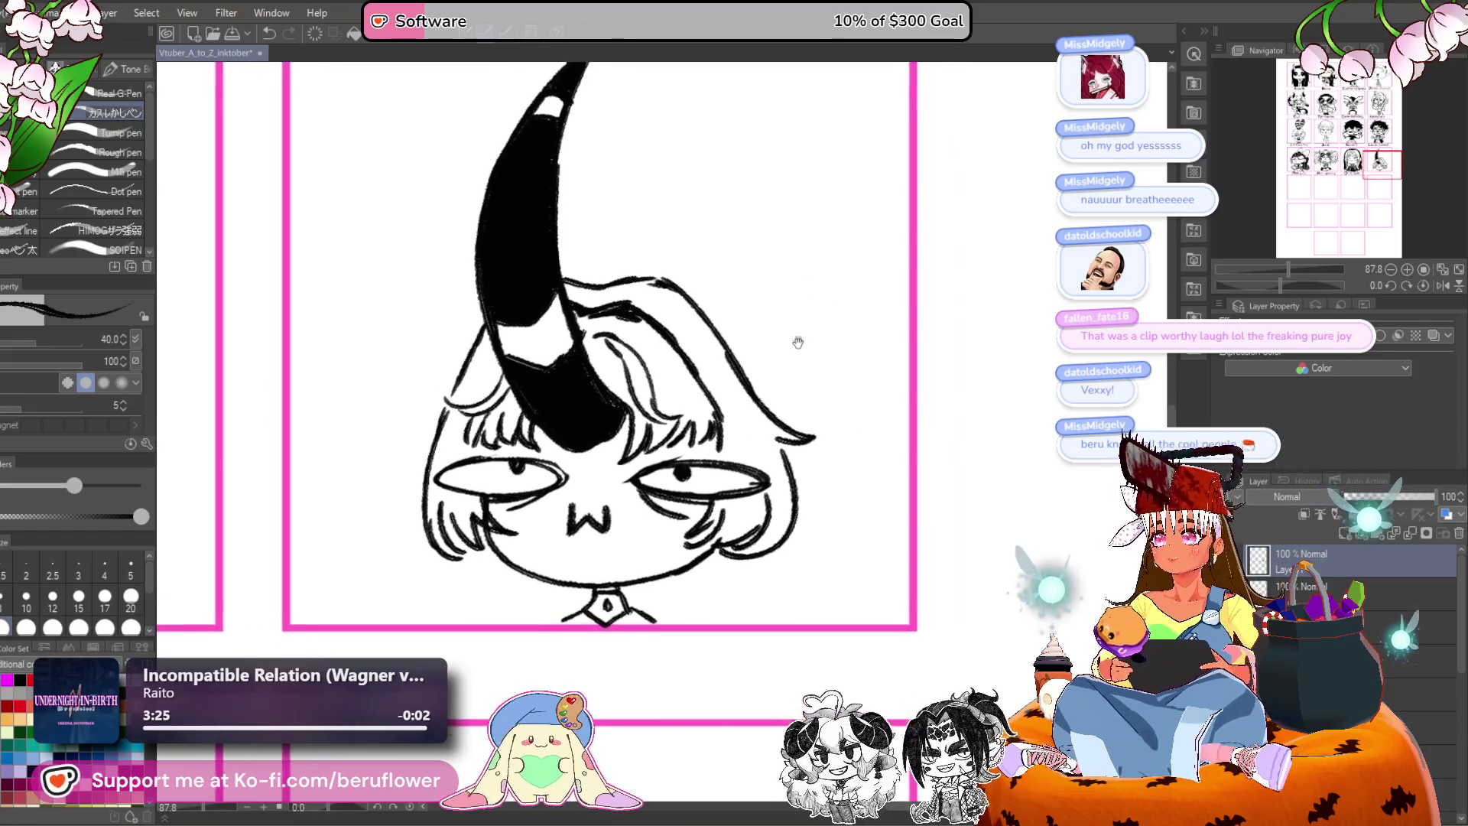
pyautogui.moveTo(593, 286)
pyautogui.mouseDown()
pyautogui.moveTo(645, 278)
pyautogui.moveTo(648, 312)
pyautogui.moveTo(678, 332)
pyautogui.mouseUp()
pyautogui.hscroll(2, 778, 339)
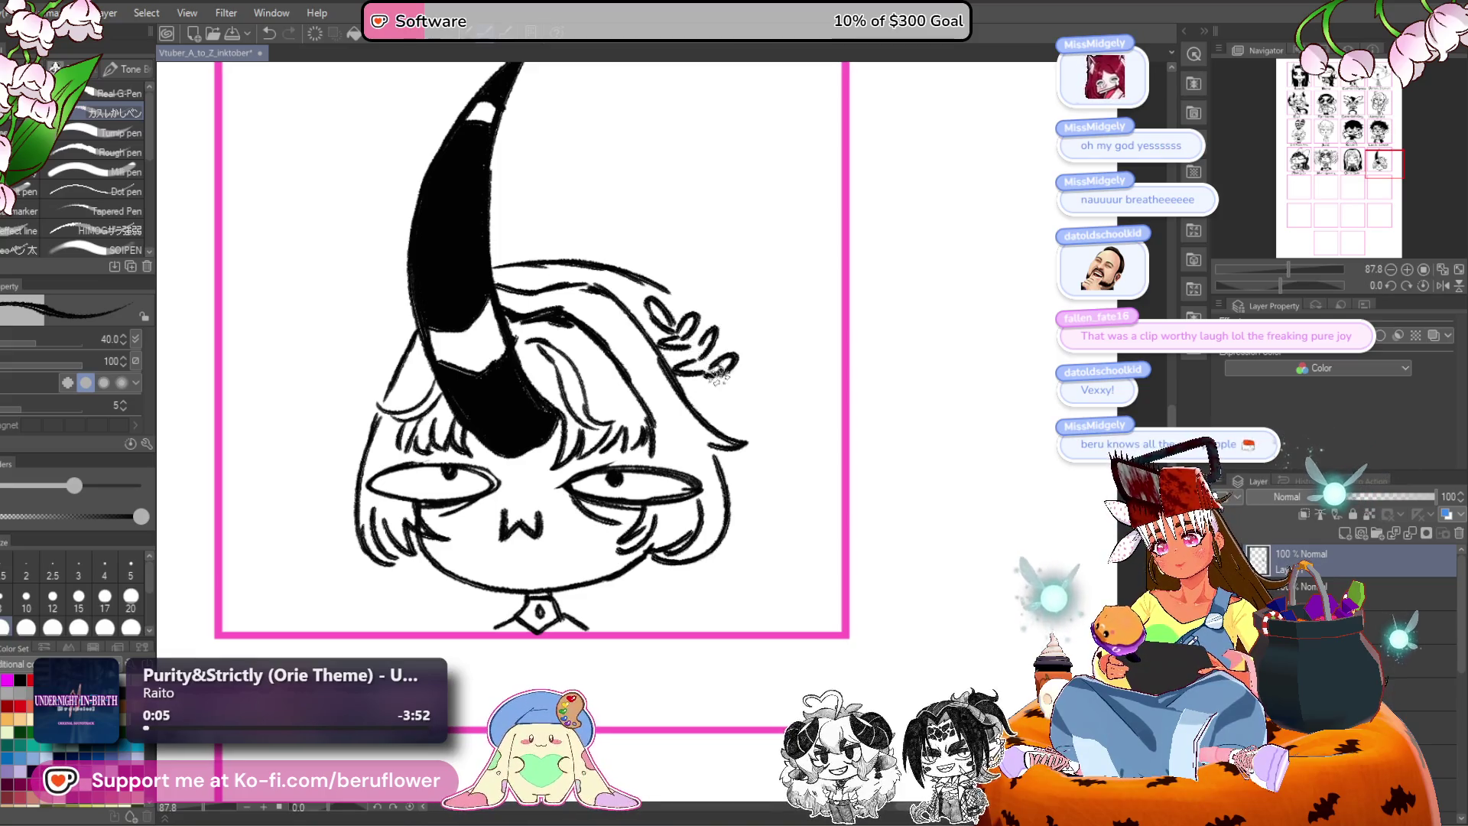
# Add a looped leaf beside the sprig and curled arcs above the right hair.
pyautogui.moveTo(688, 390); pyautogui.dragTo(791, 444)
pyautogui.moveTo(489, 394); pyautogui.dragTo(506, 400)
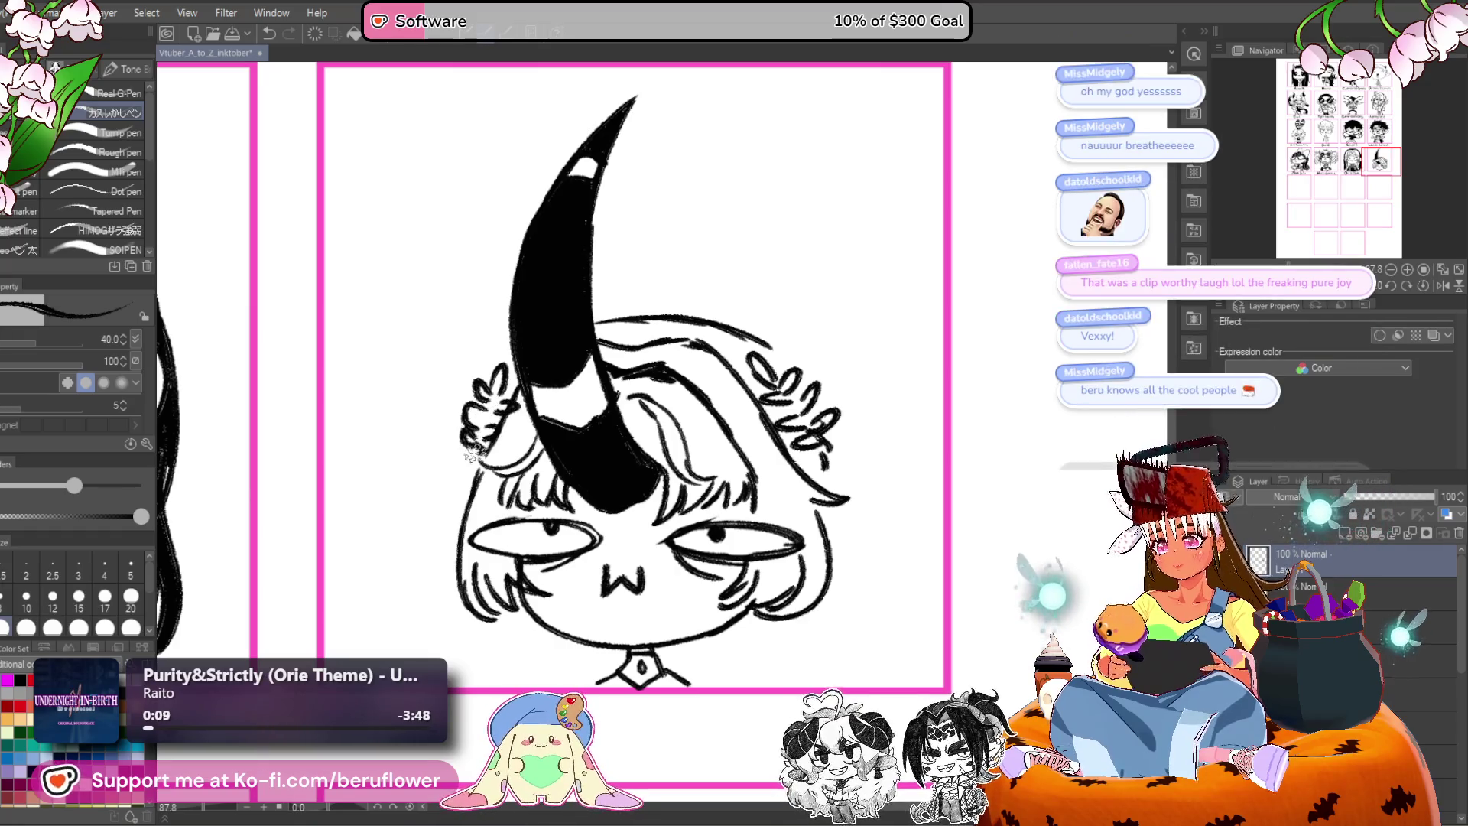
pyautogui.moveTo(976, 386)
pyautogui.mouseDown()
pyautogui.moveTo(845, 328)
pyautogui.moveTo(679, 382)
pyautogui.moveTo(718, 424)
pyautogui.mouseUp()
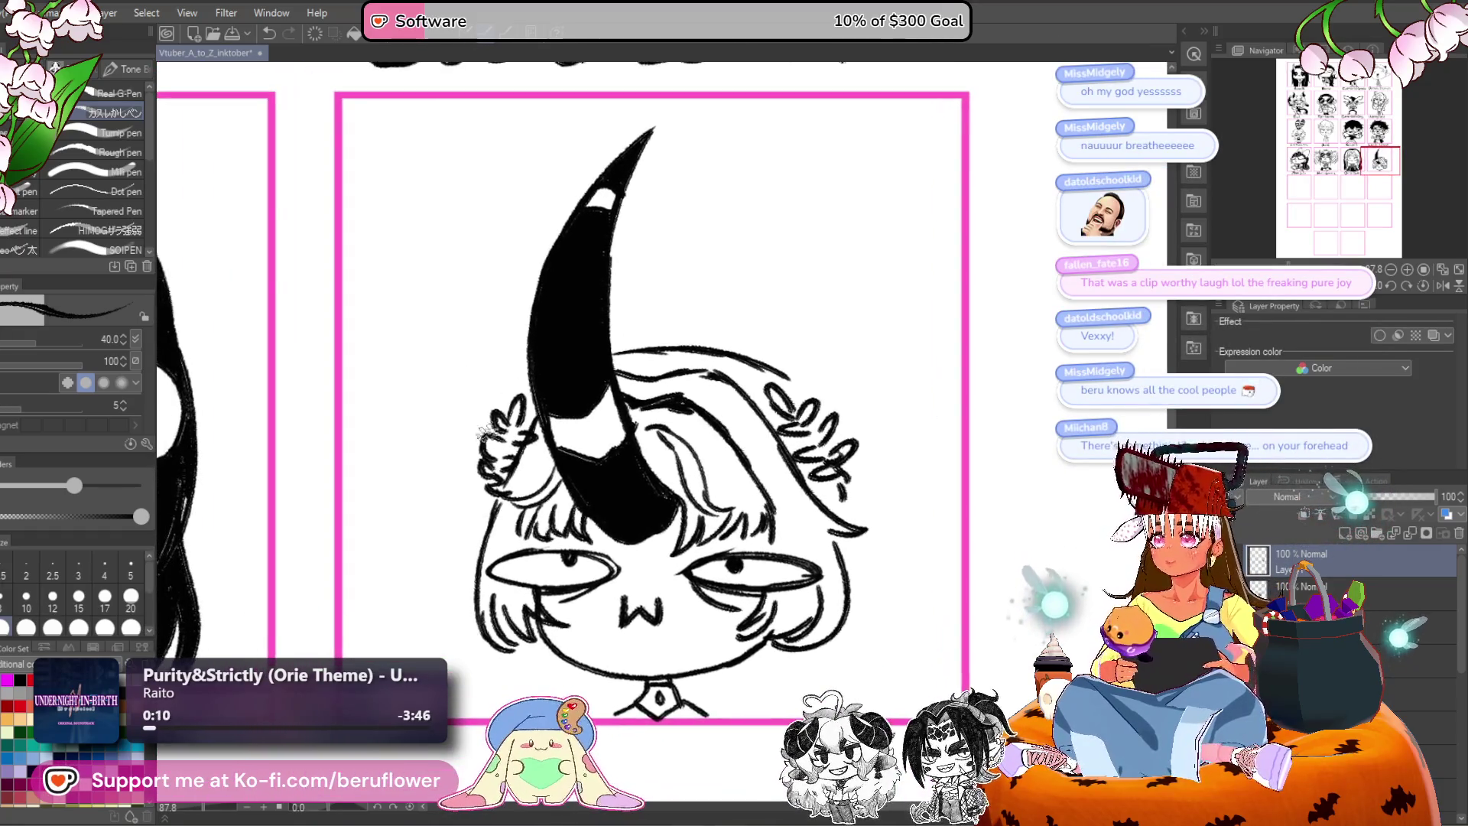
pyautogui.moveTo(817, 428); pyautogui.dragTo(778, 415)
pyautogui.moveTo(810, 485)
pyautogui.mouseDown()
pyautogui.moveTo(772, 459)
pyautogui.moveTo(721, 456)
pyautogui.mouseUp()
pyautogui.moveTo(676, 342)
pyautogui.mouseDown()
pyautogui.moveTo(743, 336)
pyautogui.moveTo(766, 421)
pyautogui.mouseUp()
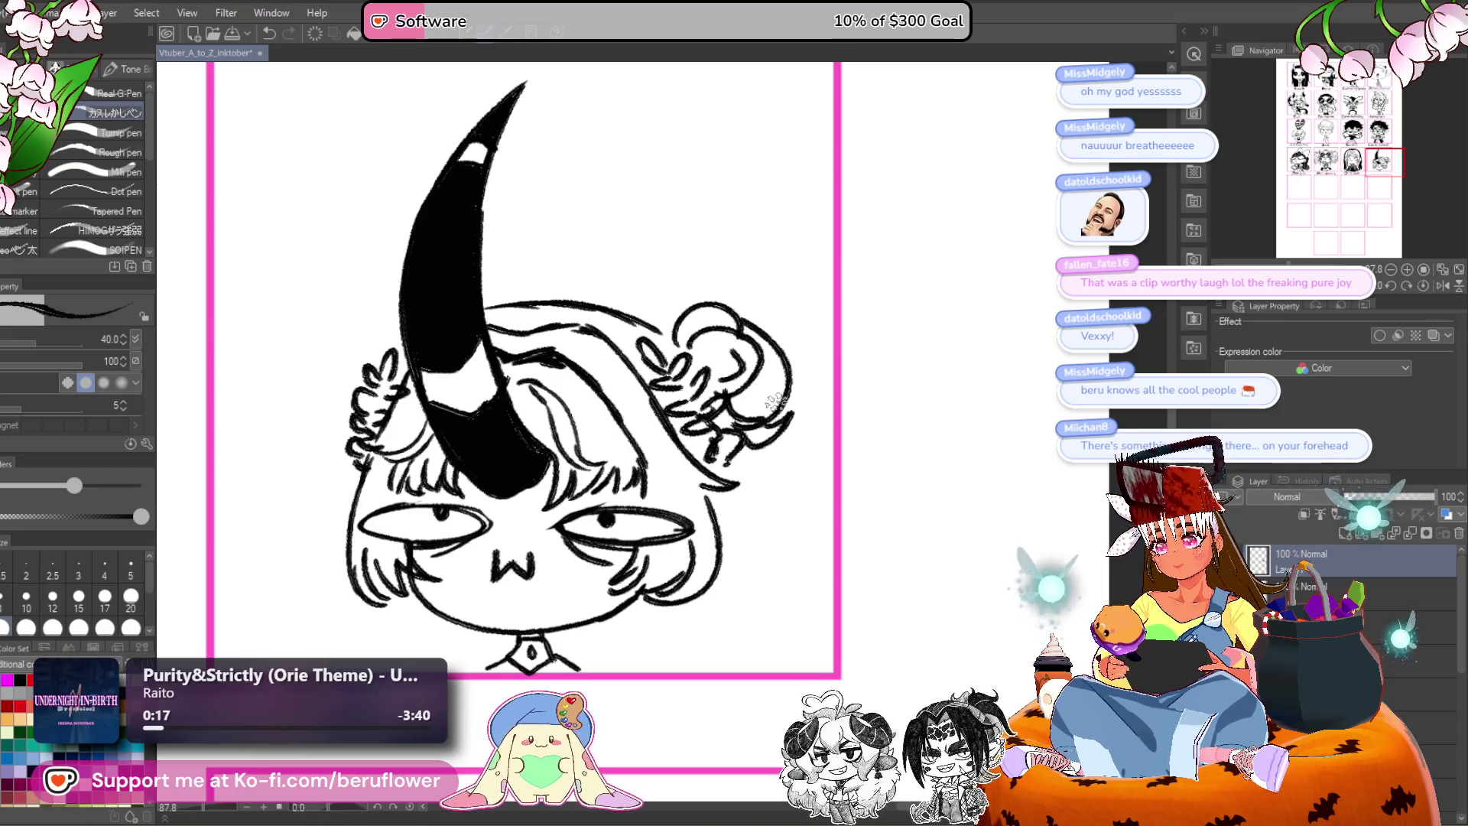
# Draw the curly left hair bun and a pointed ear on the right side.
pyautogui.moveTo(636, 391); pyautogui.dragTo(769, 440)
pyautogui.moveTo(483, 386)
pyautogui.mouseDown()
pyautogui.moveTo(462, 470)
pyautogui.moveTo(443, 450)
pyautogui.mouseUp()
pyautogui.moveTo(726, 359); pyautogui.dragTo(685, 344)
pyautogui.moveTo(810, 320); pyautogui.dragTo(778, 304)
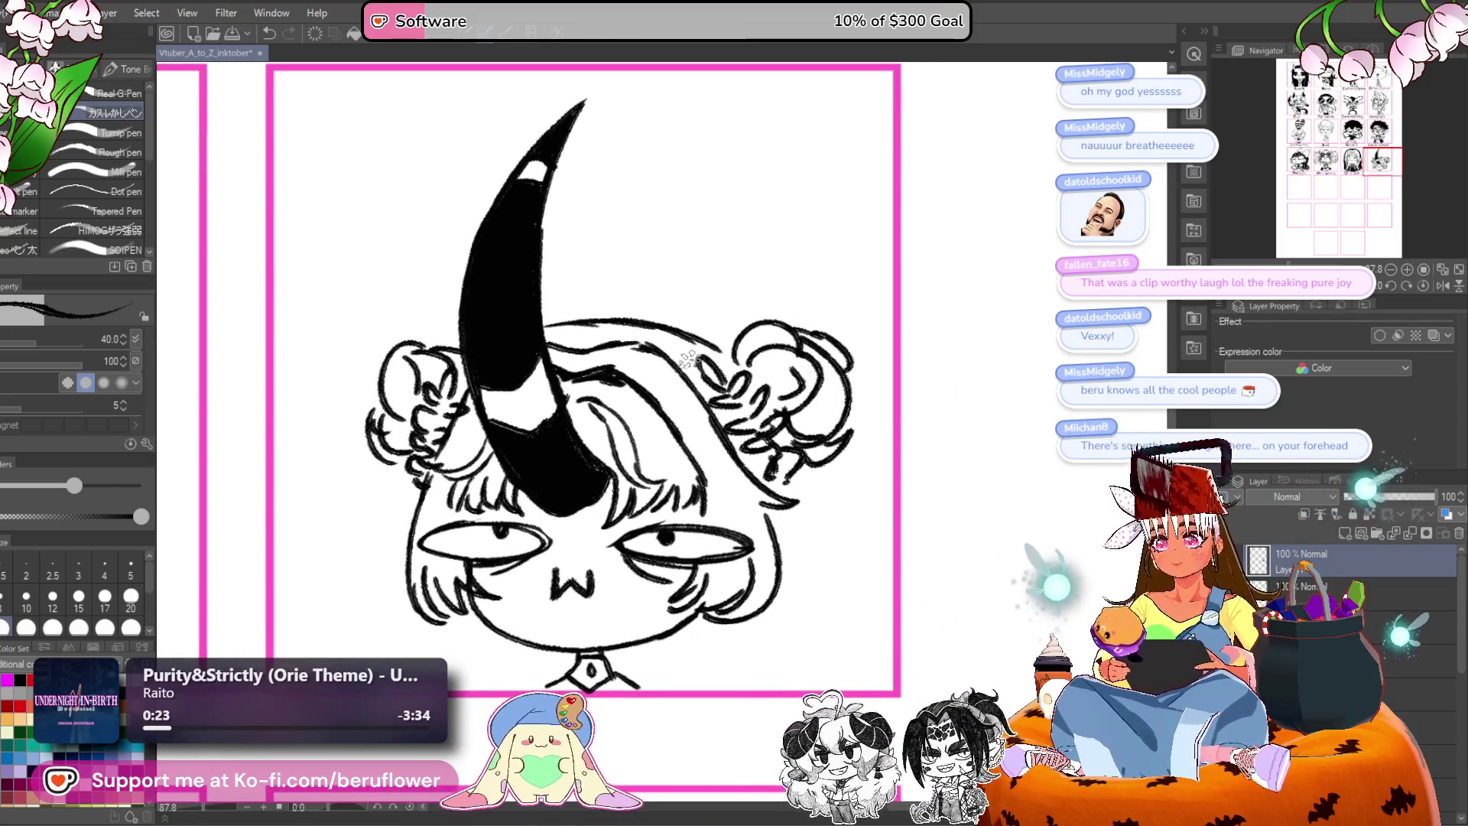
pyautogui.moveTo(687, 352)
pyautogui.mouseDown()
pyautogui.moveTo(693, 370)
pyautogui.moveTo(719, 241)
pyautogui.moveTo(740, 366)
pyautogui.mouseUp()
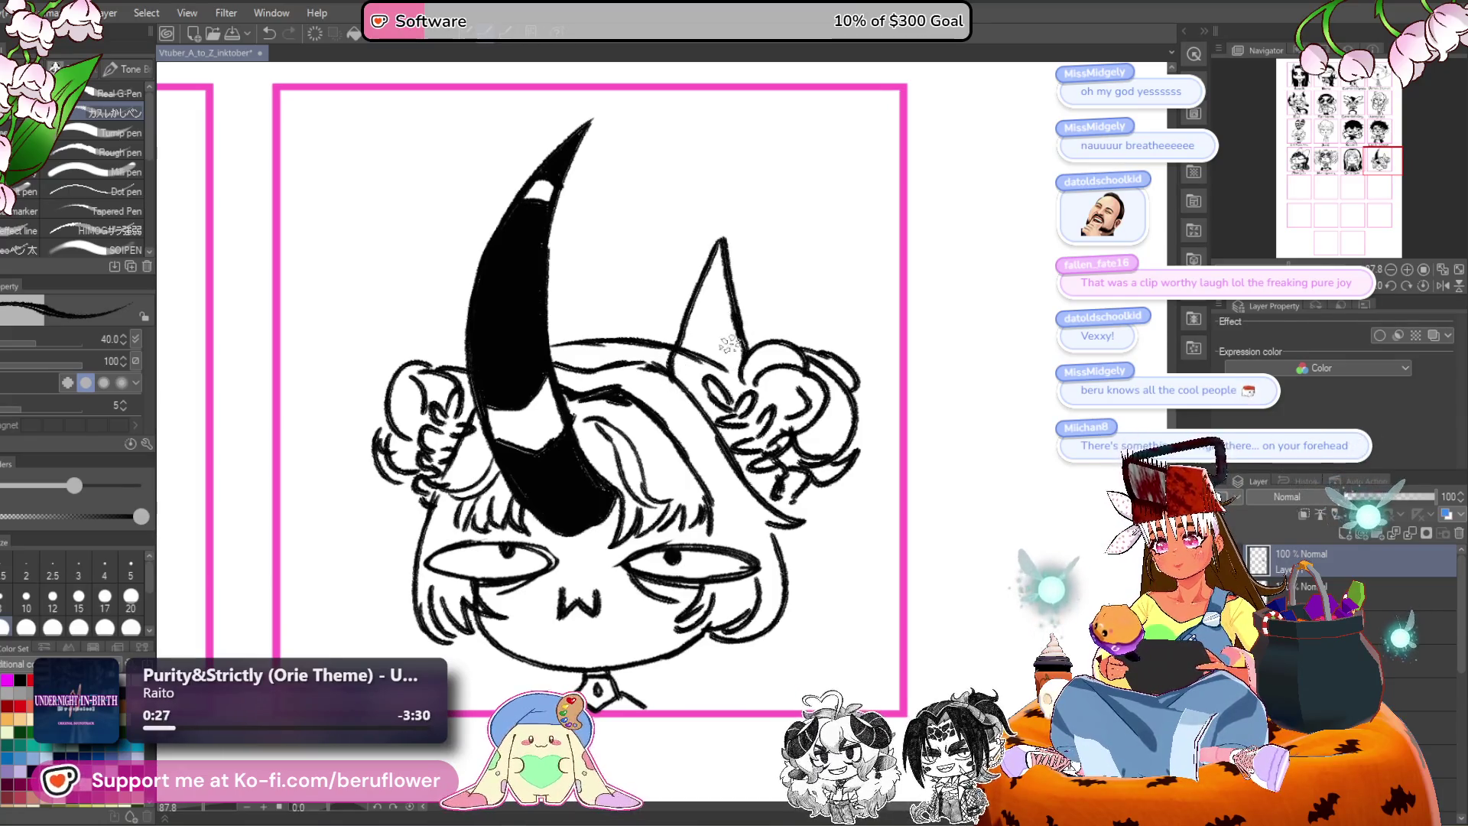
pyautogui.moveTo(719, 299); pyautogui.dragTo(710, 372)
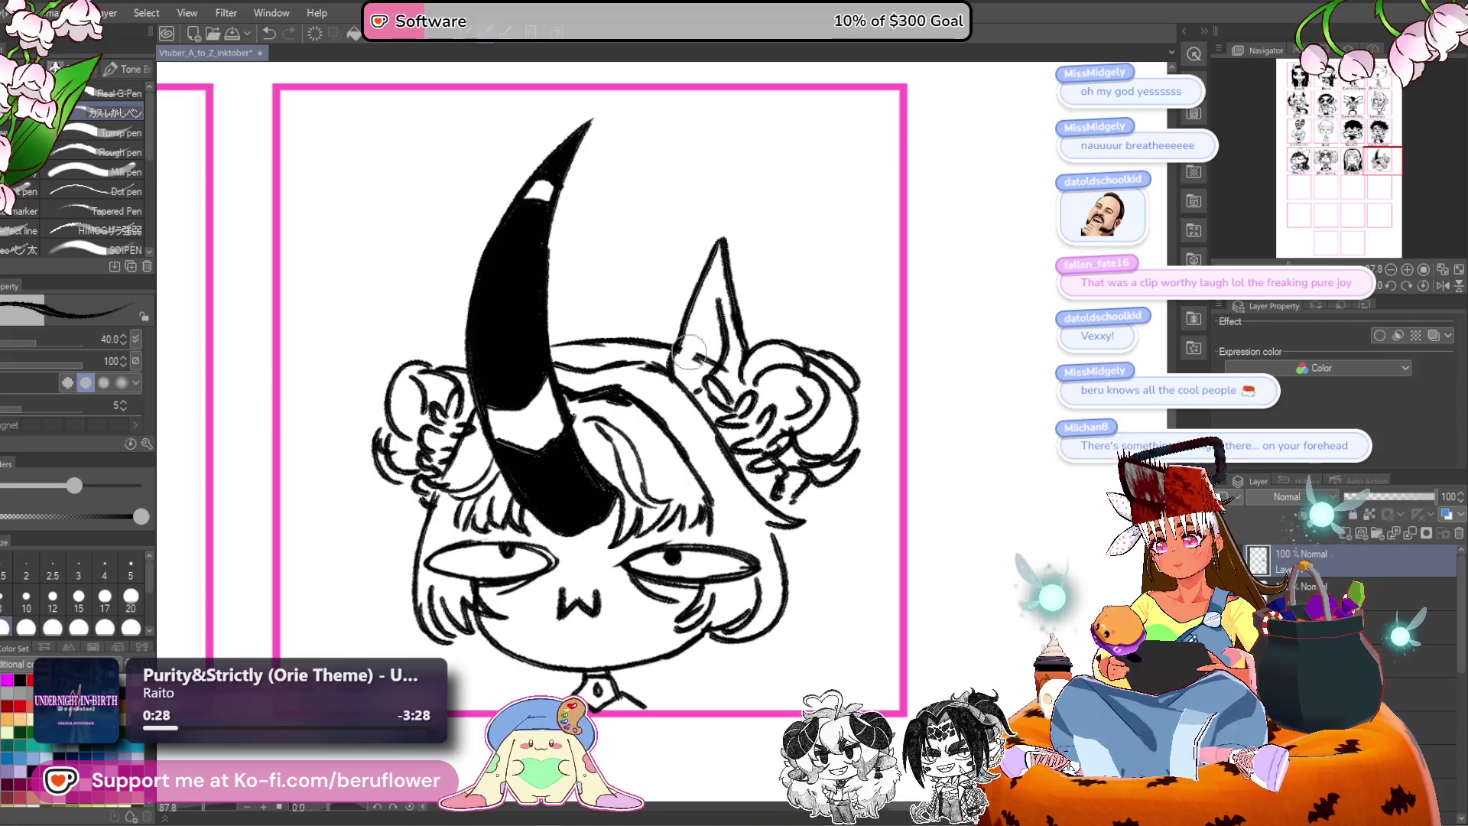
pyautogui.moveTo(617, 337); pyautogui.dragTo(645, 376)
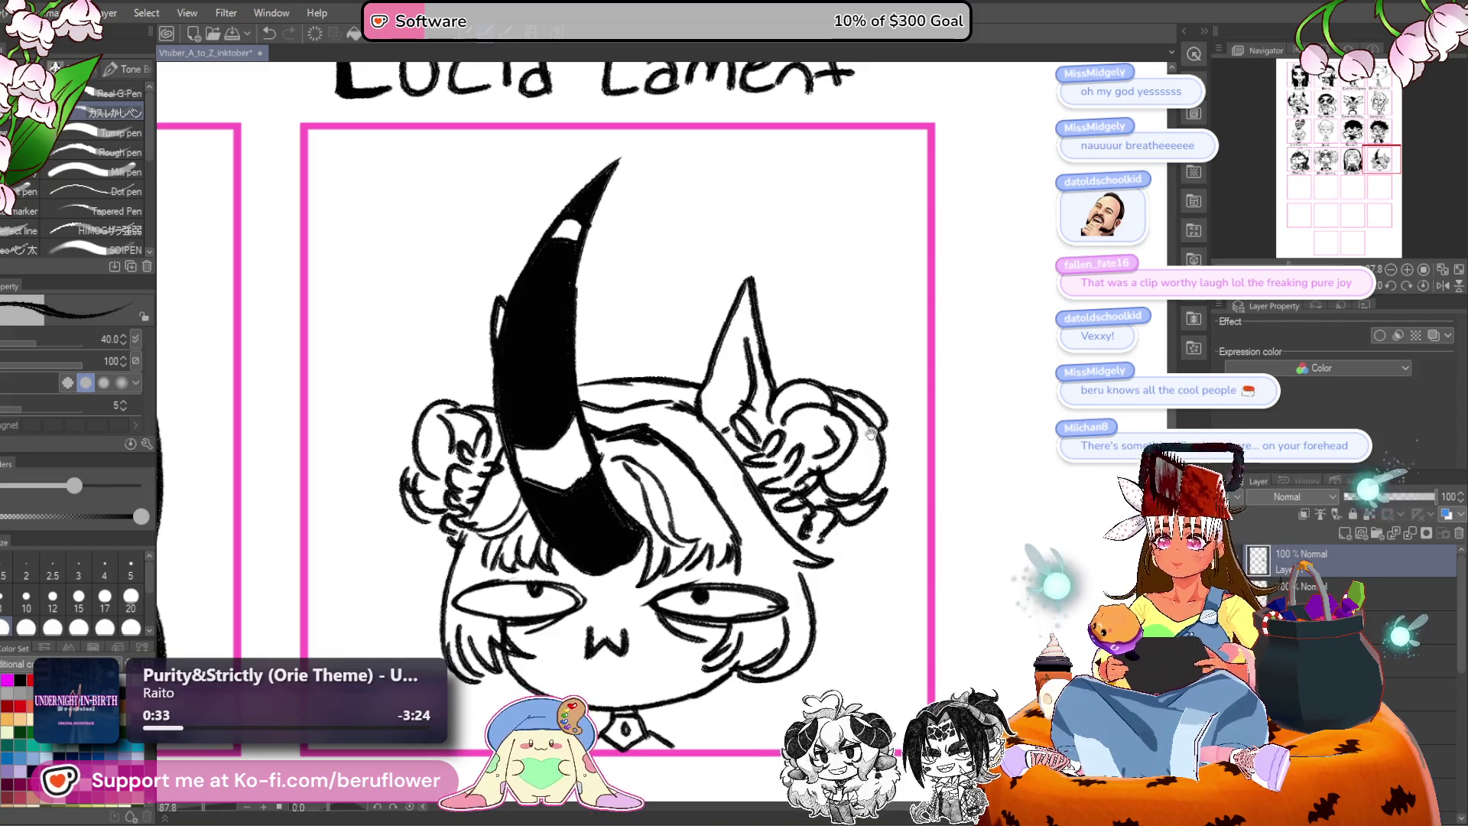
# Frame the horned chibi's panel and add curls along the left bun outline.
pyautogui.scroll(-1, 500, 299)
pyautogui.scroll(-1, 810, 293)
pyautogui.scroll(-1, 810, 293)
pyautogui.scroll(1, 810, 292)
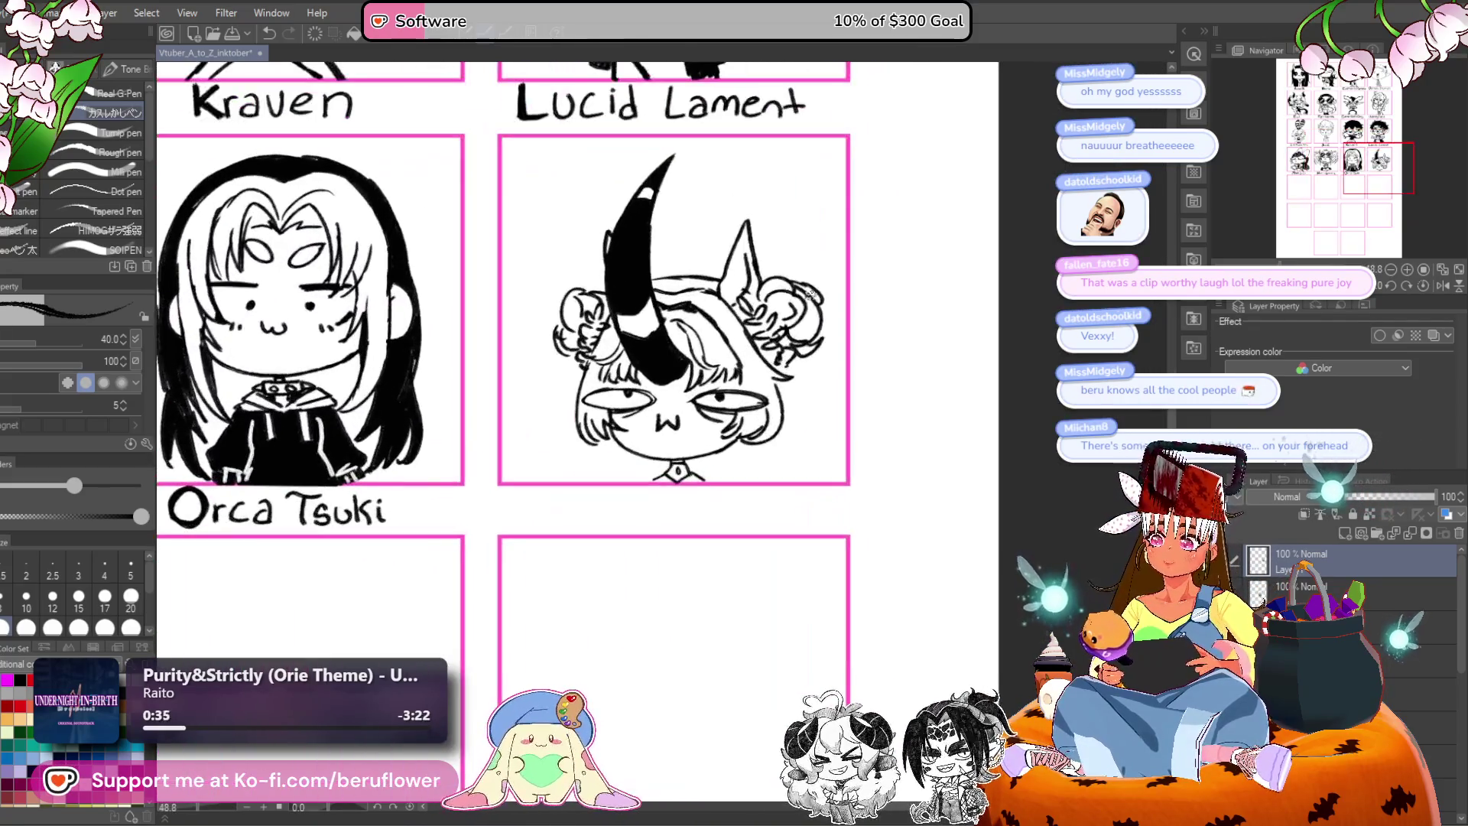
pyautogui.moveTo(884, 392); pyautogui.dragTo(692, 419)
pyautogui.scroll(2, 671, 354)
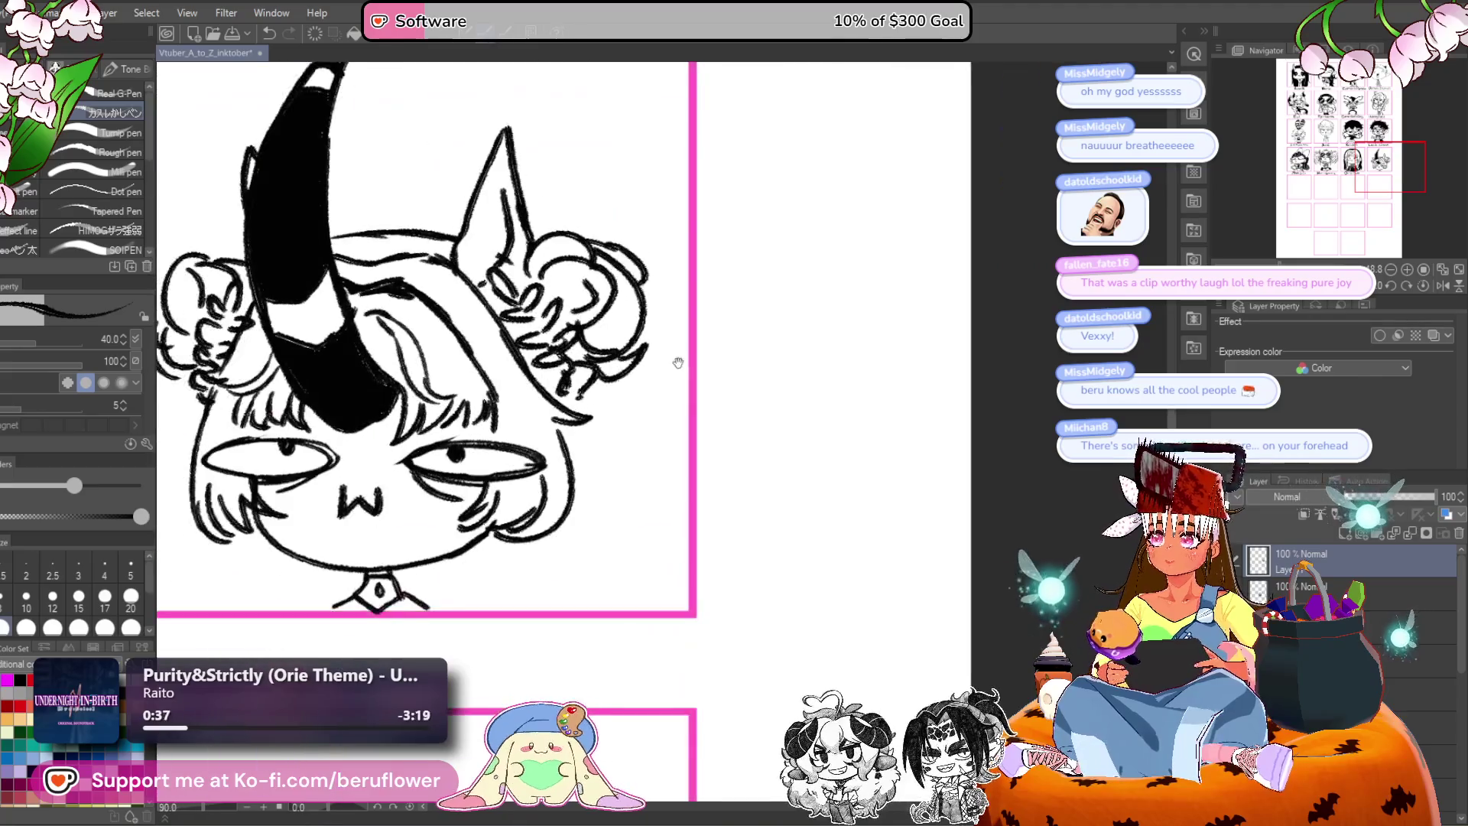
pyautogui.moveTo(533, 439)
pyautogui.mouseDown()
pyautogui.moveTo(690, 341)
pyautogui.moveTo(753, 407)
pyautogui.mouseUp()
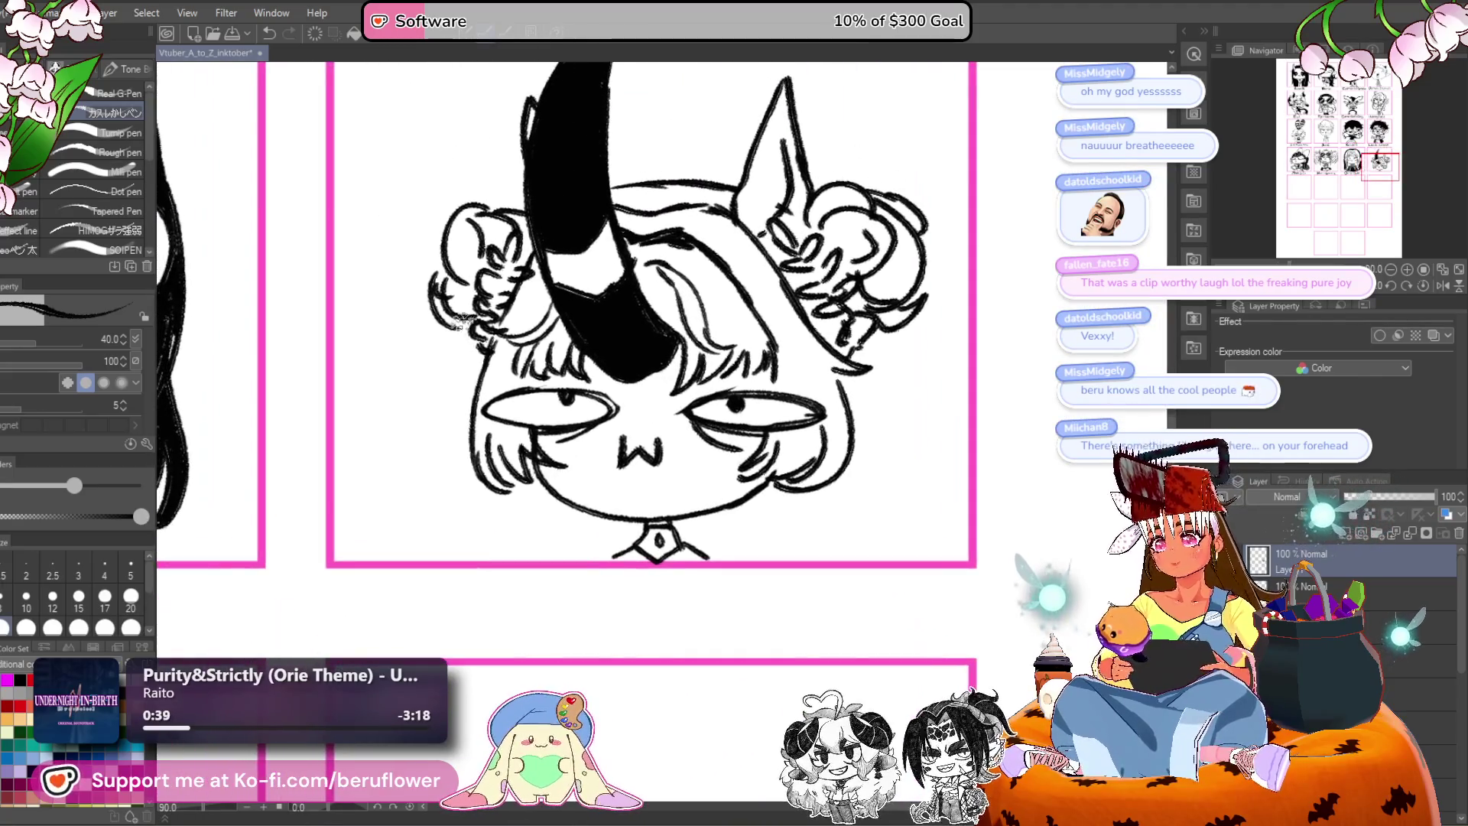
pyautogui.moveTo(833, 314)
pyautogui.mouseDown()
pyautogui.moveTo(839, 466)
pyautogui.moveTo(829, 272)
pyautogui.moveTo(853, 176)
pyautogui.mouseUp()
pyautogui.moveTo(635, 342)
pyautogui.mouseDown()
pyautogui.moveTo(596, 438)
pyautogui.moveTo(493, 403)
pyautogui.mouseUp()
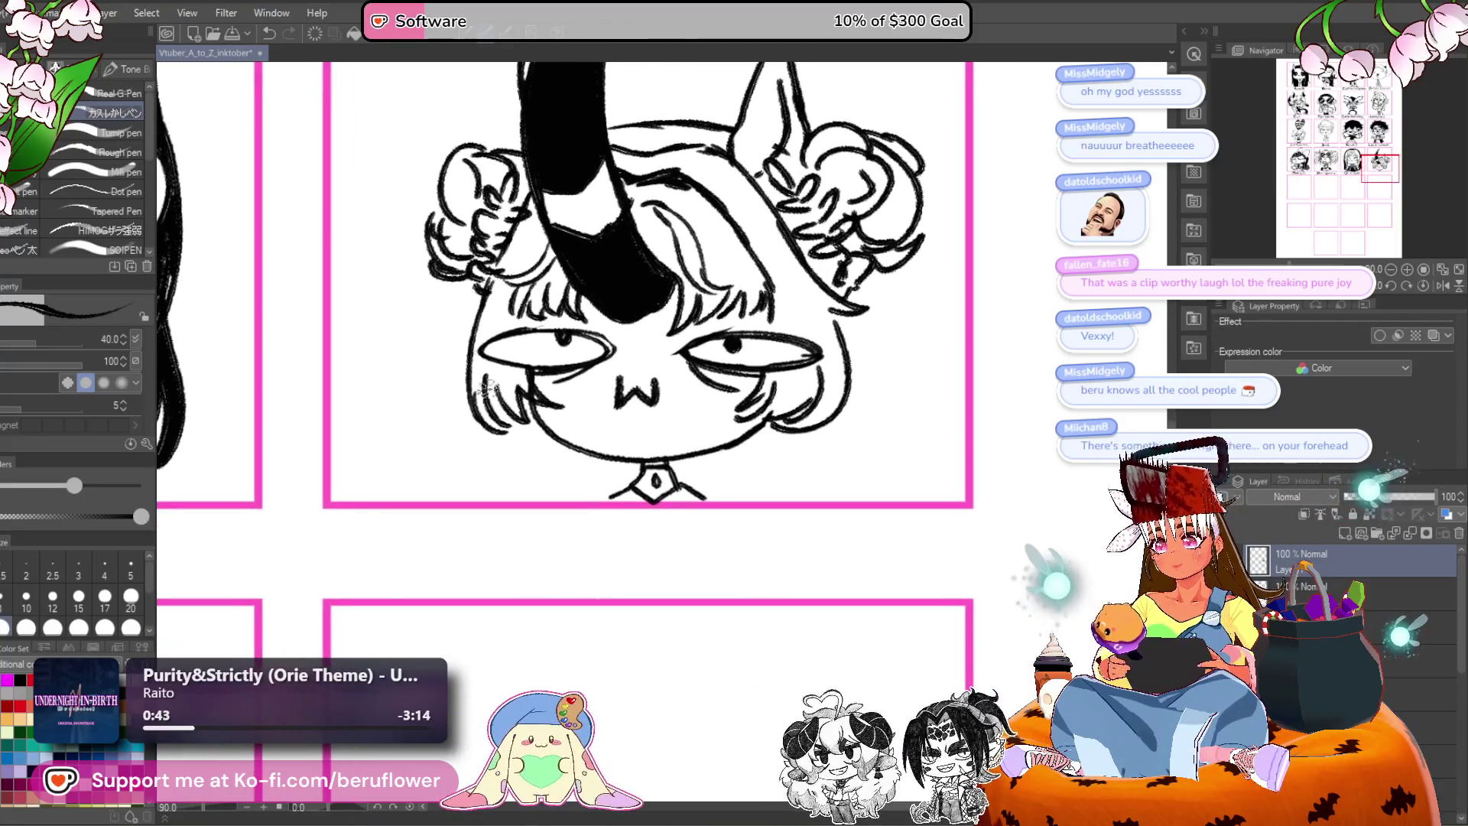
pyautogui.moveTo(451, 161); pyautogui.dragTo(426, 195)
# Draw long strands on both sides, redoing failed strokes, with a curl at the right tip.
pyautogui.moveTo(884, 230); pyautogui.dragTo(831, 289)
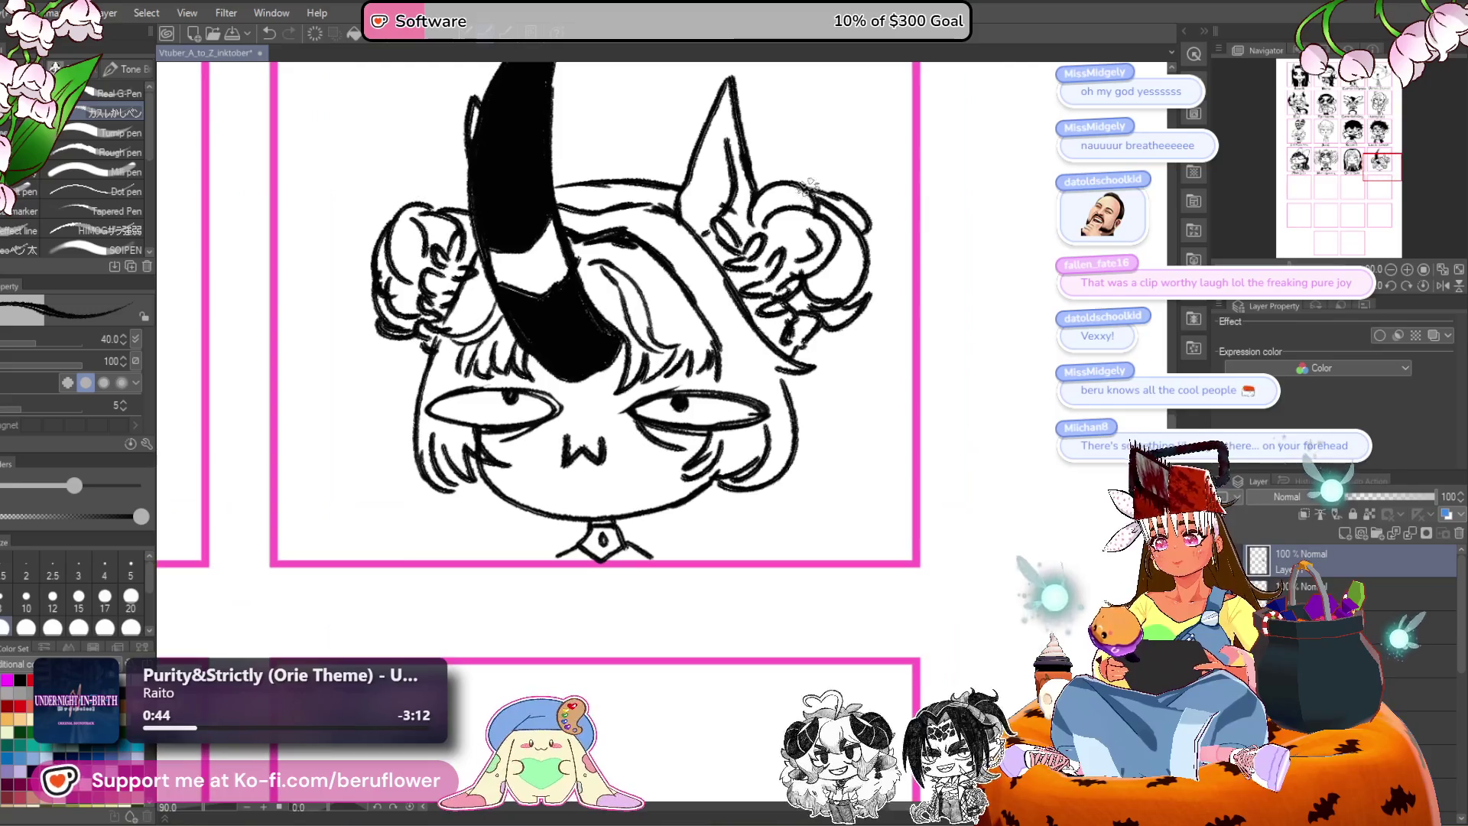
pyautogui.moveTo(730, 245); pyautogui.dragTo(755, 108)
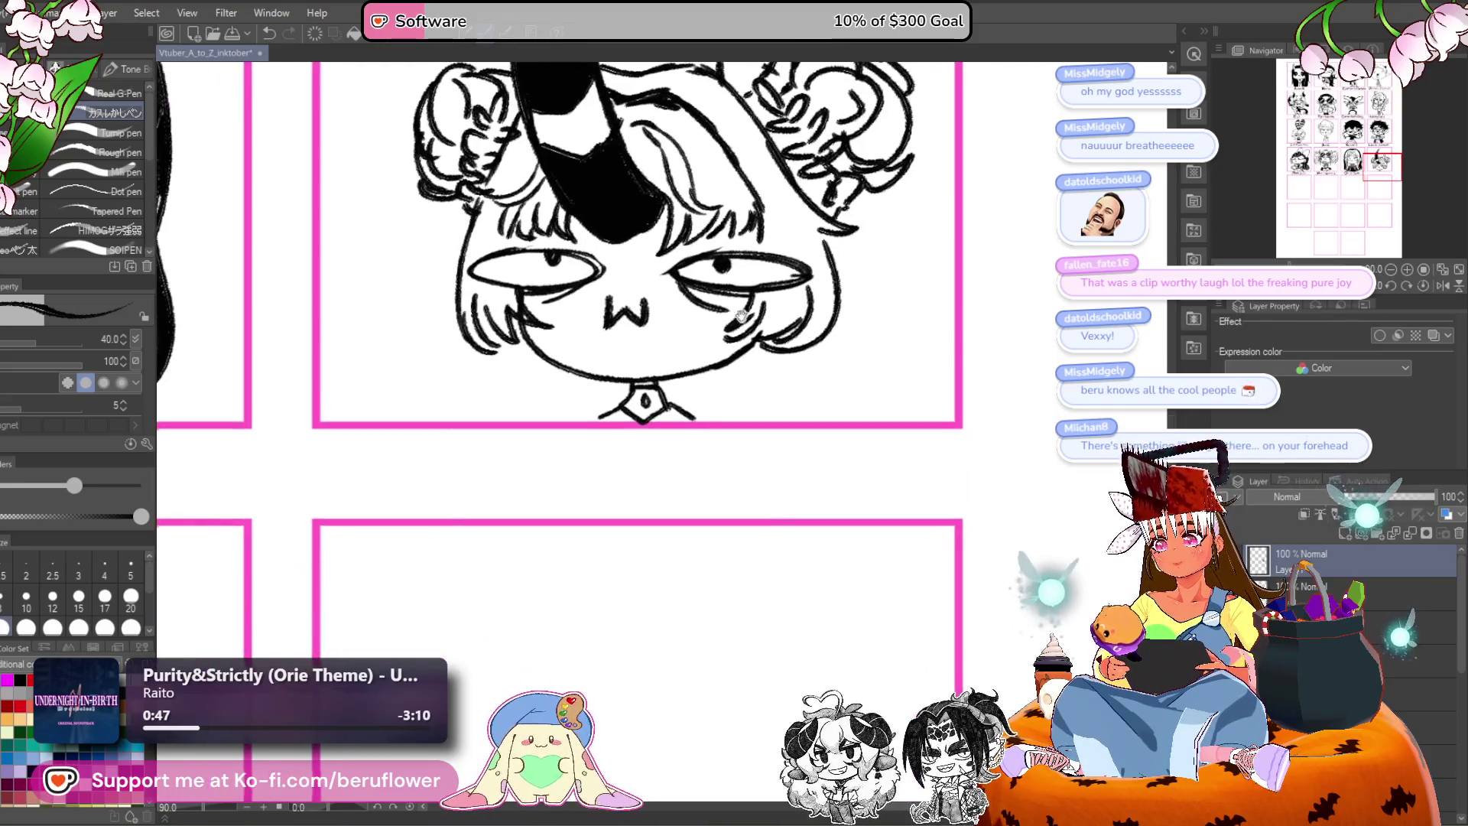
pyautogui.moveTo(456, 248); pyautogui.dragTo(518, 312)
pyautogui.moveTo(421, 398); pyautogui.dragTo(451, 480)
pyautogui.moveTo(910, 405)
pyautogui.mouseDown()
pyautogui.moveTo(748, 390)
pyautogui.moveTo(787, 448)
pyautogui.mouseUp()
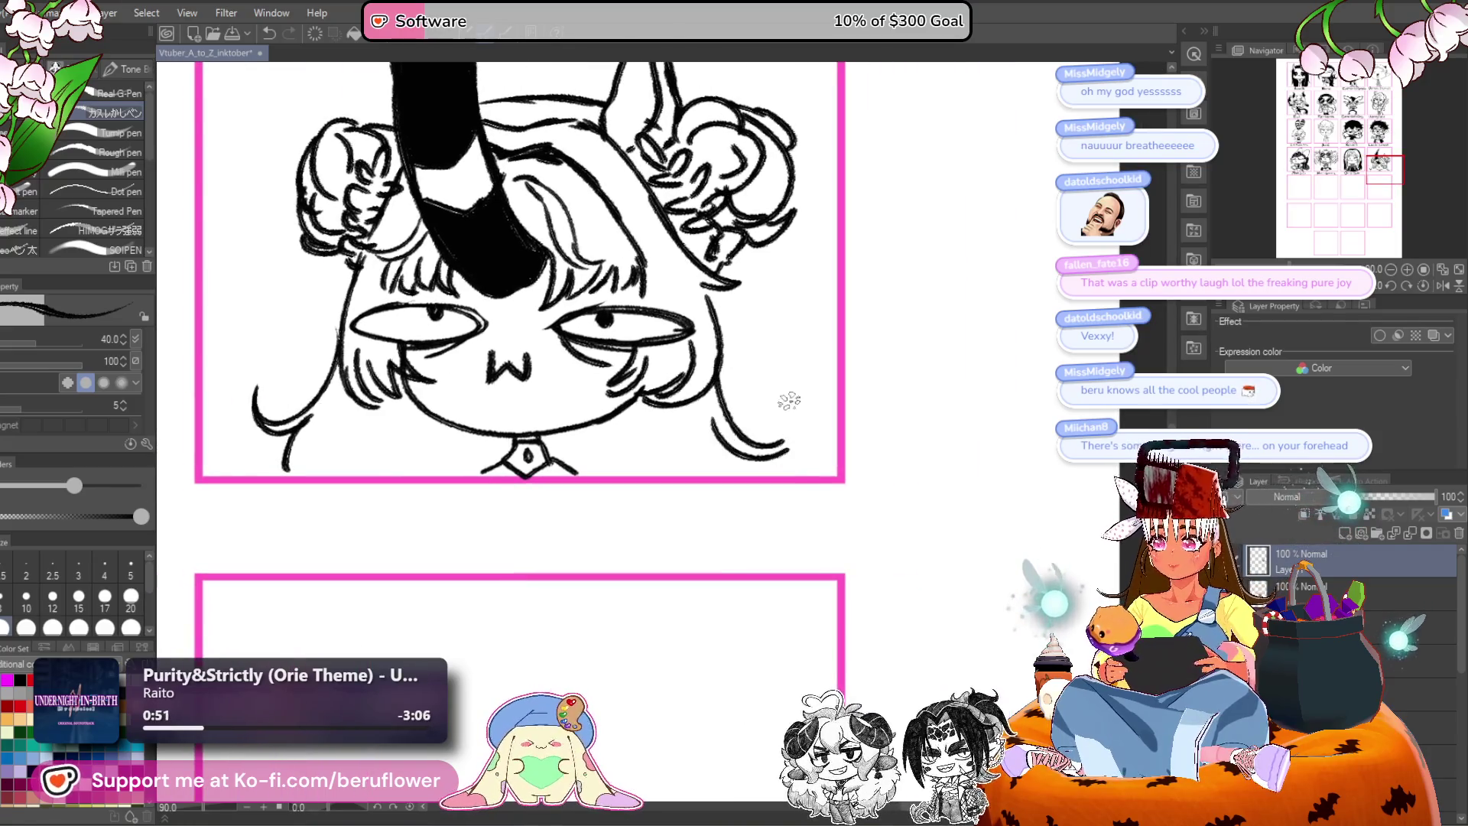
pyautogui.hotkey('ctrl', 'z')
pyautogui.hotkey('ctrl', 'z')
pyautogui.moveTo(738, 355)
pyautogui.mouseDown()
pyautogui.moveTo(872, 359)
pyautogui.moveTo(714, 360)
pyautogui.moveTo(814, 397)
pyautogui.mouseUp()
pyautogui.moveTo(732, 422)
pyautogui.mouseDown()
pyautogui.moveTo(806, 470)
pyautogui.moveTo(980, 522)
pyautogui.mouseUp()
pyautogui.moveTo(417, 430)
pyautogui.mouseDown()
pyautogui.moveTo(497, 449)
pyautogui.moveTo(489, 480)
pyautogui.mouseUp()
pyautogui.hotkey('ctrl', 'z')
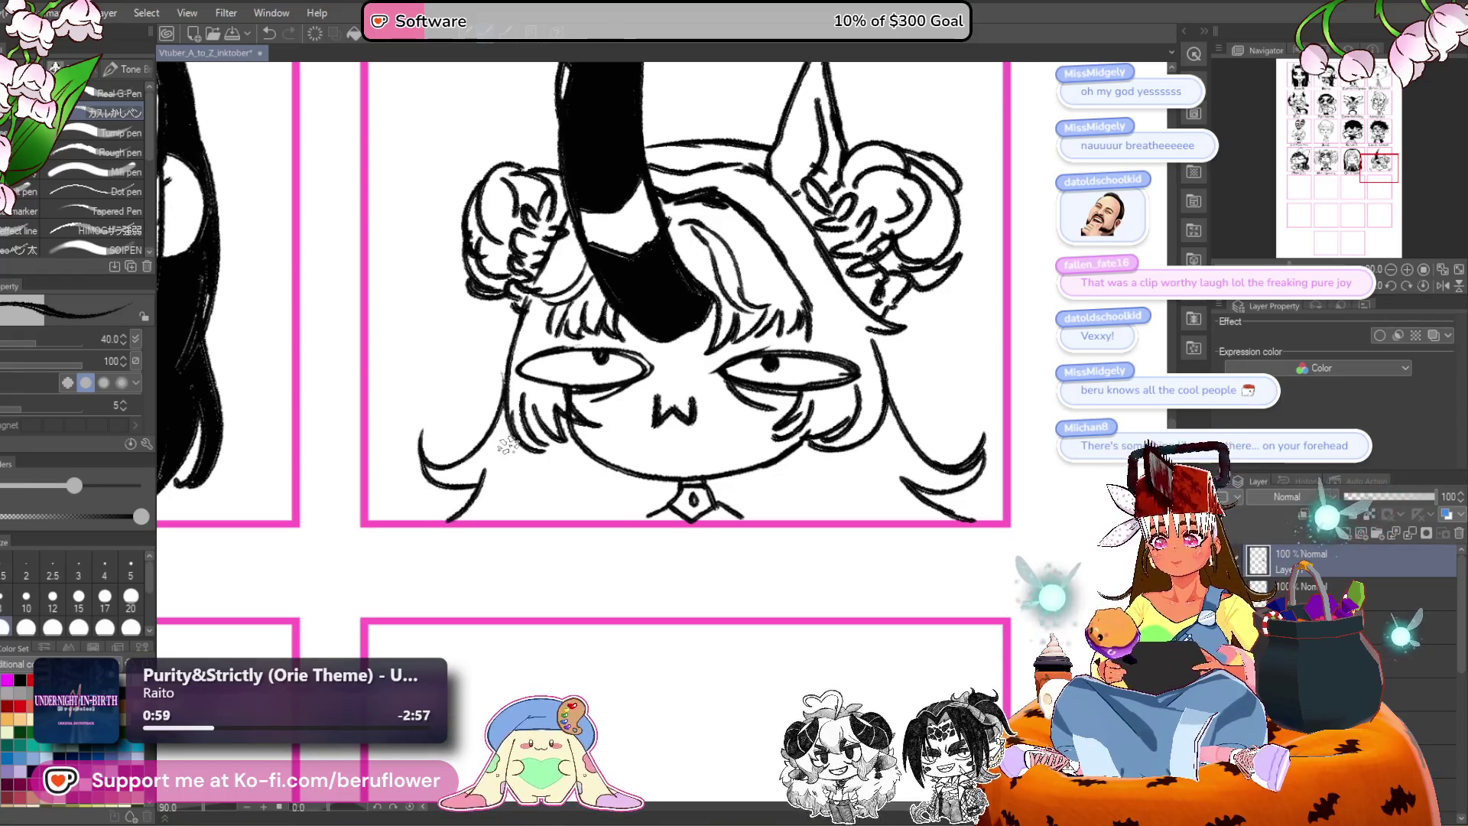
# Ink short wavy hair strands beneath the left side of the face.
pyautogui.scroll(-2, 506, 445)
pyautogui.hscroll(2, 506, 445)
pyautogui.moveTo(685, 412); pyautogui.dragTo(750, 401)
pyautogui.moveTo(535, 354)
pyautogui.mouseDown()
pyautogui.moveTo(537, 425)
pyautogui.moveTo(601, 428)
pyautogui.moveTo(575, 396)
pyautogui.moveTo(588, 436)
pyautogui.moveTo(544, 443)
pyautogui.mouseUp()
pyautogui.moveTo(547, 390); pyautogui.dragTo(566, 439)
pyautogui.moveTo(828, 383); pyautogui.dragTo(786, 373)
pyautogui.scroll(1, 681, 383)
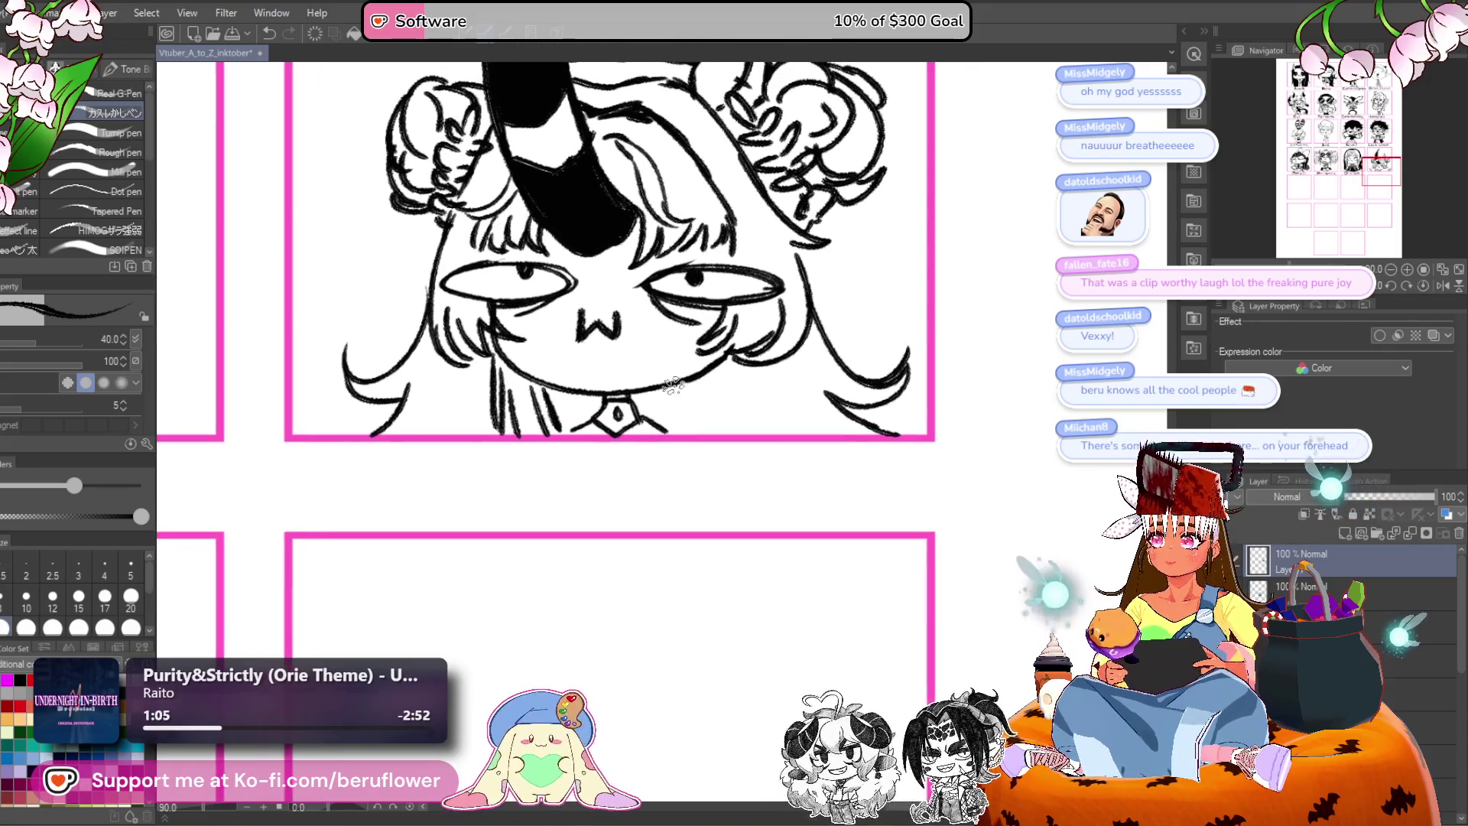
pyautogui.scroll(-6, 728, 441)
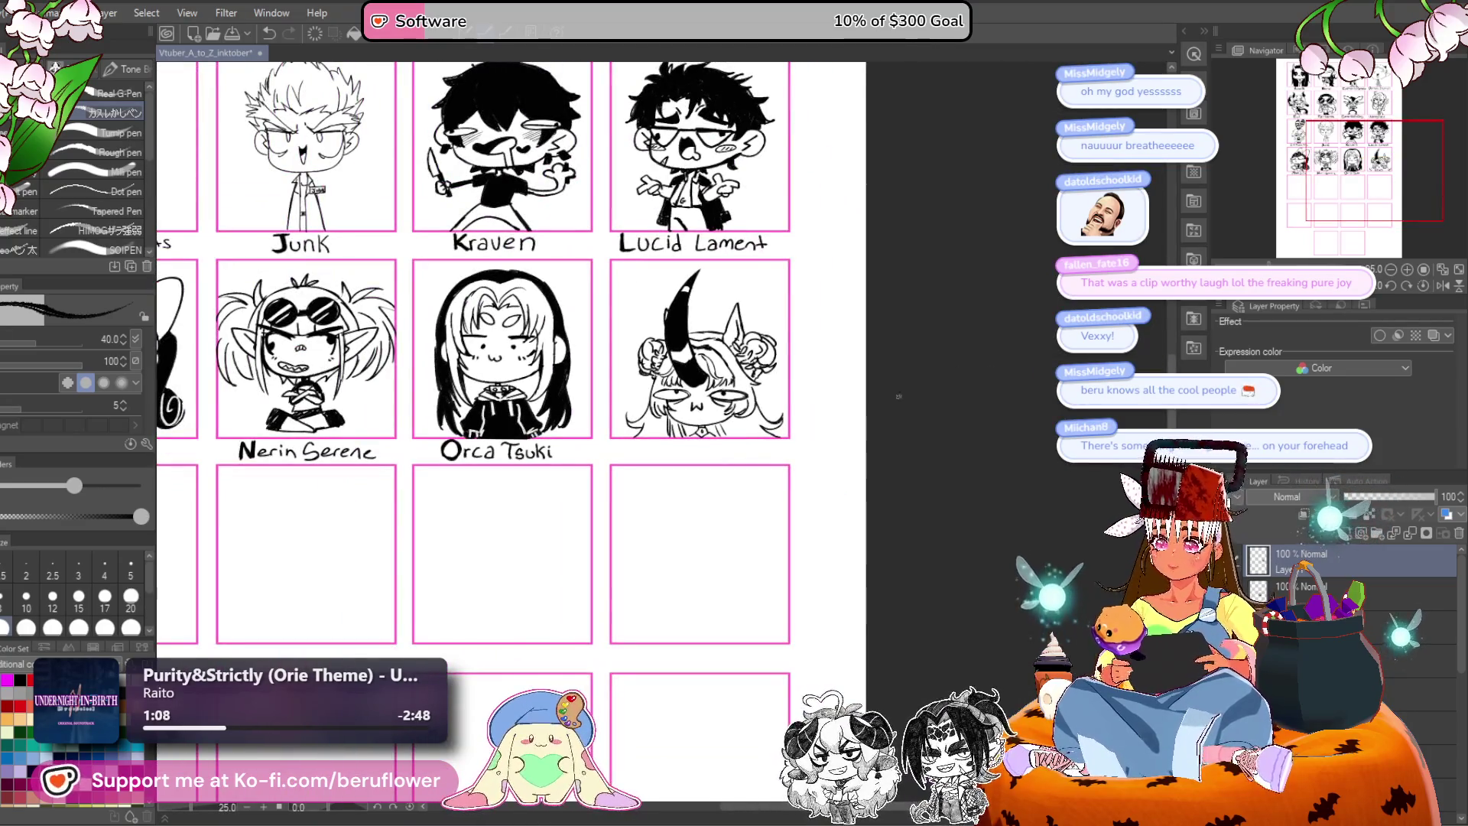
# Erase the small nose mark on the face, then undo the erasure.
pyautogui.scroll(2, 723, 392)
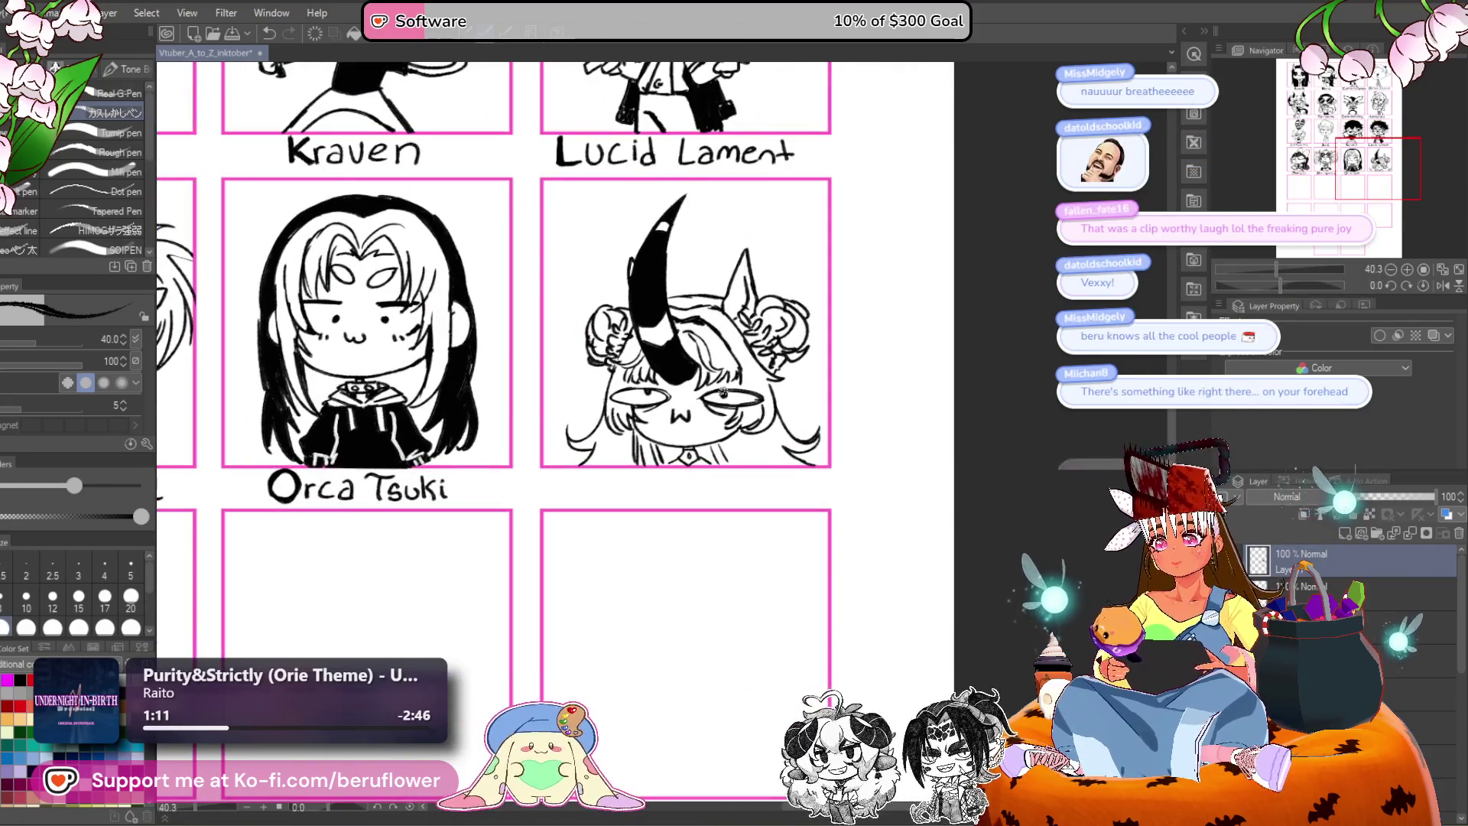
pyautogui.moveTo(654, 505)
pyautogui.mouseDown()
pyautogui.moveTo(780, 492)
pyautogui.moveTo(859, 420)
pyautogui.moveTo(803, 380)
pyautogui.moveTo(701, 449)
pyautogui.mouseUp()
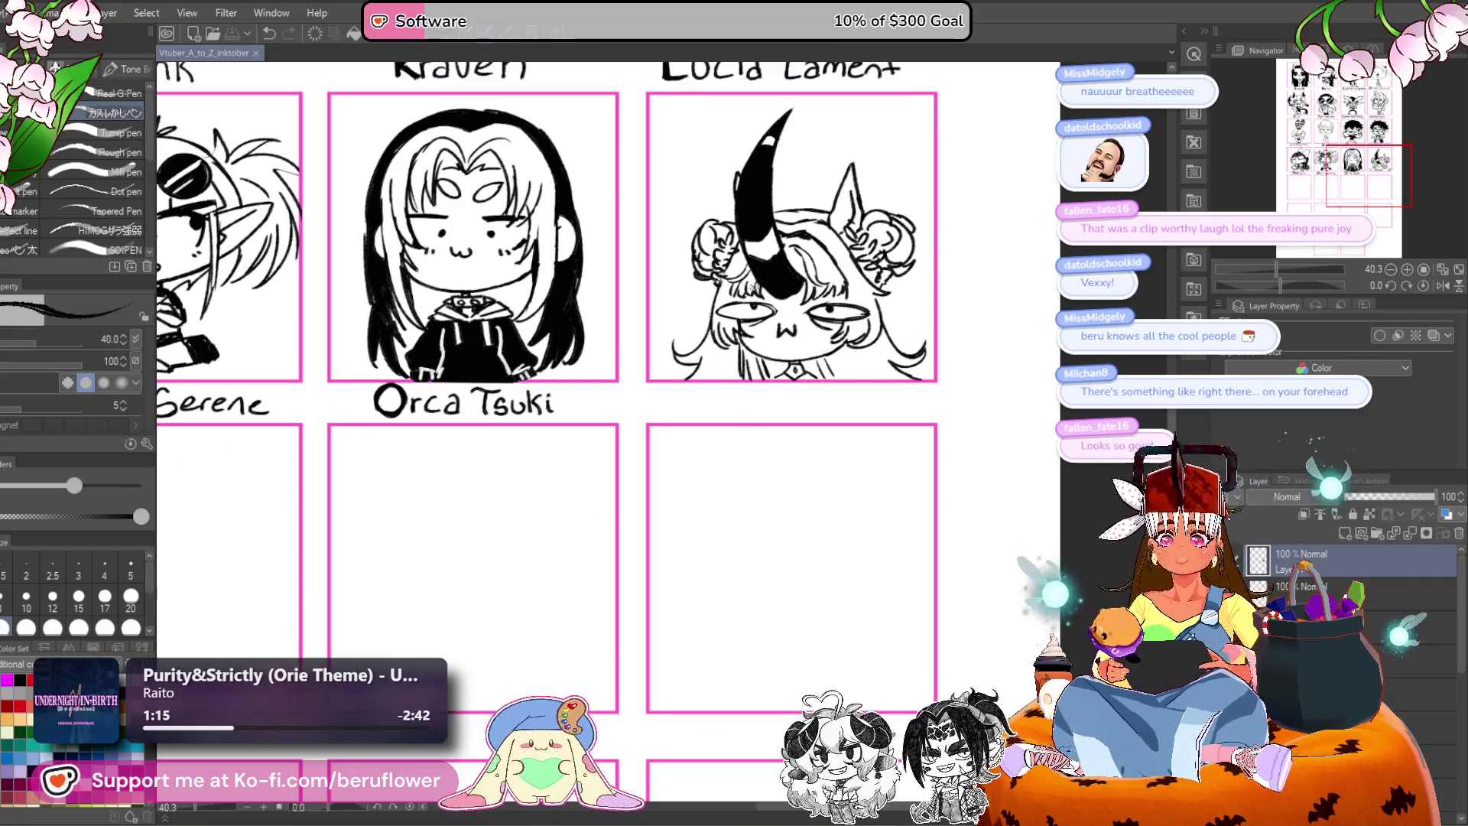
pyautogui.scroll(3, 751, 284)
pyautogui.moveTo(697, 349)
pyautogui.mouseDown()
pyautogui.moveTo(754, 362)
pyautogui.moveTo(746, 352)
pyautogui.mouseUp()
pyautogui.hotkey('ctrl', 'z')
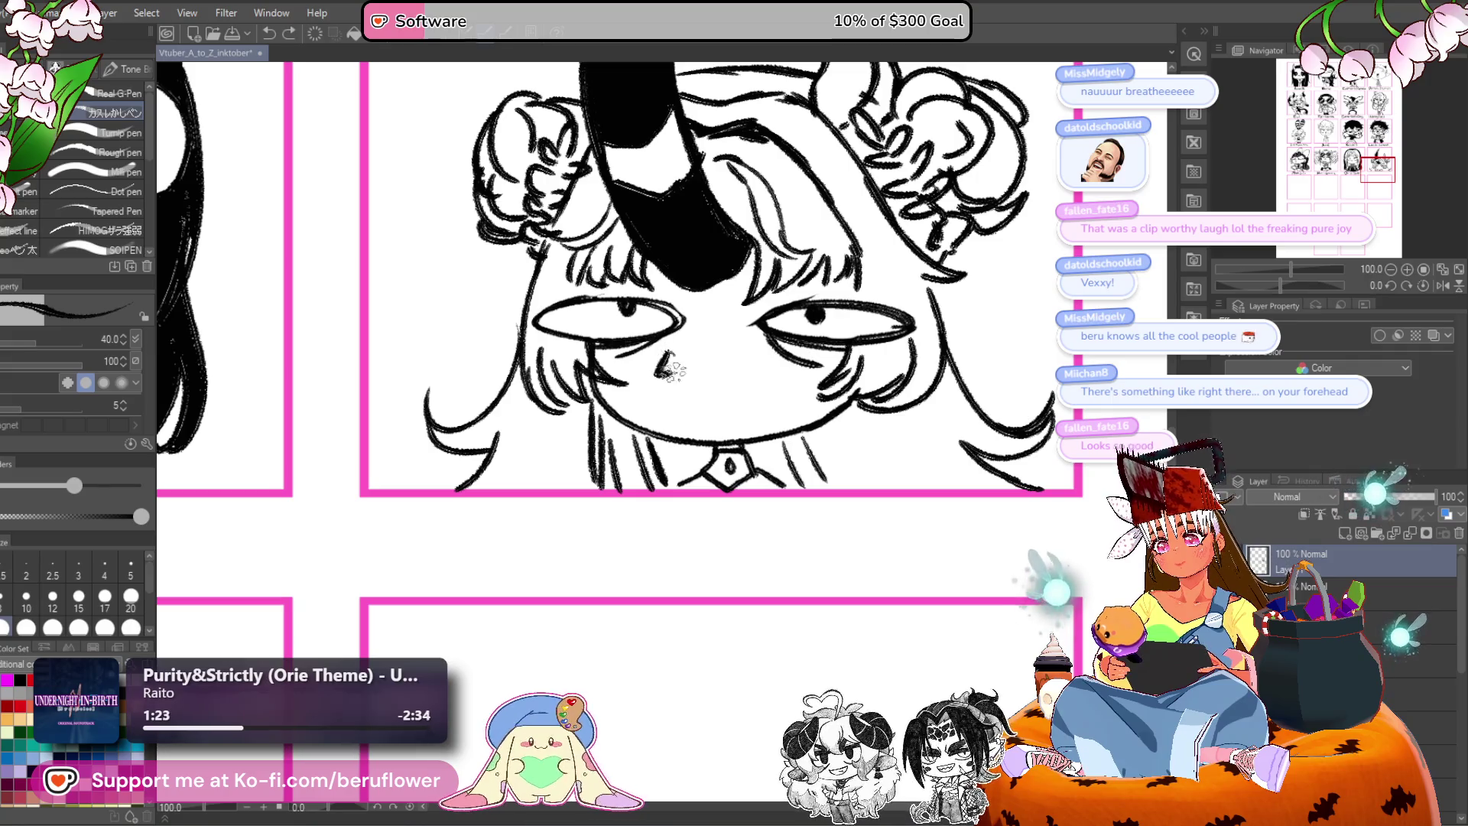
# Draw a small tongue poking out below the cat mouth.
pyautogui.scroll(-5, 800, 489)
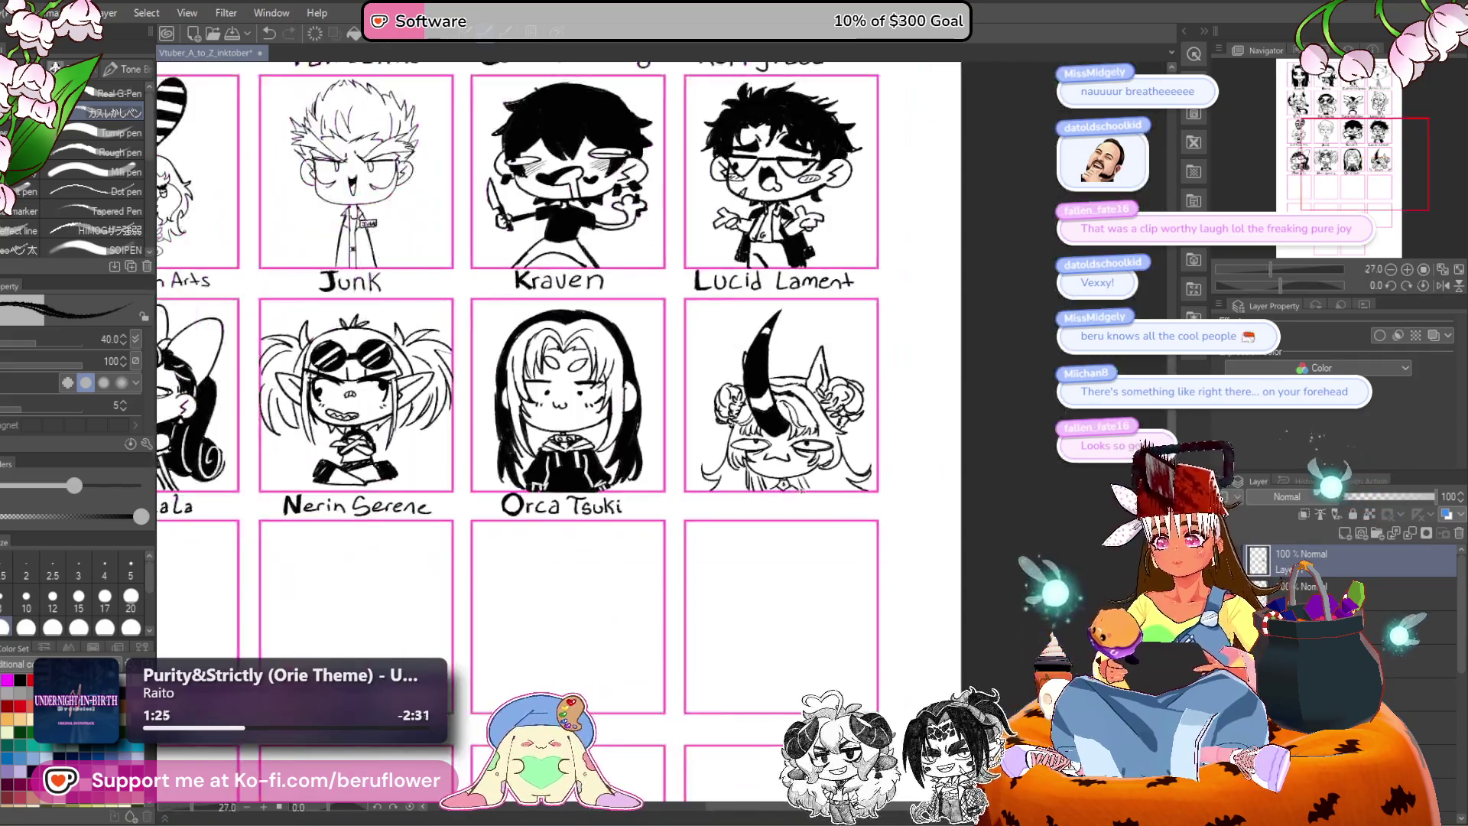
pyautogui.scroll(3, 841, 474)
pyautogui.moveTo(940, 451); pyautogui.dragTo(865, 352)
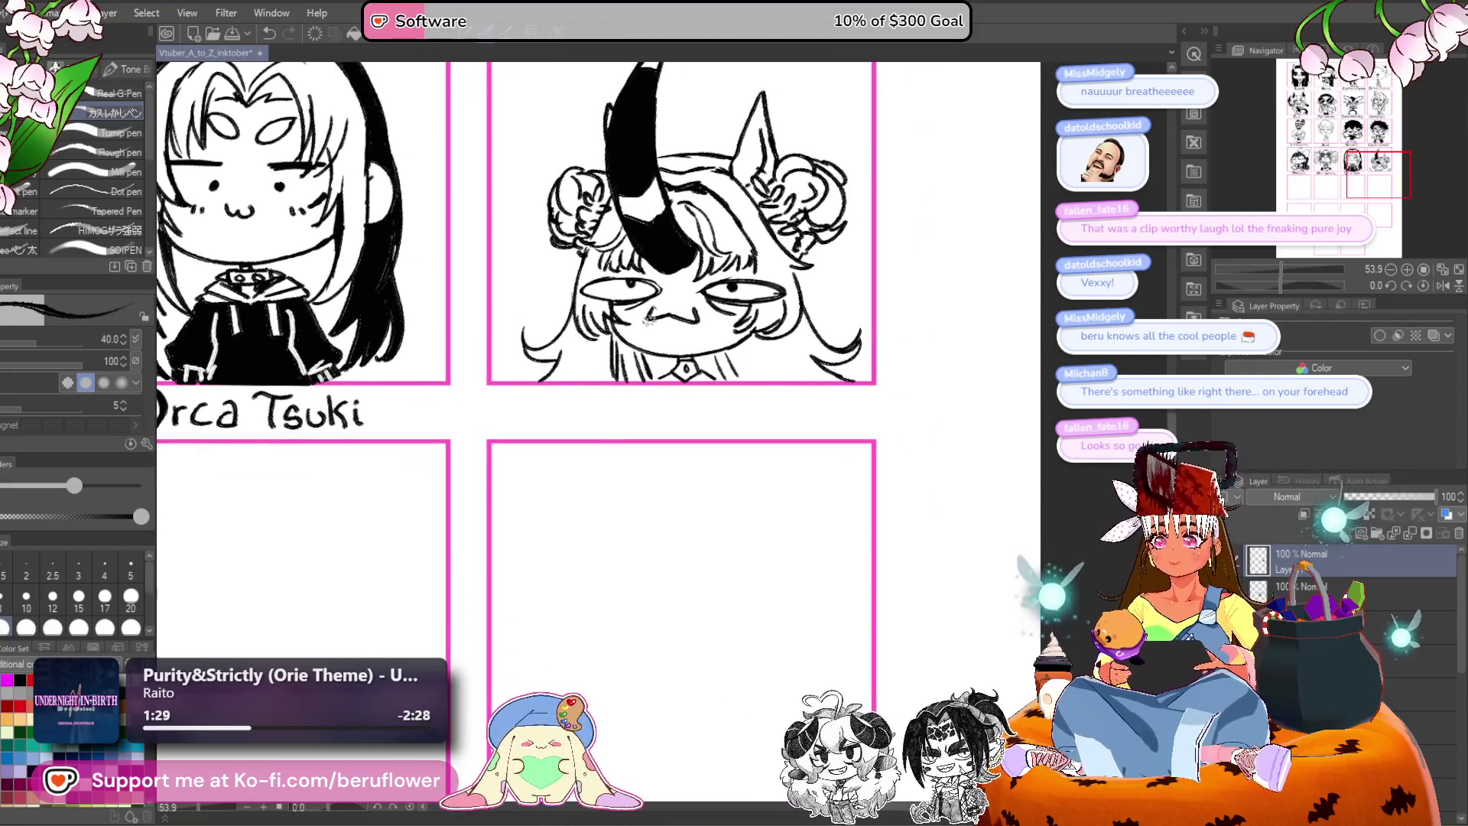
pyautogui.moveTo(659, 321); pyautogui.dragTo(677, 321)
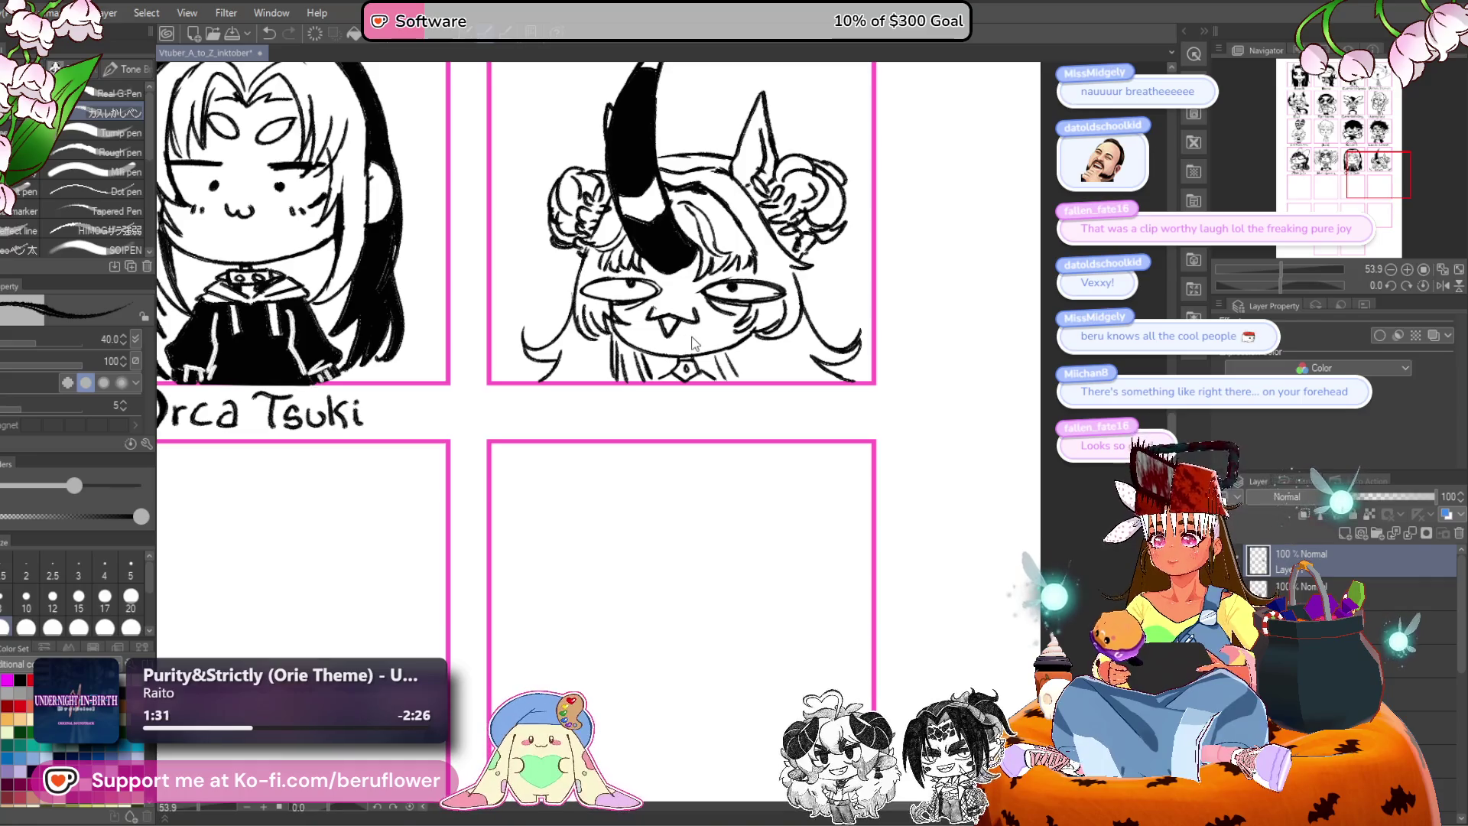
pyautogui.scroll(3, 666, 272)
pyautogui.moveTo(641, 386)
pyautogui.mouseDown()
pyautogui.moveTo(659, 442)
pyautogui.moveTo(707, 396)
pyautogui.moveTo(668, 445)
pyautogui.moveTo(647, 389)
pyautogui.moveTo(661, 432)
pyautogui.moveTo(703, 394)
pyautogui.moveTo(650, 413)
pyautogui.moveTo(666, 367)
pyautogui.mouseUp()
# Zoom out and save the drawing with Ctrl+S.
pyautogui.scroll(-5, 665, 367)
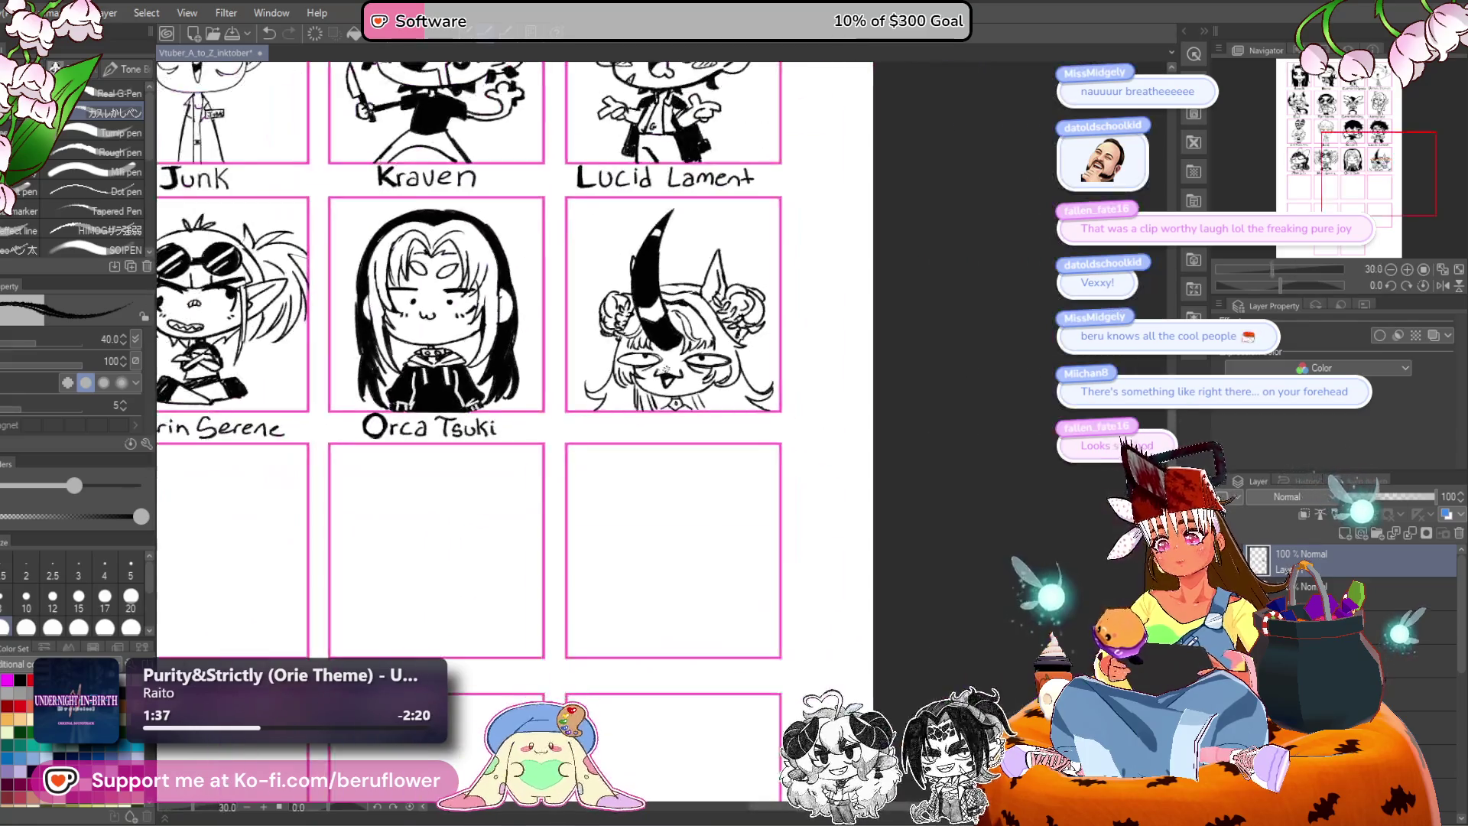
pyautogui.hscroll(-2, 443, 475)
pyautogui.hotkey('ctrl', 's')
pyautogui.moveTo(385, 630)
pyautogui.mouseDown()
pyautogui.moveTo(459, 453)
pyautogui.moveTo(574, 497)
pyautogui.mouseUp()
# Rename the current layer to 'pegasus witch'.
pyautogui.doubleClick(1331, 568)
pyautogui.write('peg')
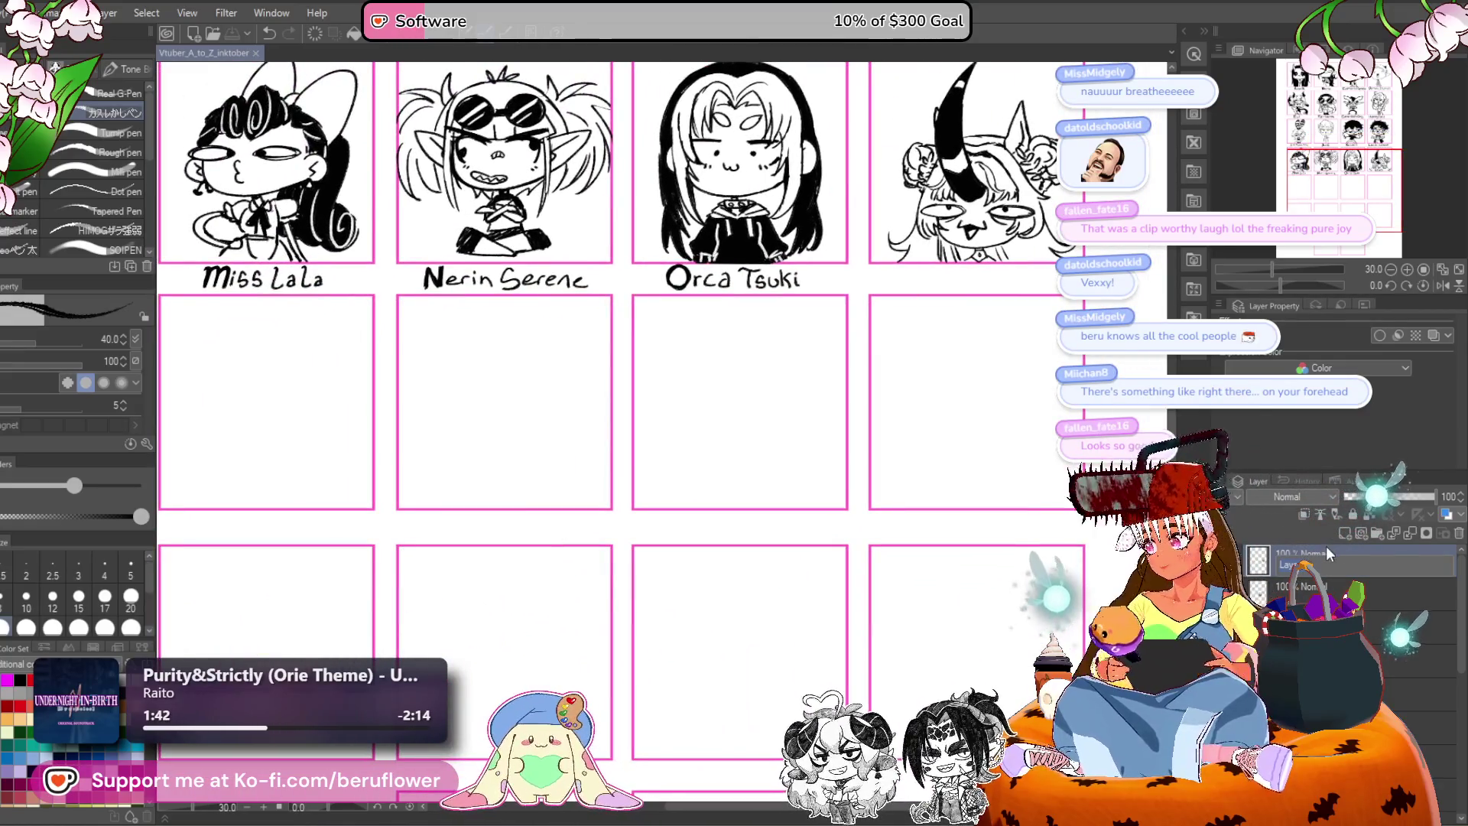
pyautogui.write('as')
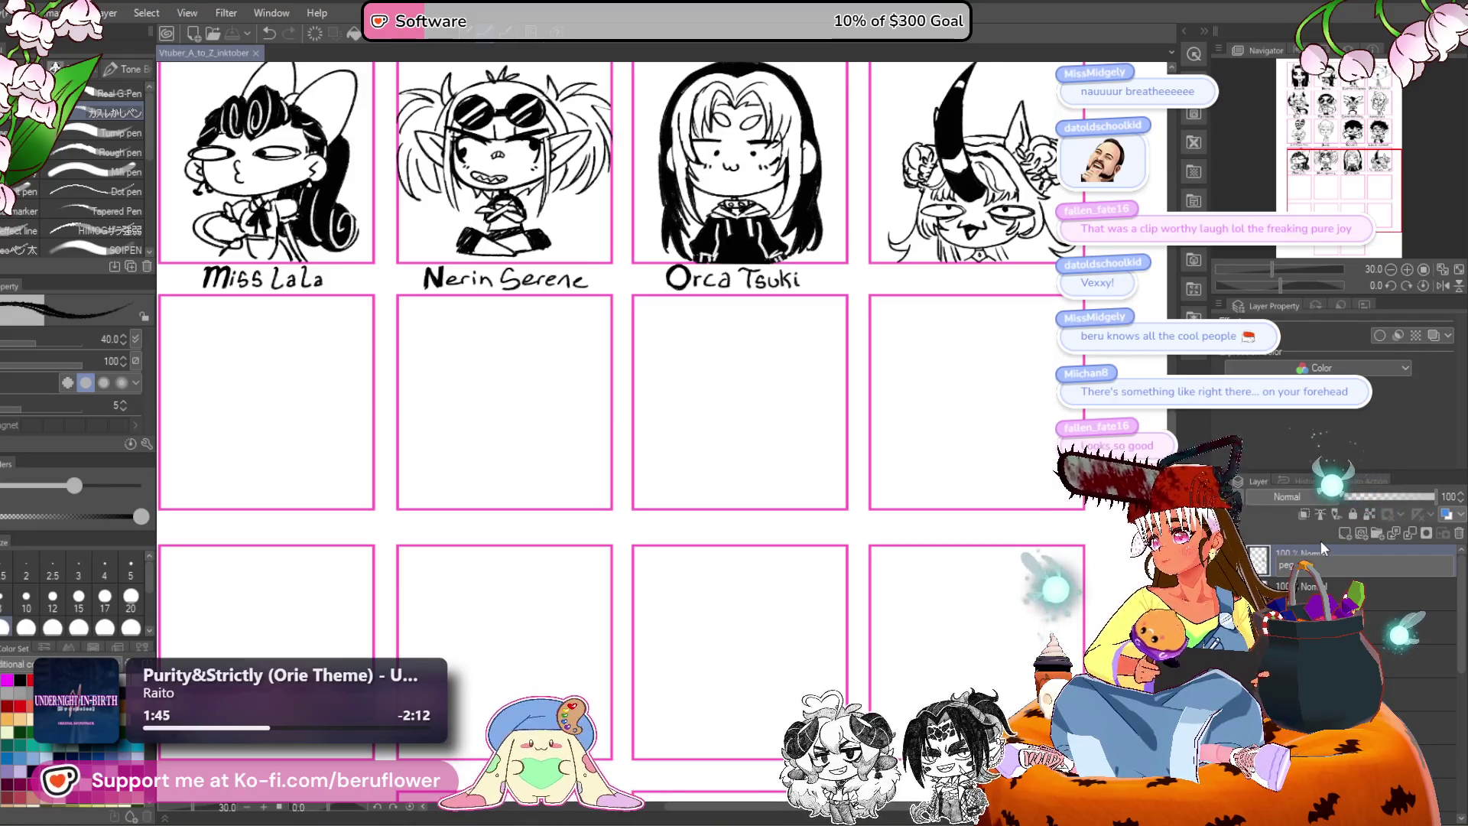
pyautogui.write('us wit')
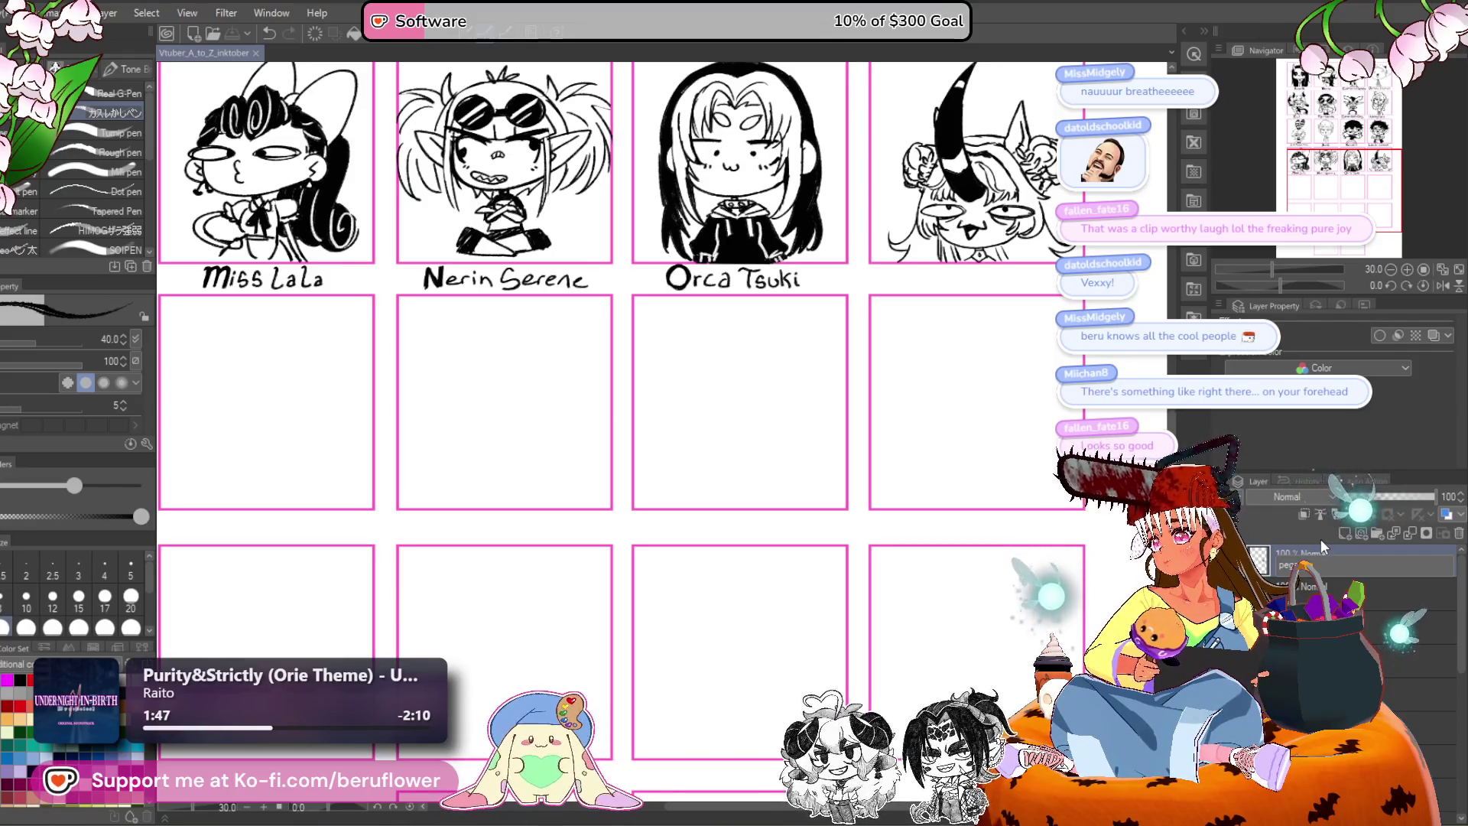
pyautogui.write('ch')
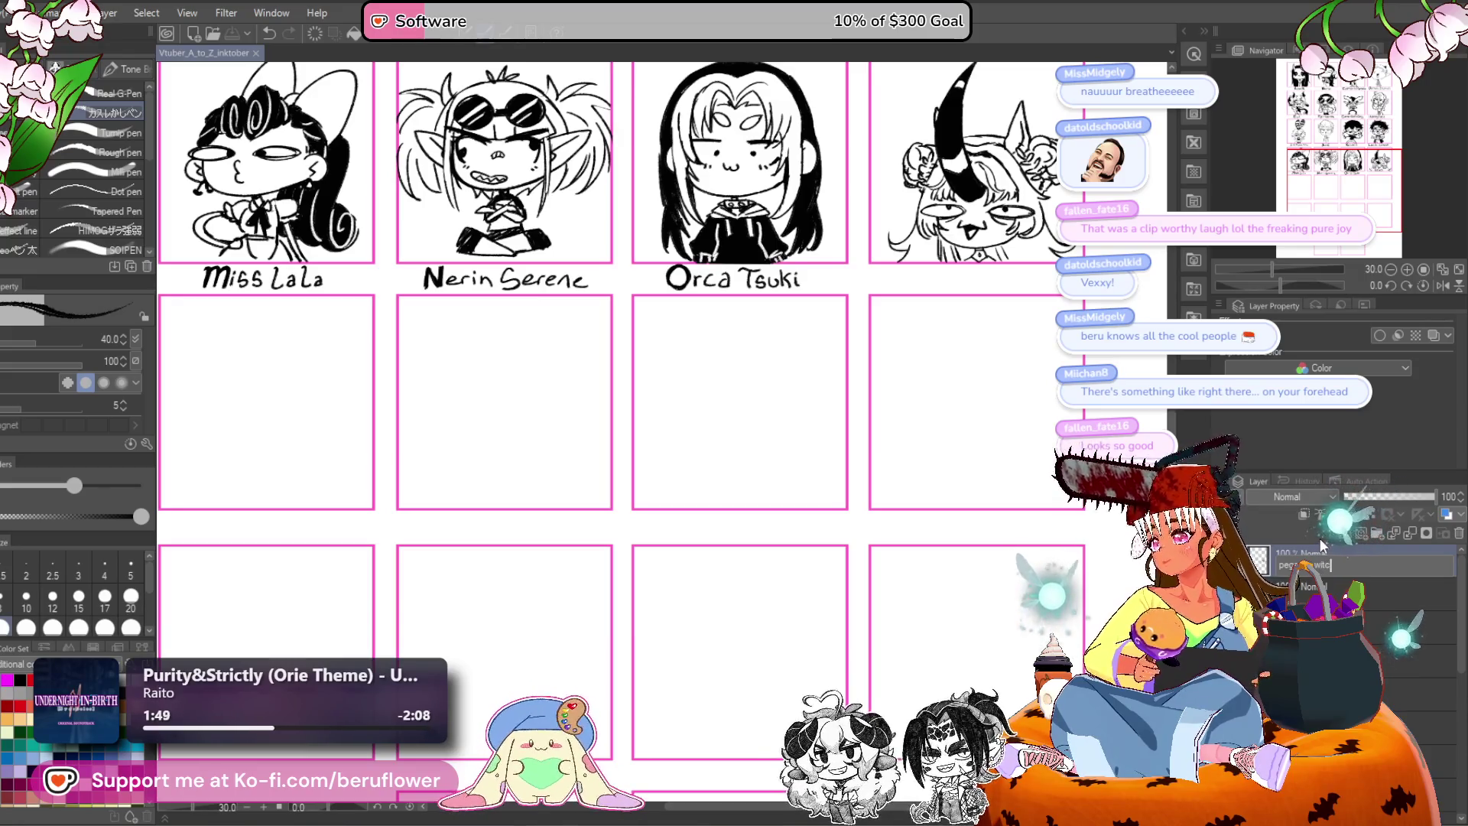
pyautogui.press('Return')
# Zoom out to the whole portrait grid and make the second layer active.
pyautogui.moveTo(645, 659); pyautogui.dragTo(645, 429)
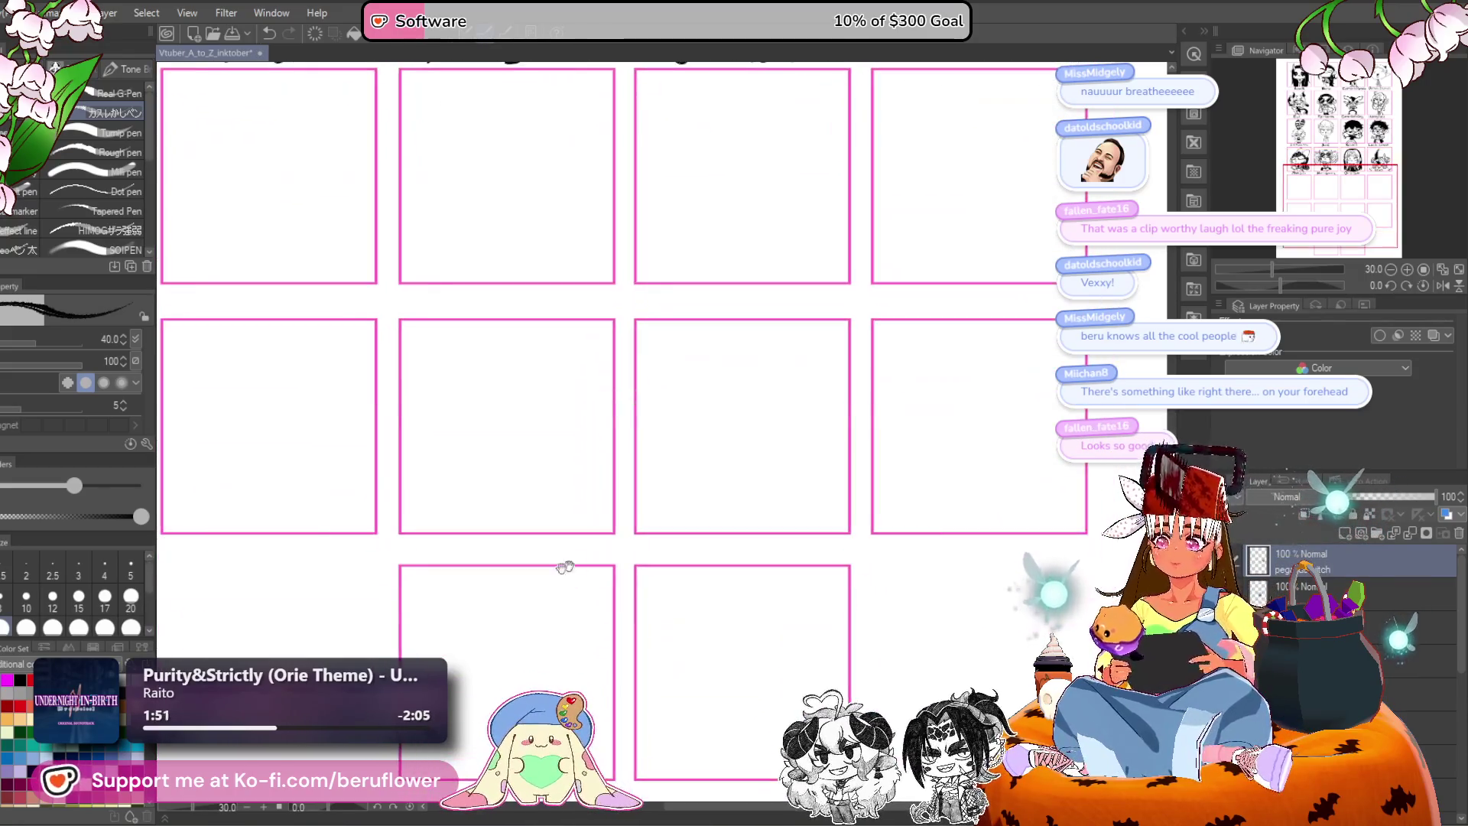
pyautogui.scroll(-3, 645, 429)
pyautogui.scroll(1, 645, 429)
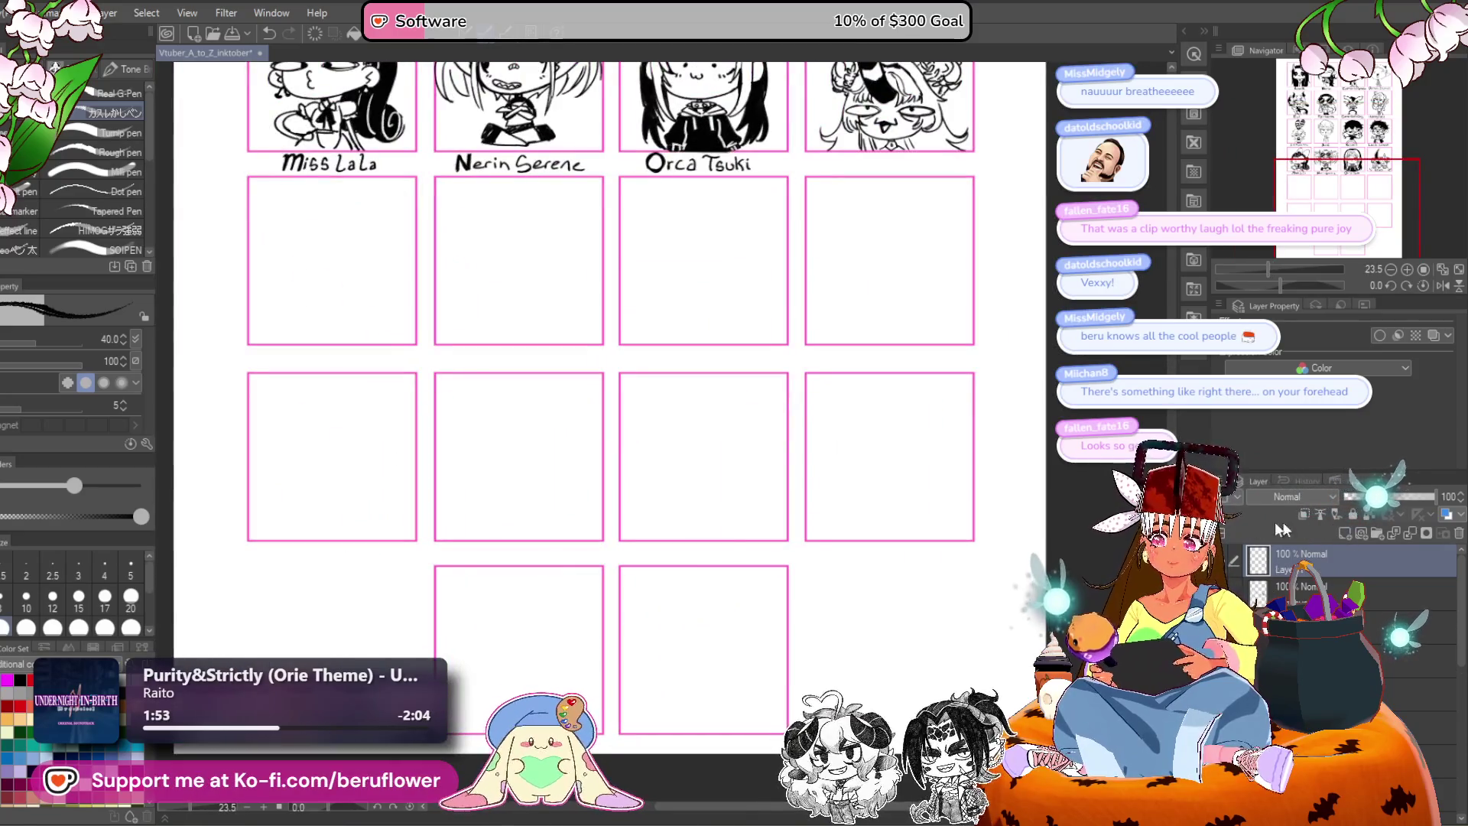
pyautogui.click(1304, 586)
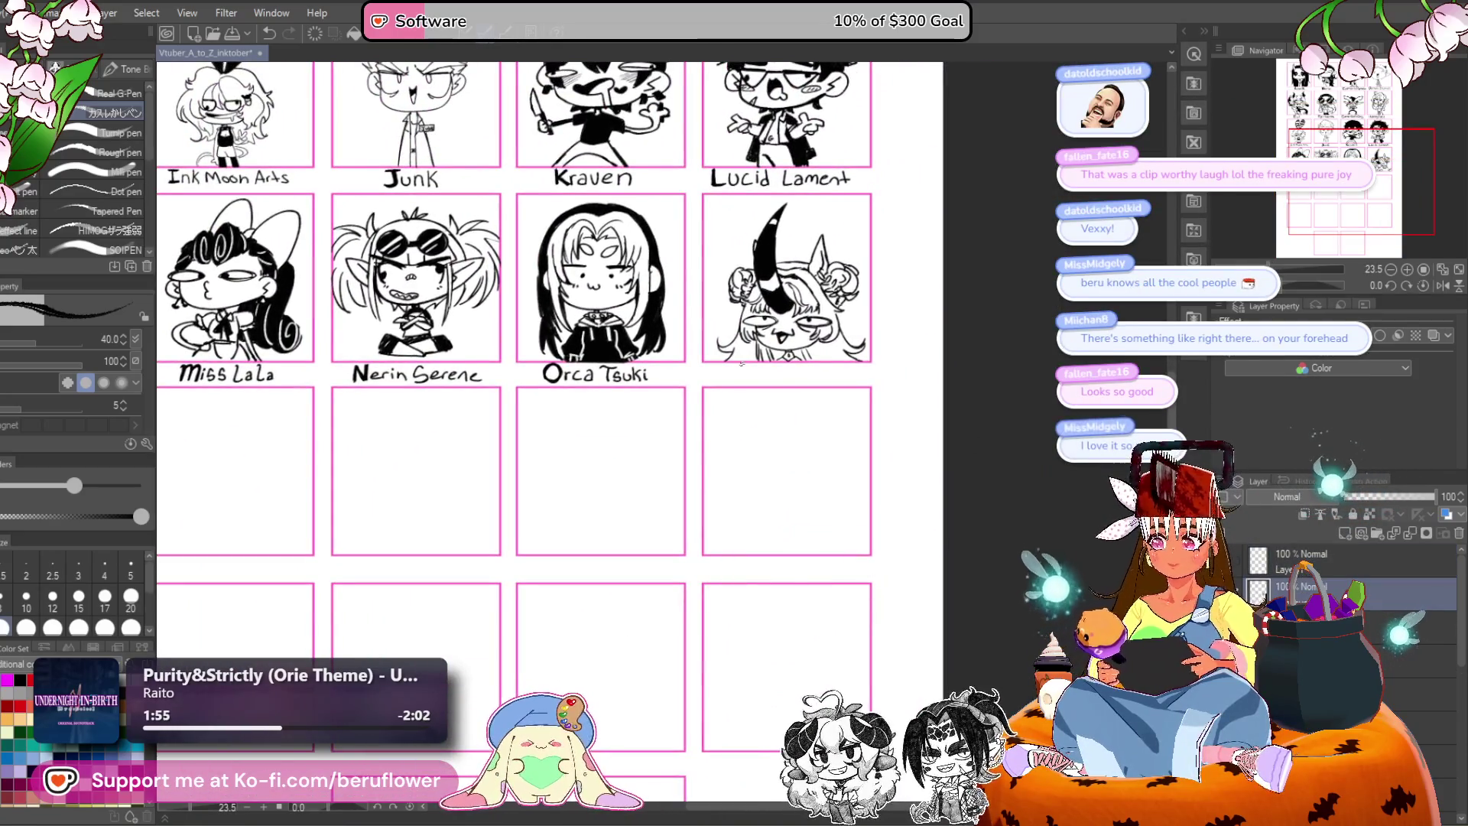
# Letter 'Pegasus Witch' under the horned chibi's panel, then zoom back out to the grid.
pyautogui.scroll(4, 727, 352)
pyautogui.moveTo(656, 397)
pyautogui.mouseDown()
pyautogui.moveTo(657, 443)
pyautogui.moveTo(658, 428)
pyautogui.mouseUp()
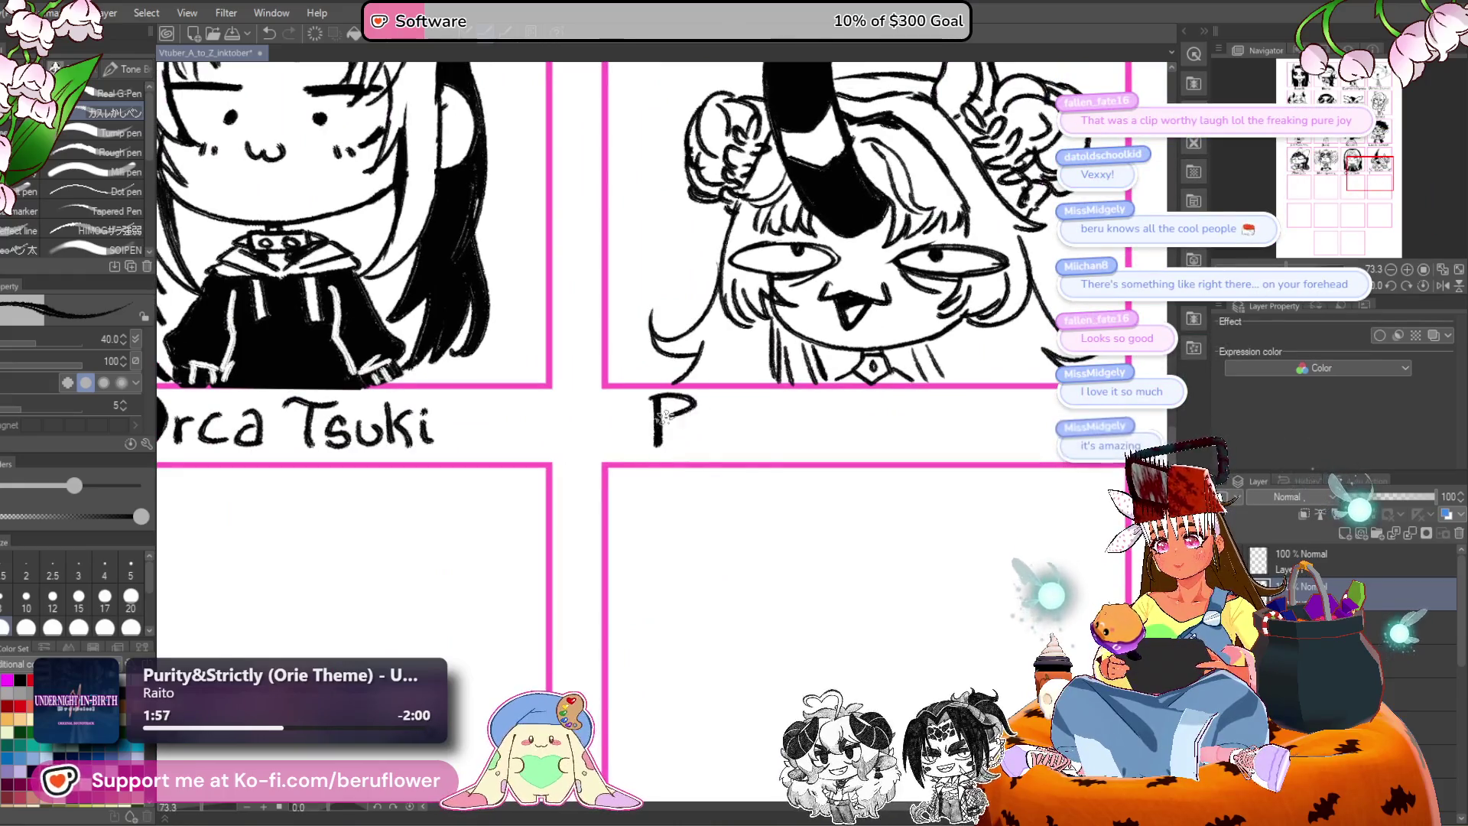
pyautogui.moveTo(759, 426); pyautogui.dragTo(679, 420)
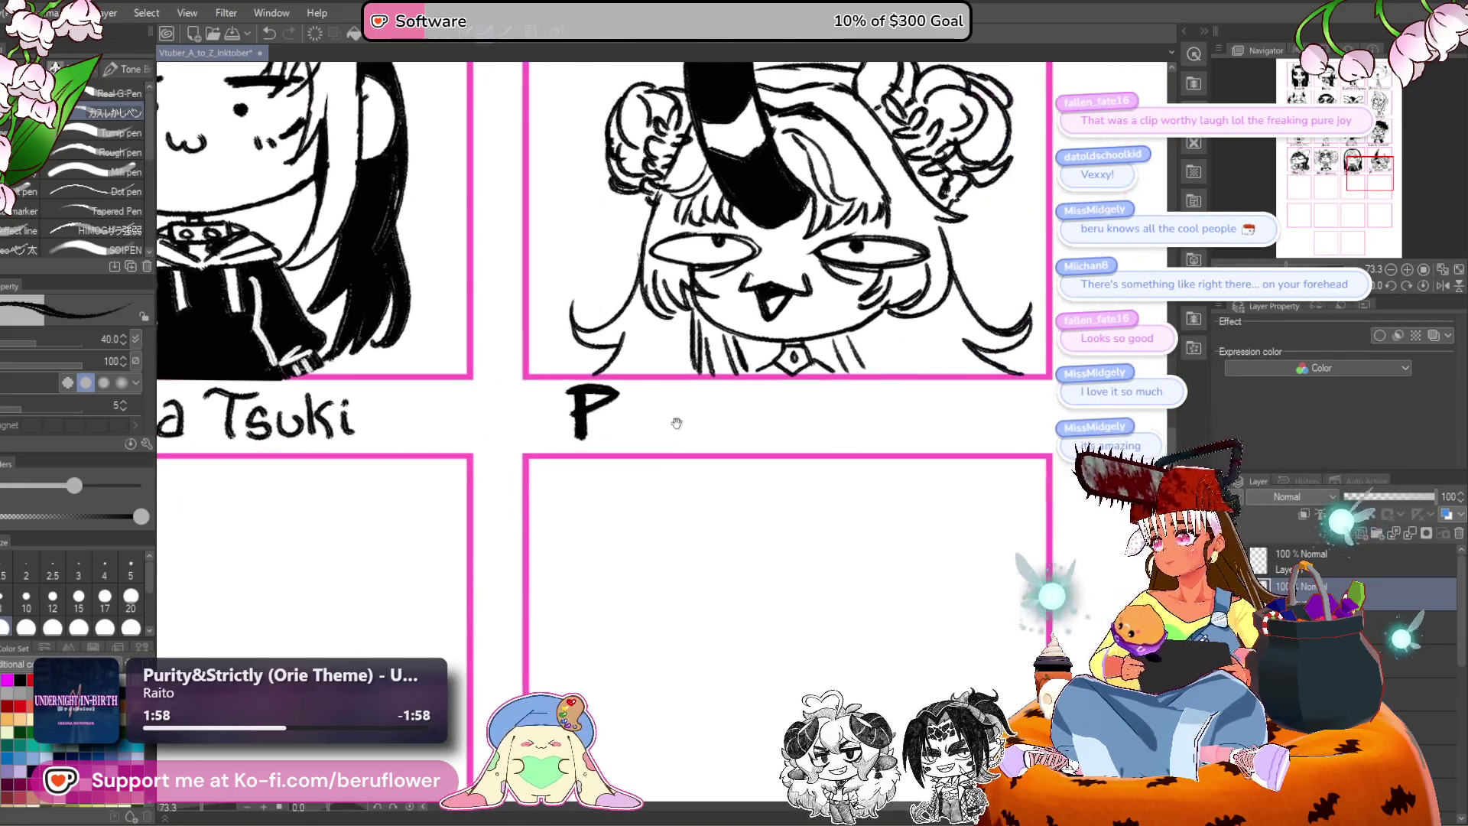
pyautogui.moveTo(708, 490); pyautogui.dragTo(704, 490)
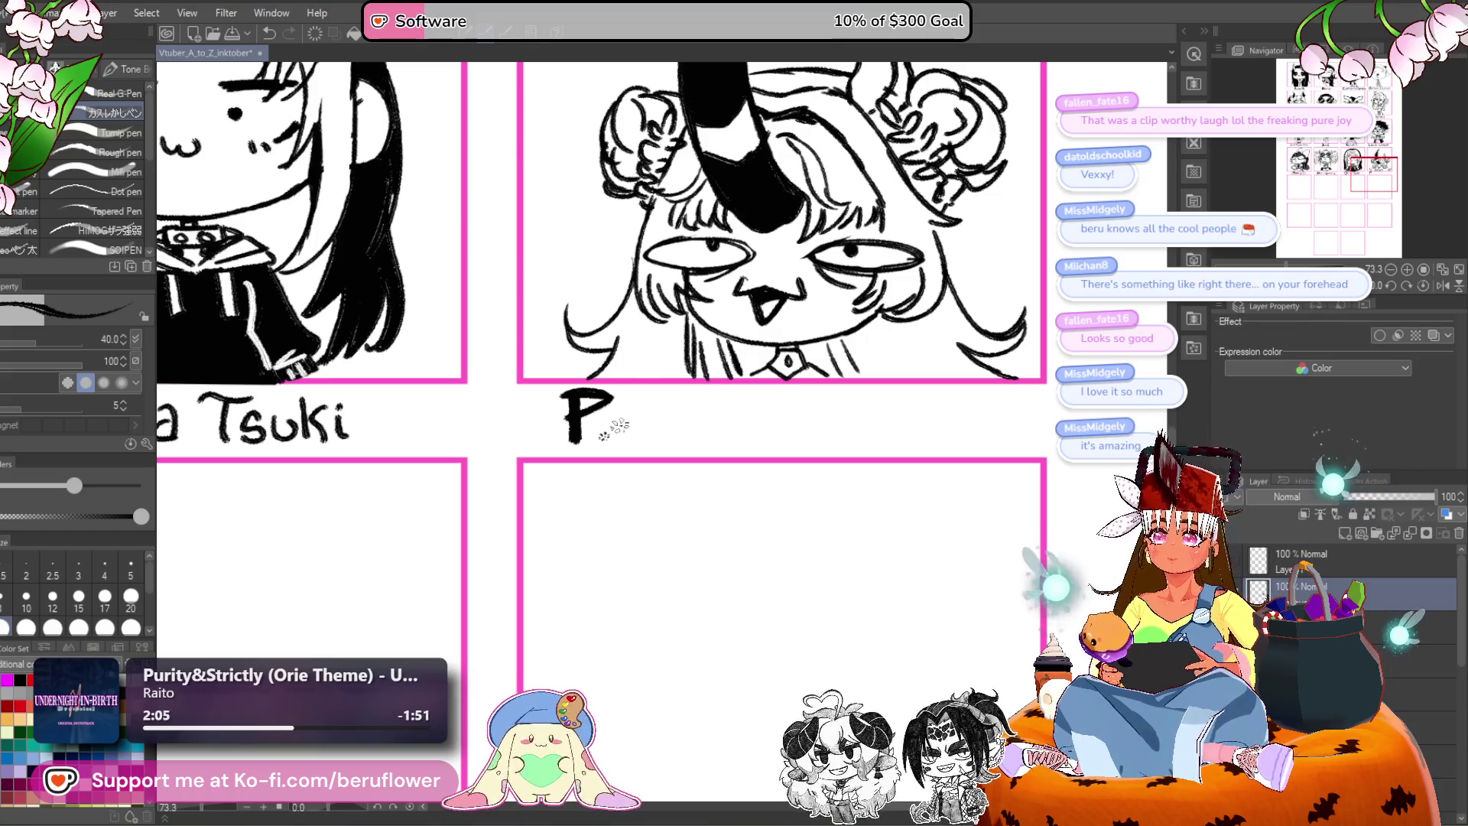
pyautogui.moveTo(592, 423)
pyautogui.mouseDown()
pyautogui.moveTo(617, 440)
pyautogui.moveTo(644, 430)
pyautogui.moveTo(610, 451)
pyautogui.moveTo(642, 423)
pyautogui.mouseUp()
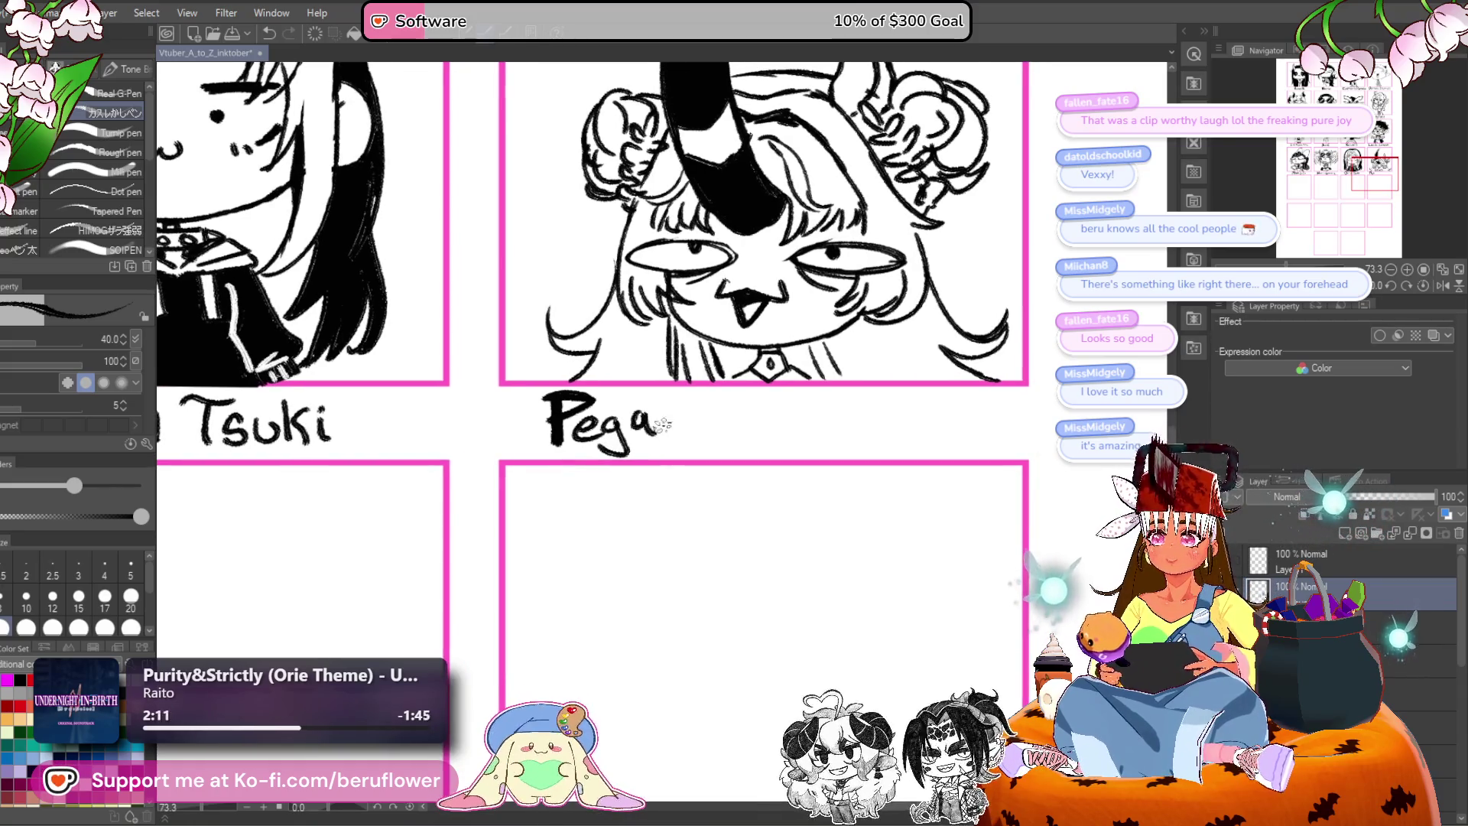
pyautogui.moveTo(701, 442)
pyautogui.mouseDown()
pyautogui.moveTo(651, 420)
pyautogui.moveTo(673, 442)
pyautogui.mouseUp()
pyautogui.moveTo(704, 428); pyautogui.dragTo(677, 425)
pyautogui.moveTo(692, 391)
pyautogui.mouseDown()
pyautogui.moveTo(699, 428)
pyautogui.moveTo(752, 406)
pyautogui.mouseUp()
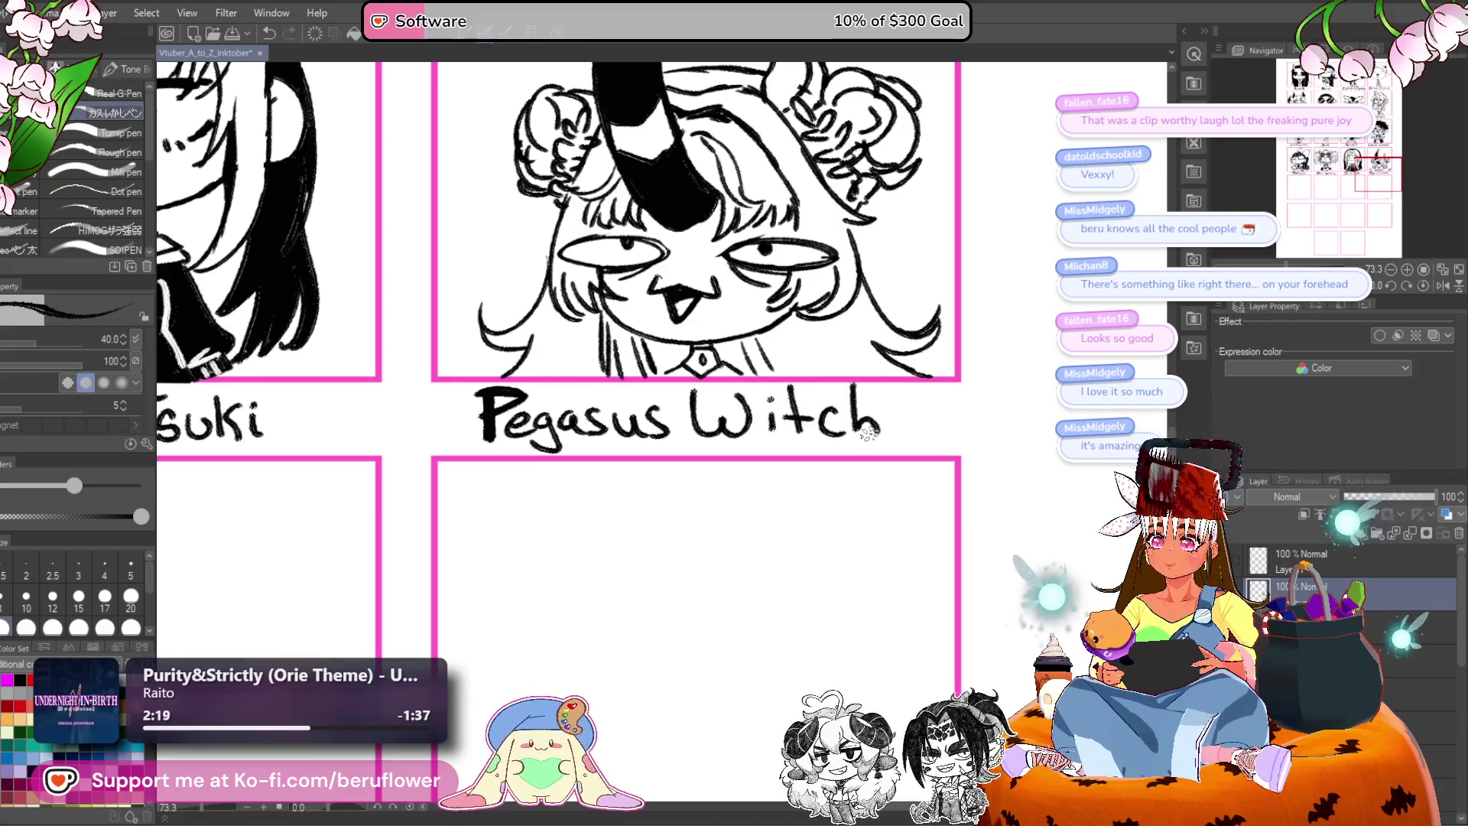
pyautogui.scroll(-5, 869, 433)
pyautogui.moveTo(348, 585)
pyautogui.mouseDown()
pyautogui.moveTo(319, 550)
pyautogui.moveTo(323, 588)
pyautogui.moveTo(364, 619)
pyautogui.mouseUp()
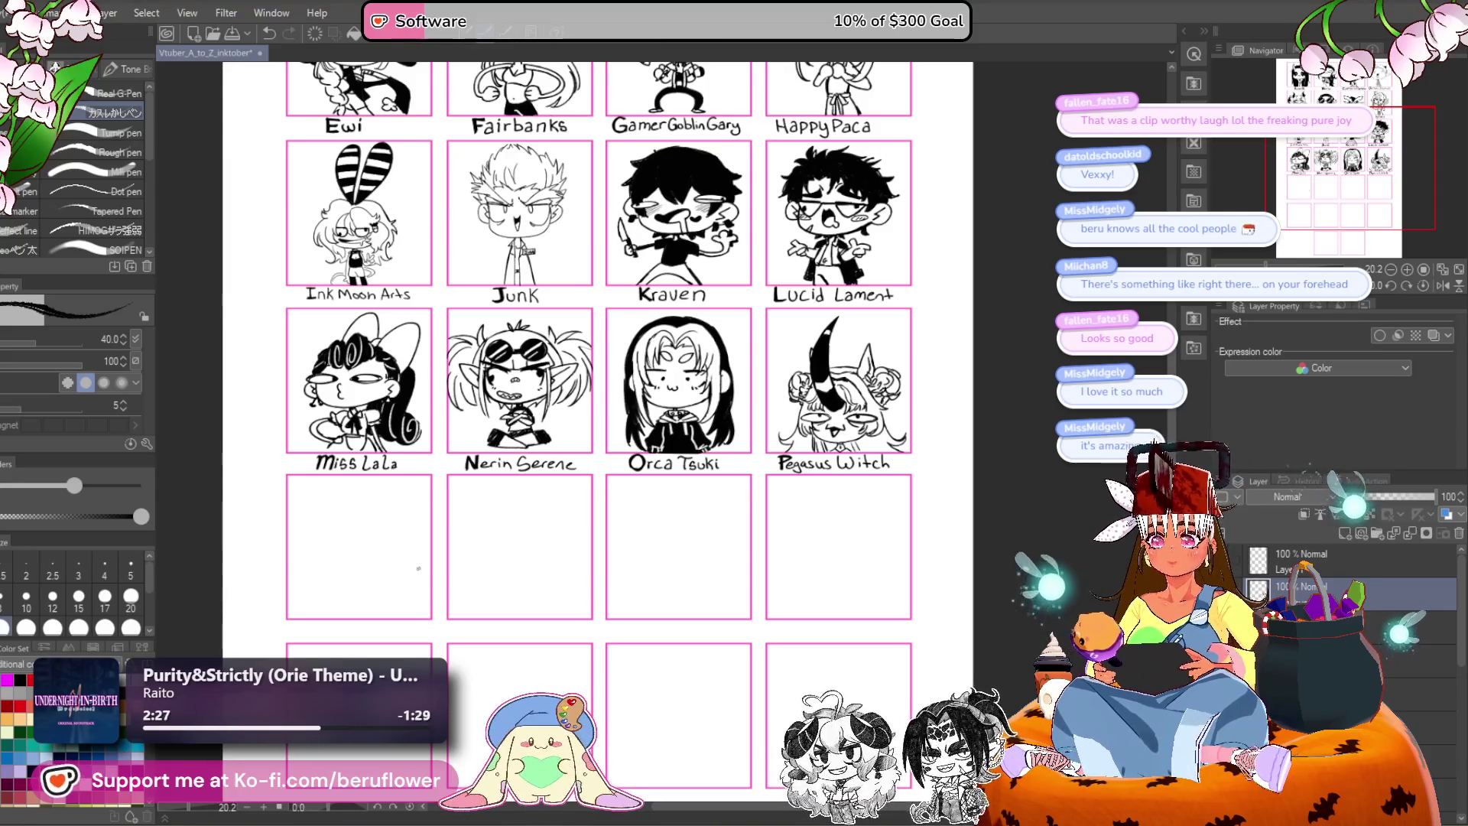
# Look over the upper portrait rows, then zoom in on the empty frames below.
pyautogui.moveTo(1052, 426); pyautogui.dragTo(1032, 512)
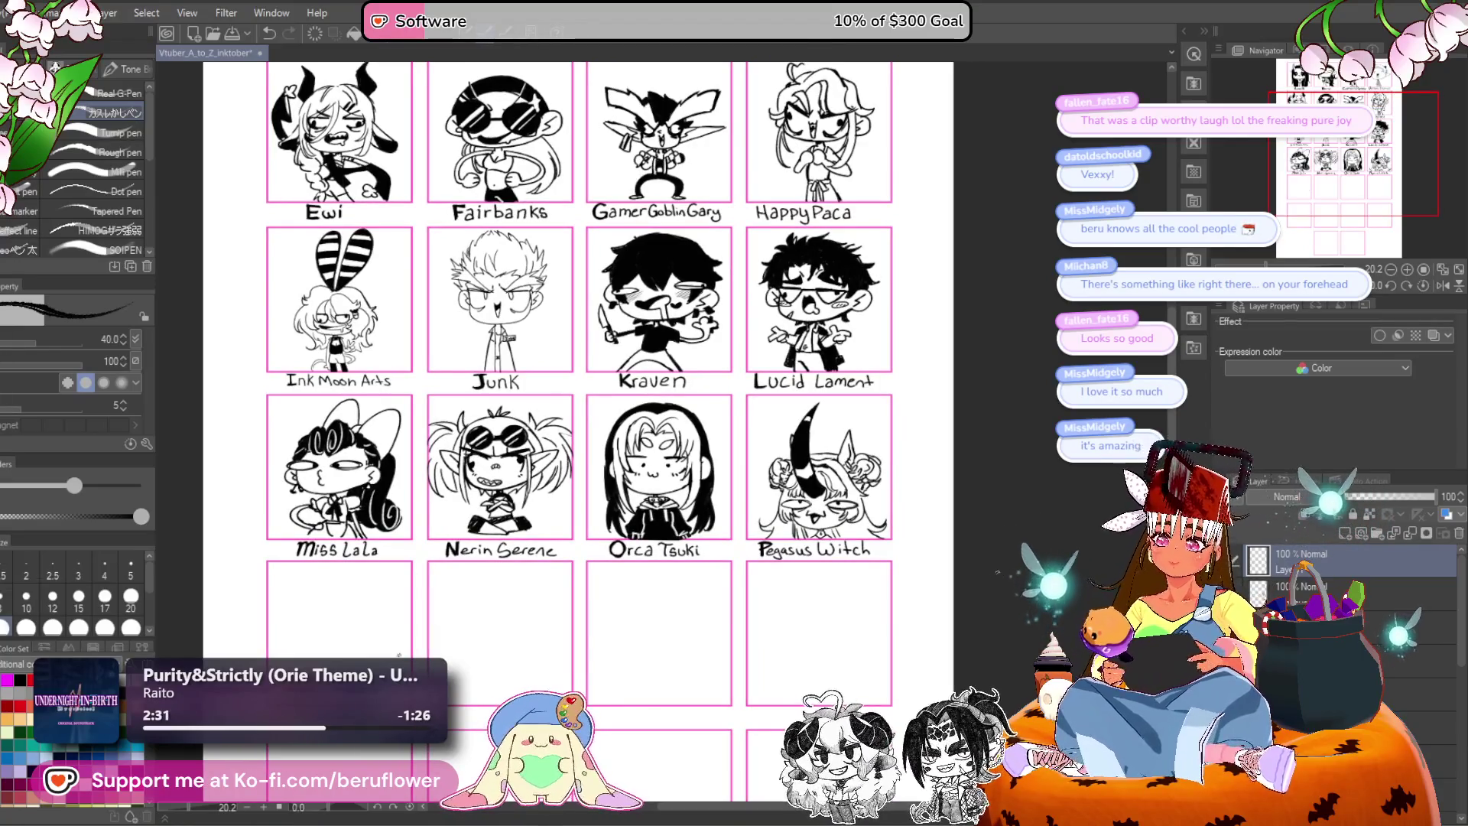
pyautogui.scroll(3, 765, 664)
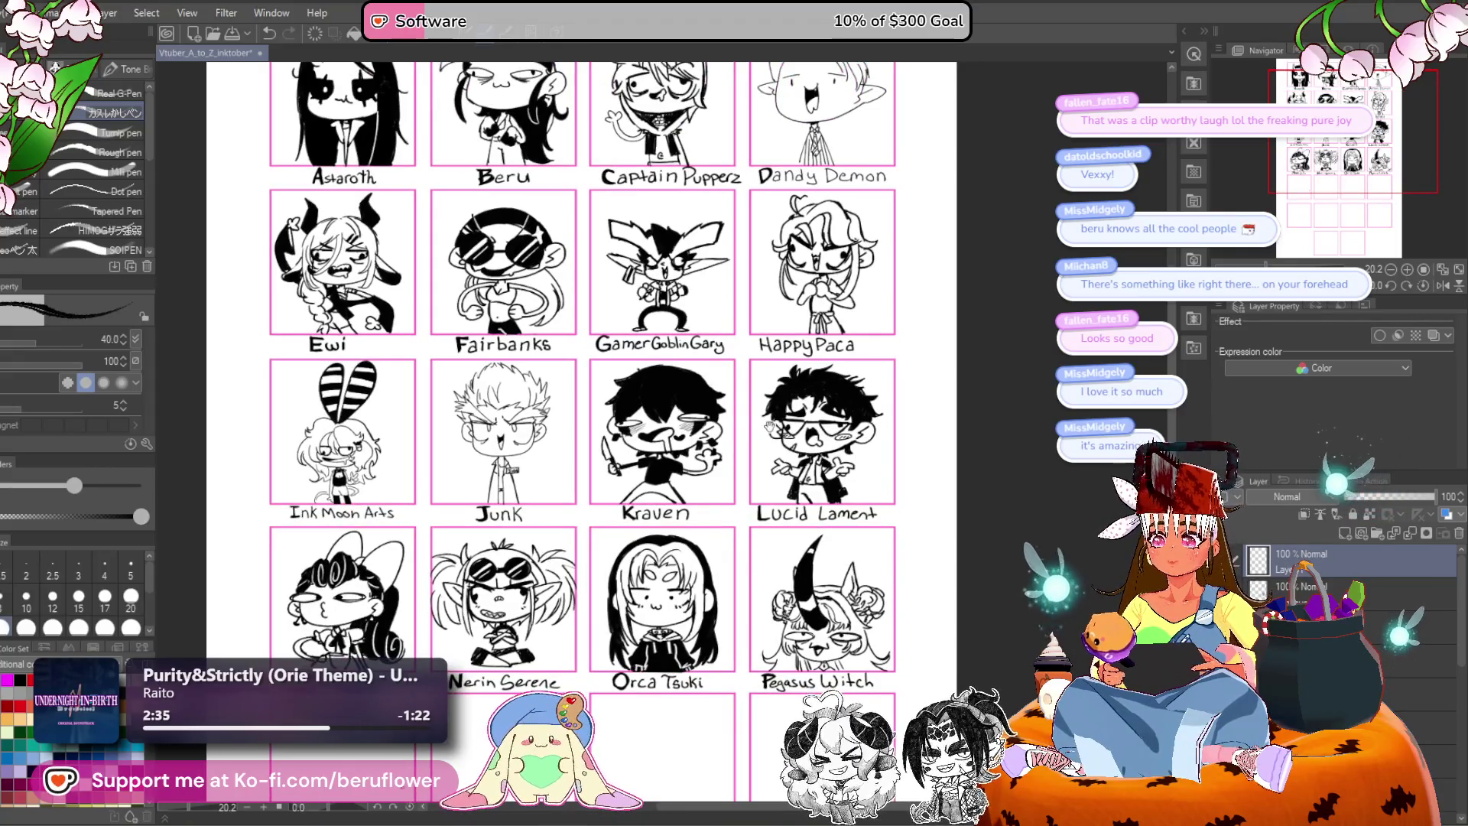
pyautogui.scroll(-2, 581, 432)
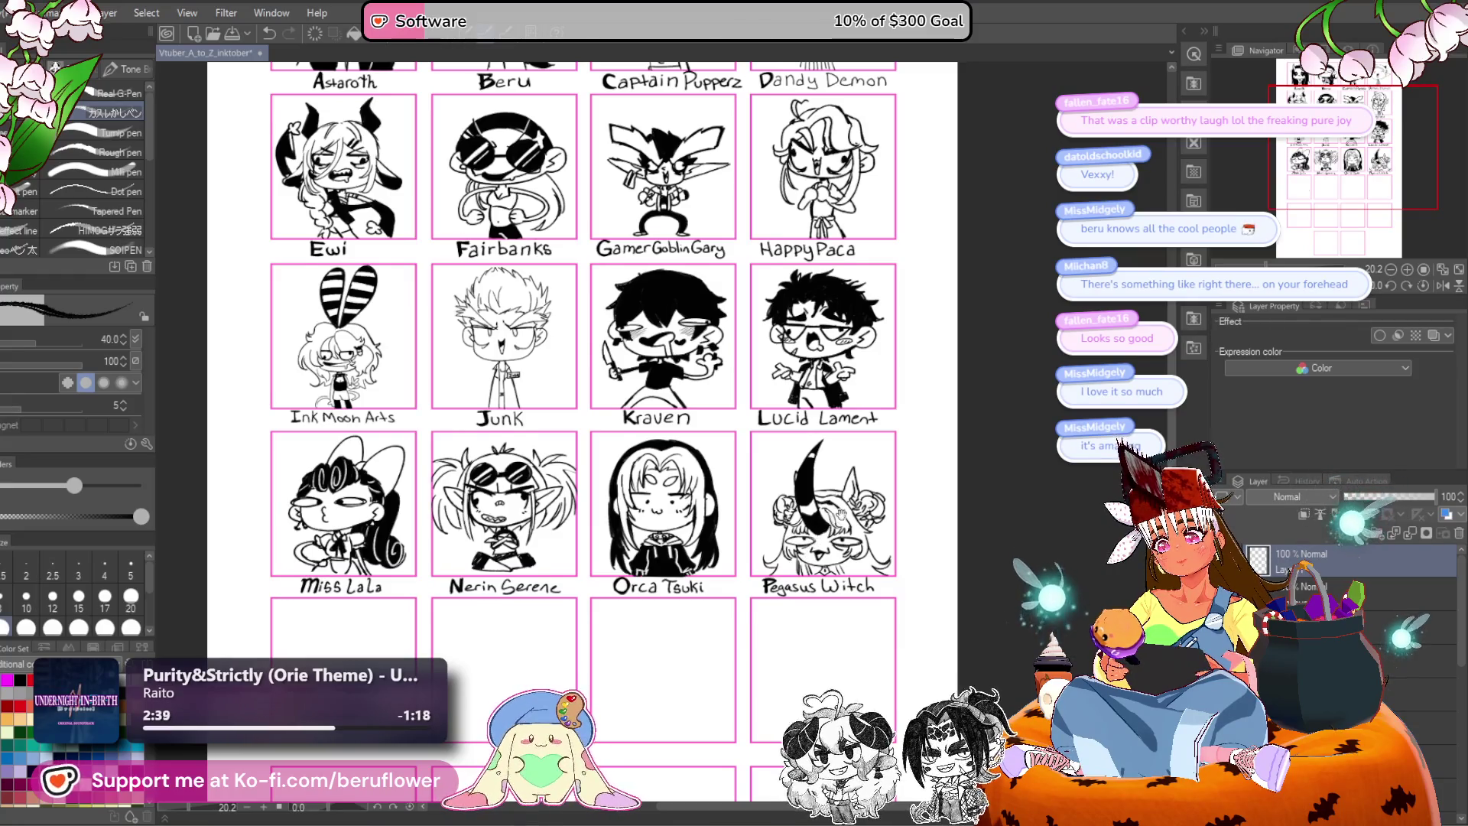
pyautogui.moveTo(704, 224); pyautogui.dragTo(719, 352)
pyautogui.scroll(3, 714, 328)
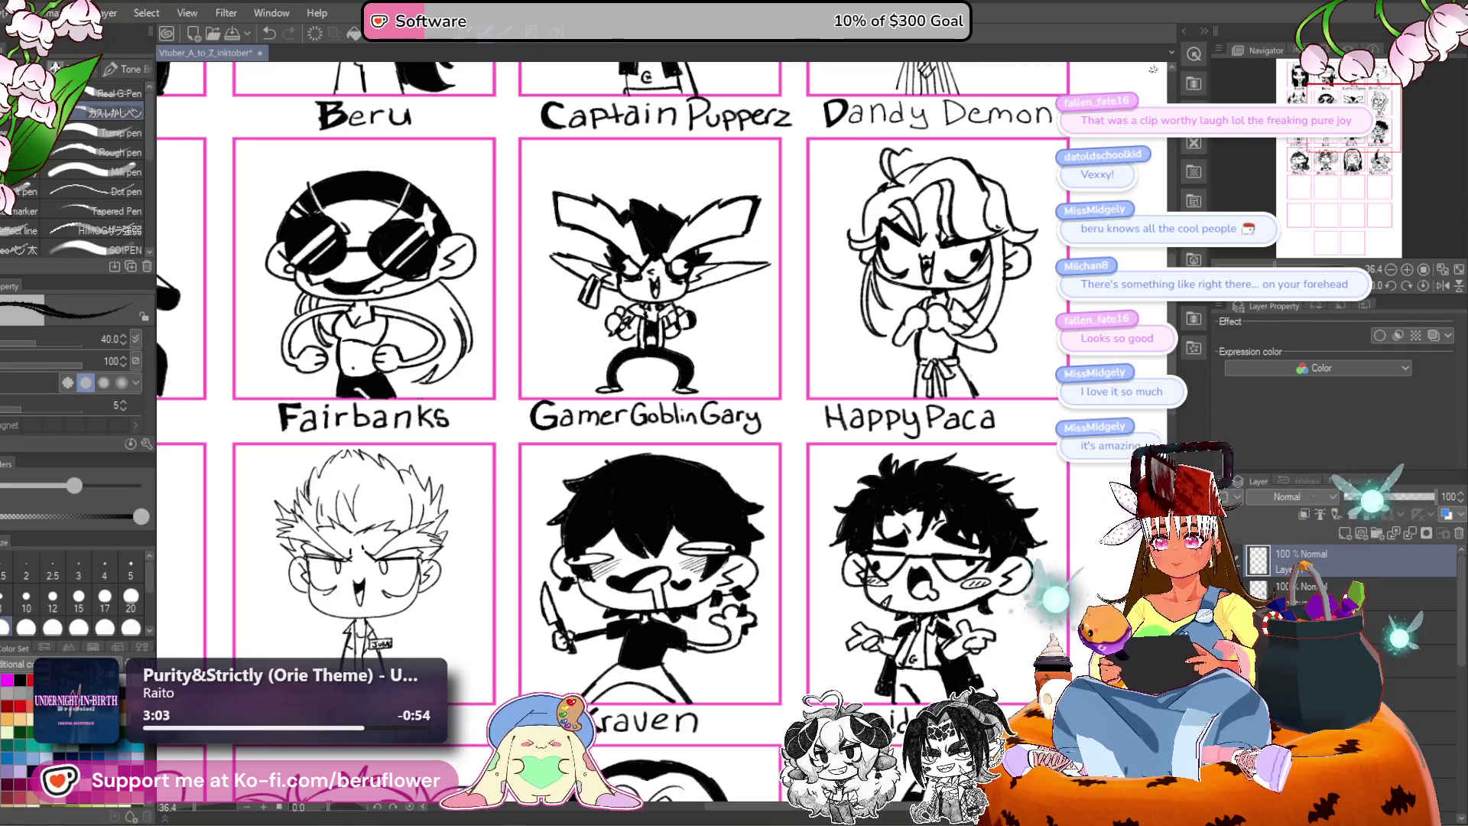
pyautogui.scroll(-5, 1001, 305)
pyautogui.scroll(2, 1001, 305)
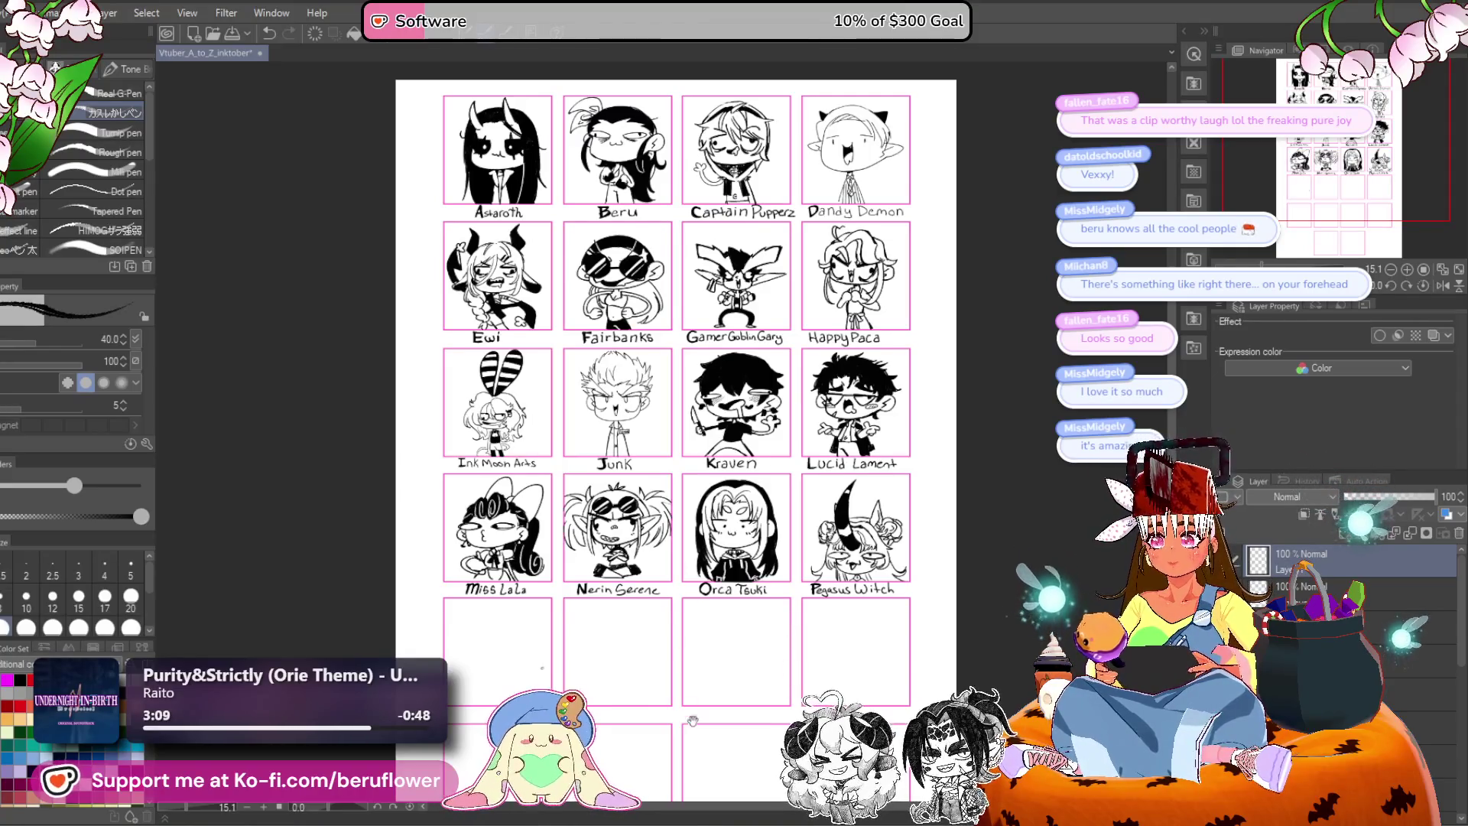
pyautogui.moveTo(695, 568); pyautogui.dragTo(731, 383)
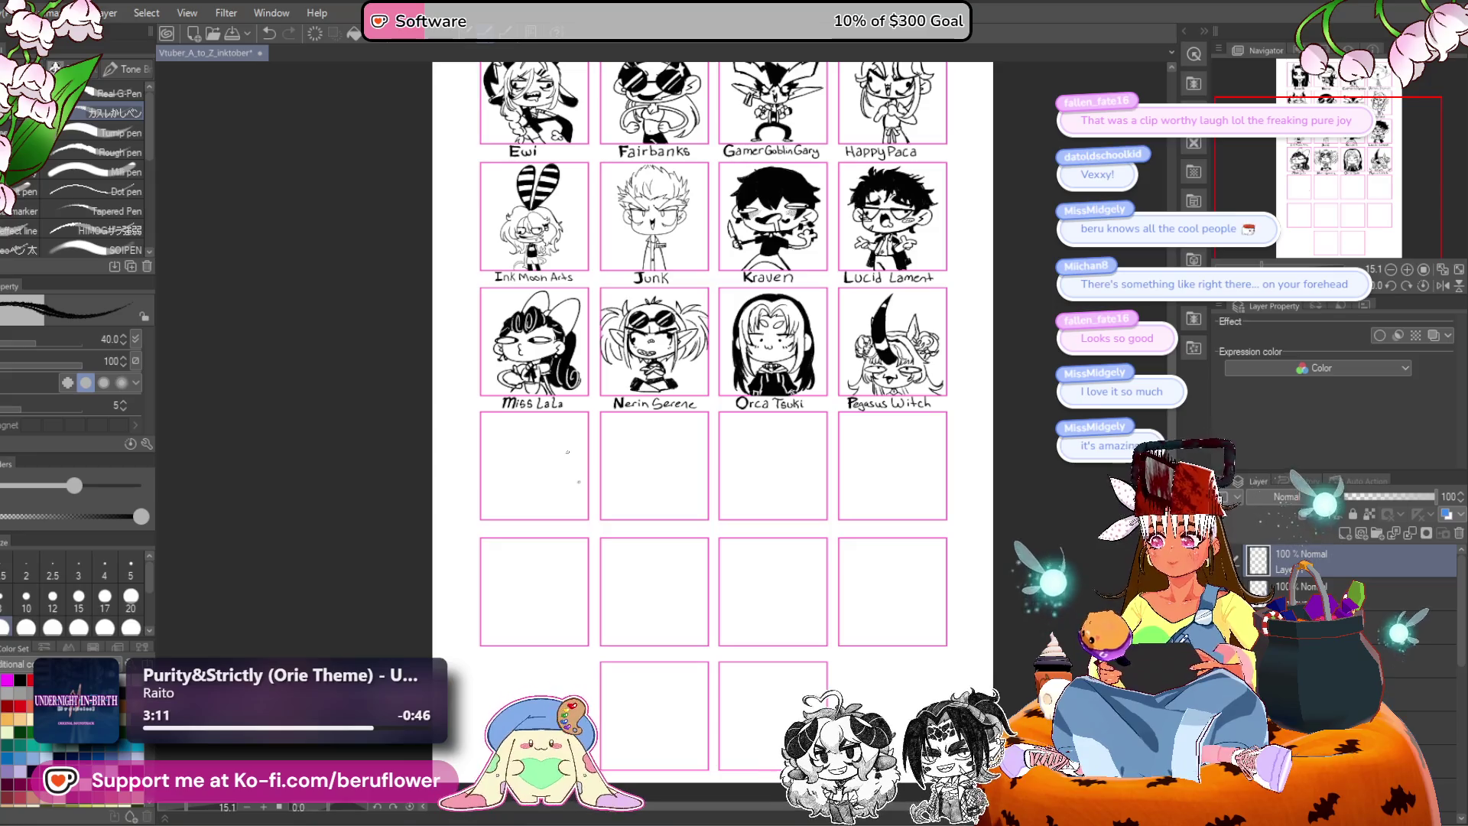
pyautogui.scroll(5, 566, 475)
pyautogui.scroll(1, 597, 532)
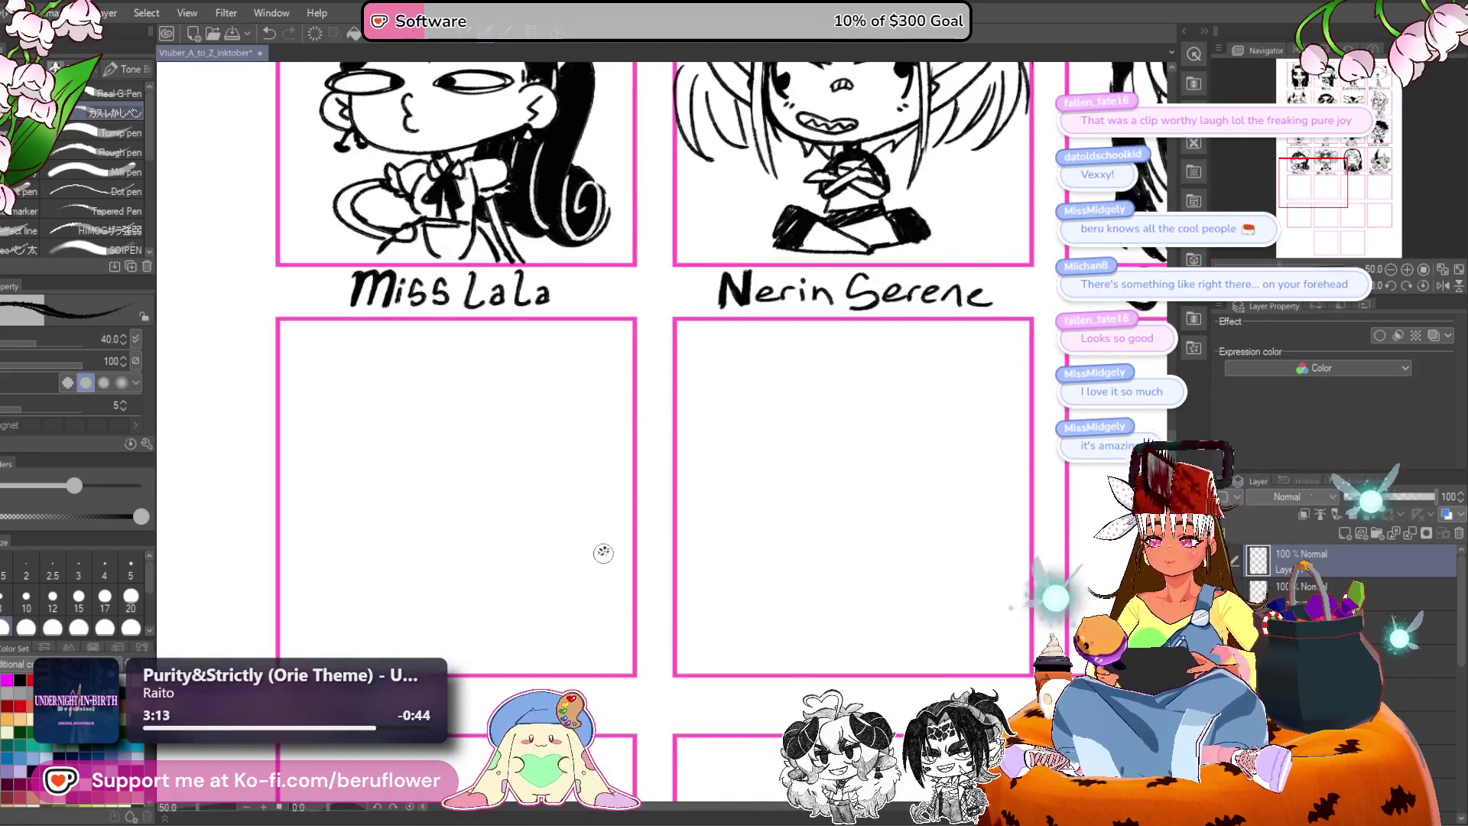
# Show the full panel grid and select the top layer in the Layer panel.
pyautogui.hotkey('alt', '[')
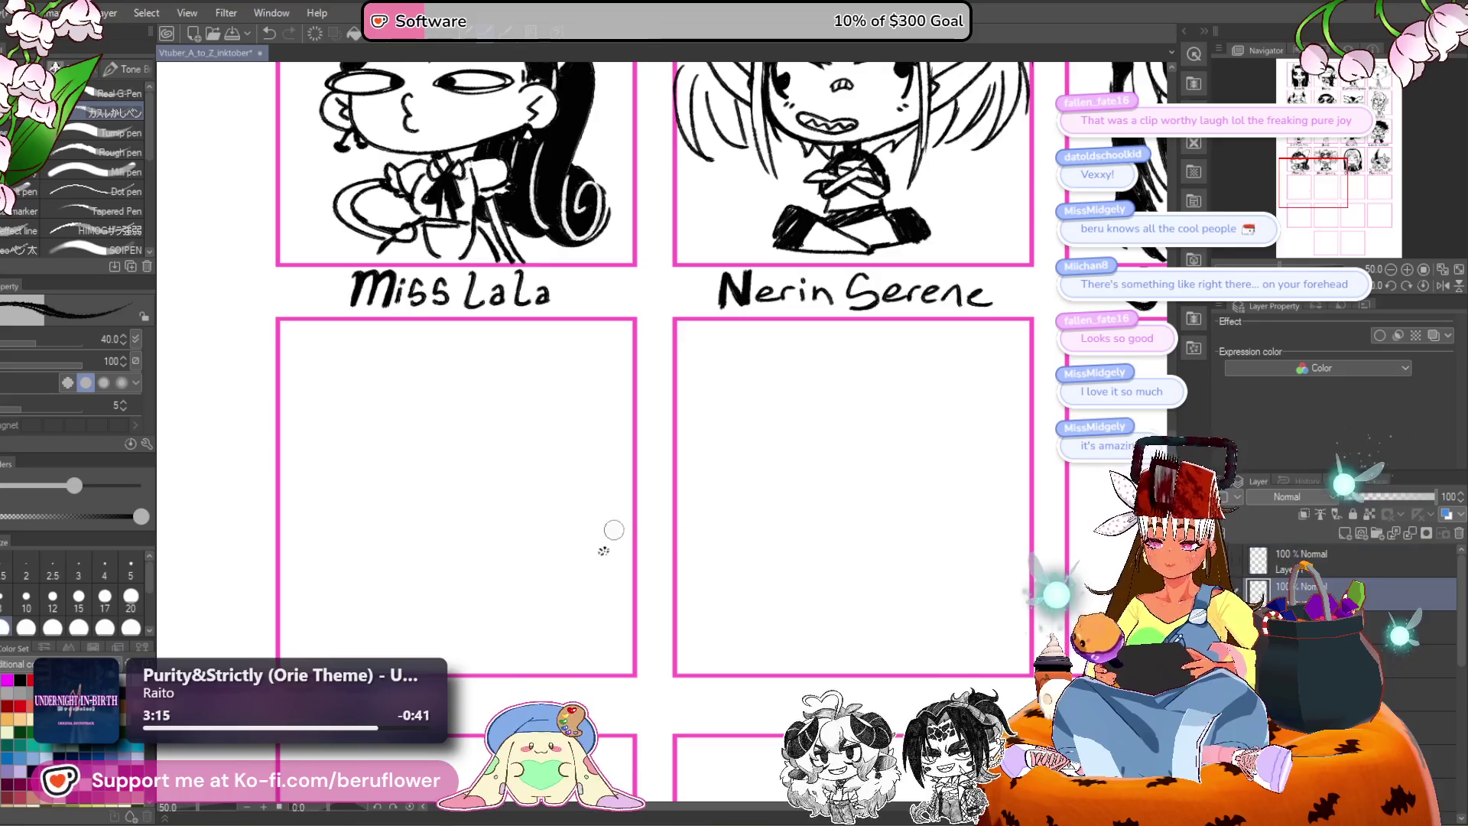
pyautogui.scroll(-3, 652, 569)
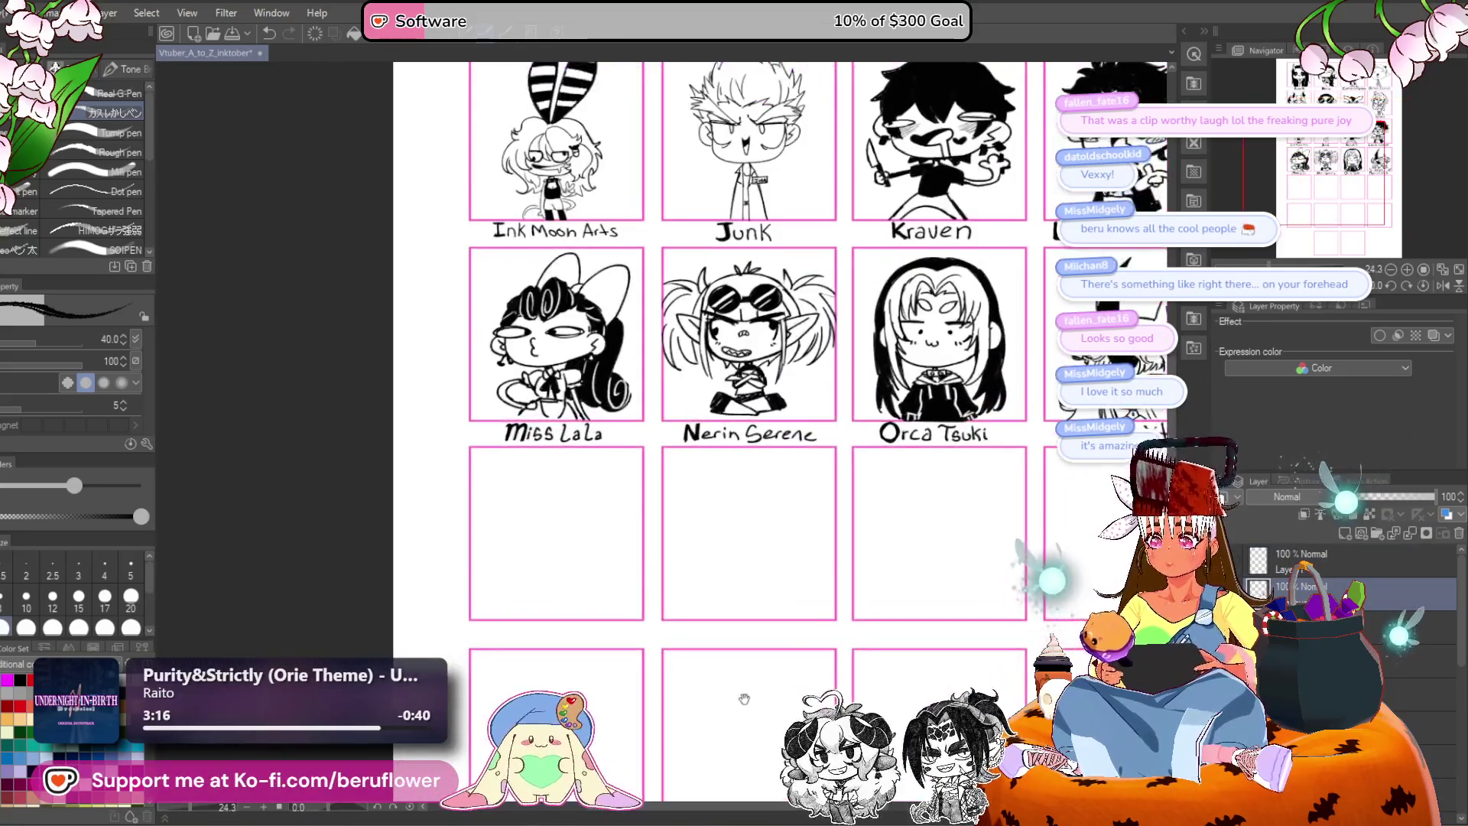
pyautogui.moveTo(764, 497); pyautogui.dragTo(656, 535)
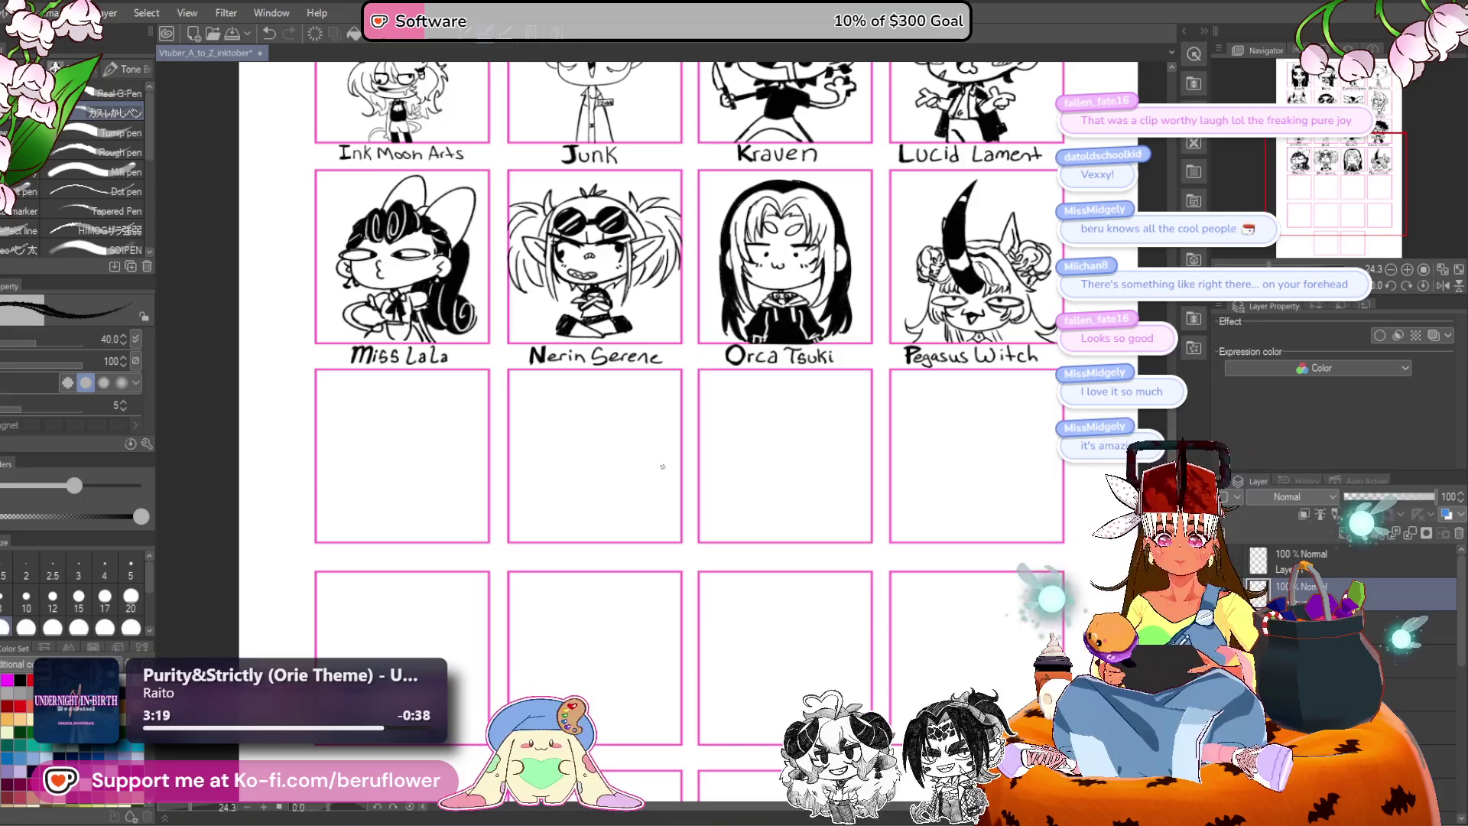
pyautogui.click(1323, 564)
pyautogui.moveTo(580, 632)
pyautogui.mouseDown()
pyautogui.moveTo(645, 642)
pyautogui.moveTo(593, 645)
pyautogui.mouseUp()
pyautogui.scroll(5, 562, 618)
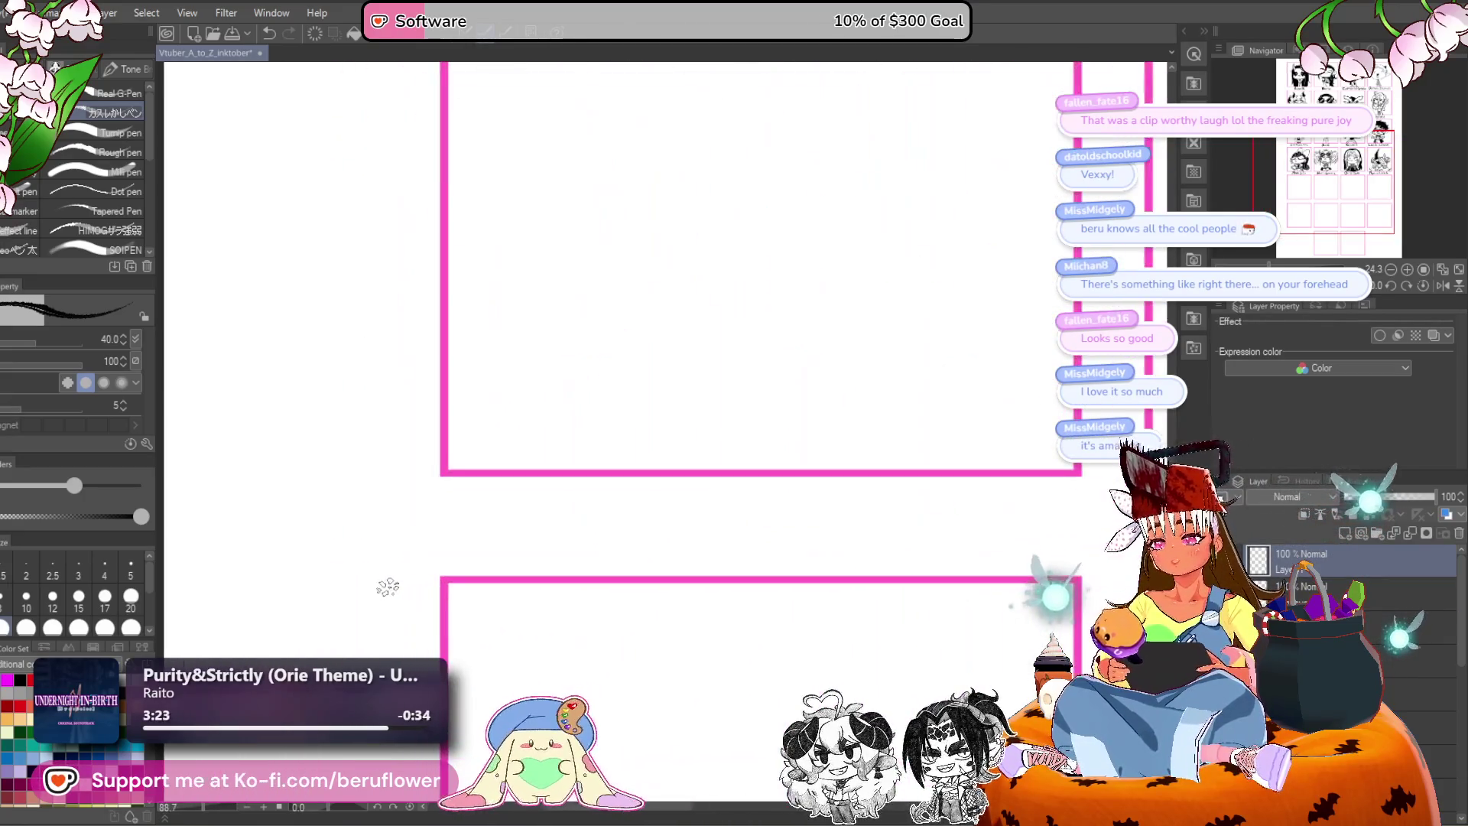
pyautogui.scroll(-3, 459, 503)
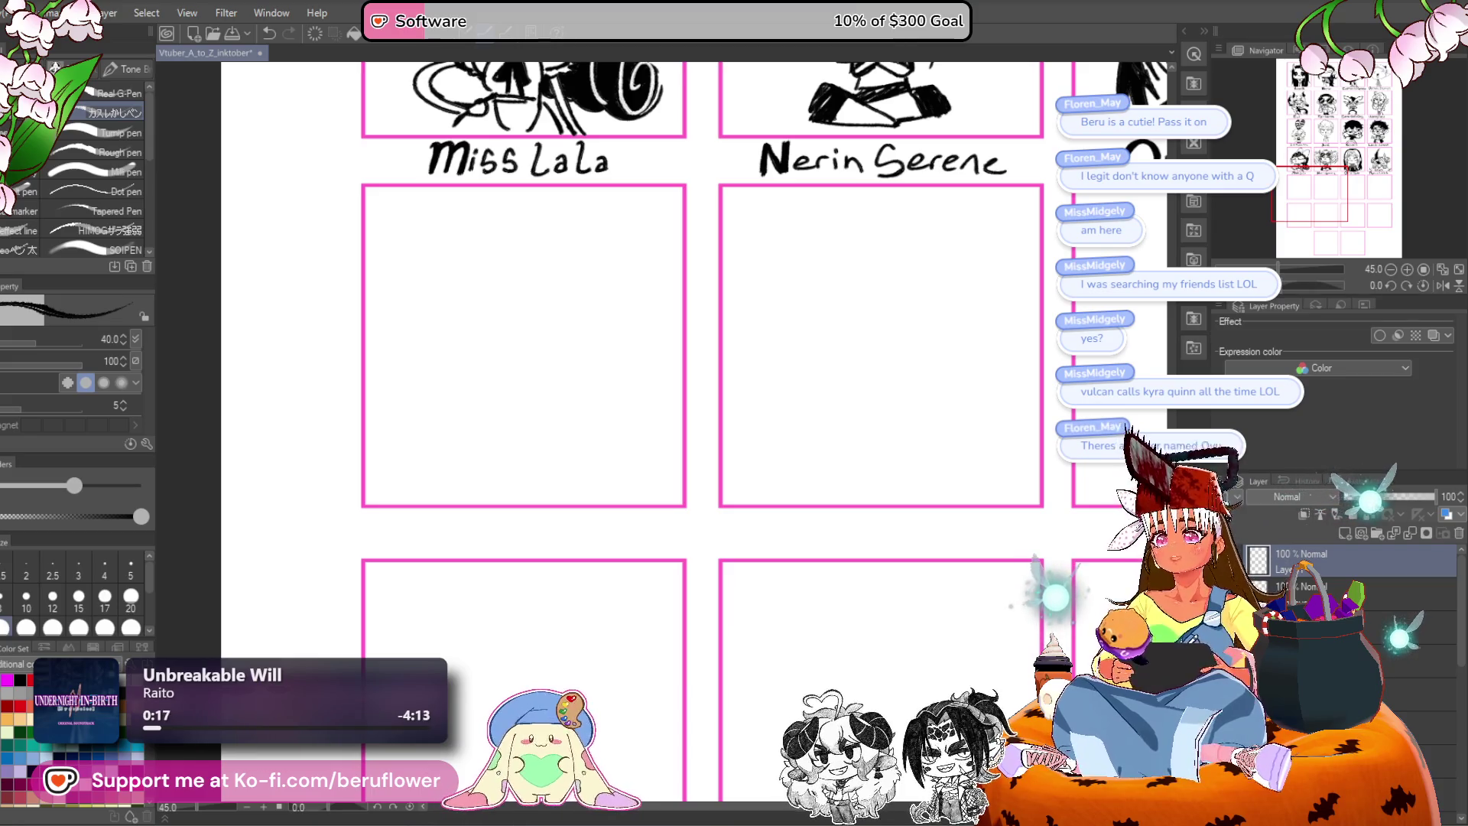
# Frame the Miss LaLa panels and the empty frame beneath its label.
pyautogui.moveTo(596, 524)
pyautogui.mouseDown()
pyautogui.moveTo(601, 570)
pyautogui.moveTo(541, 485)
pyautogui.mouseUp()
pyautogui.scroll(-3, 541, 489)
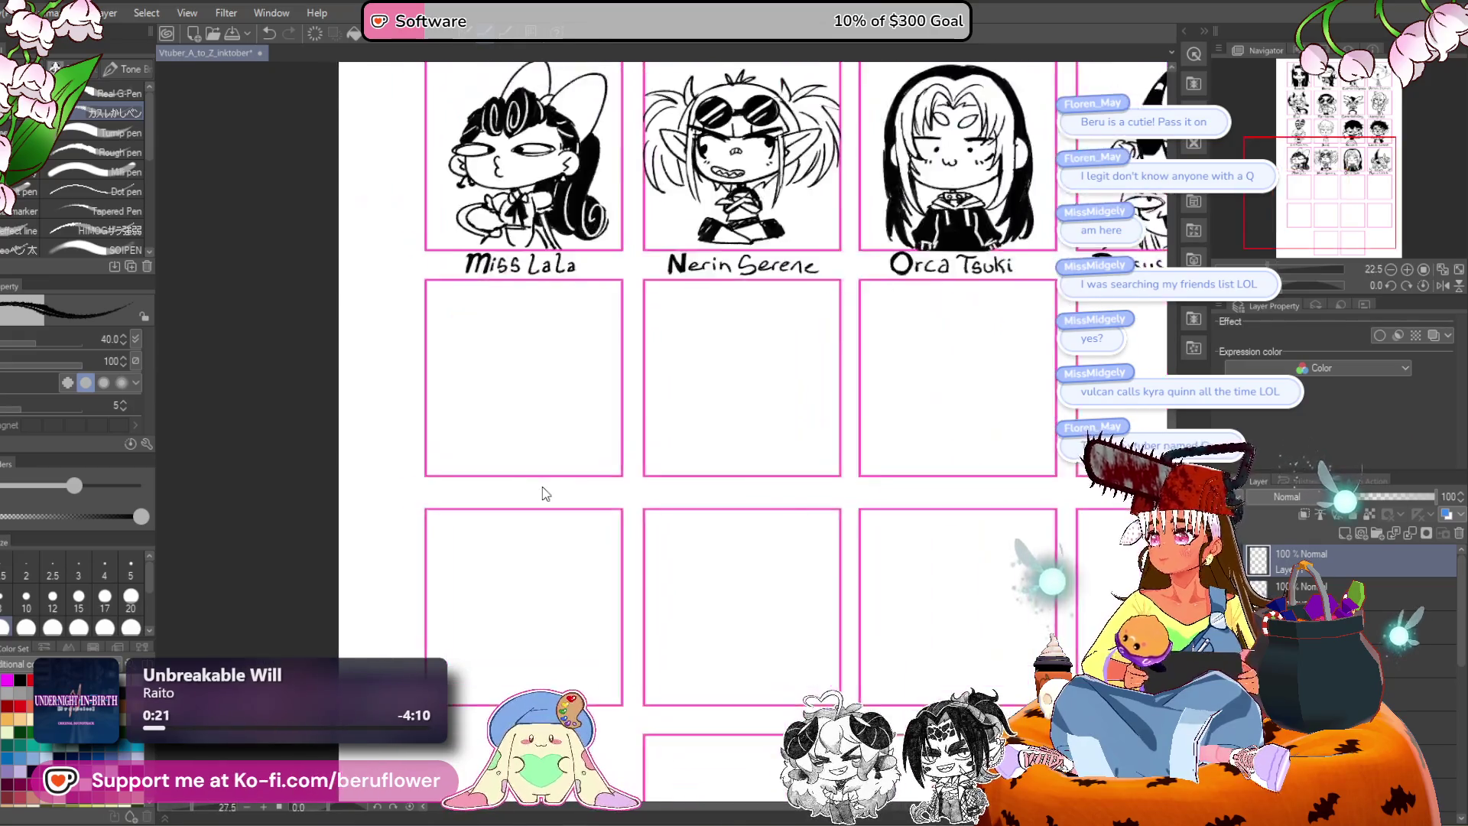
pyautogui.scroll(1, 545, 493)
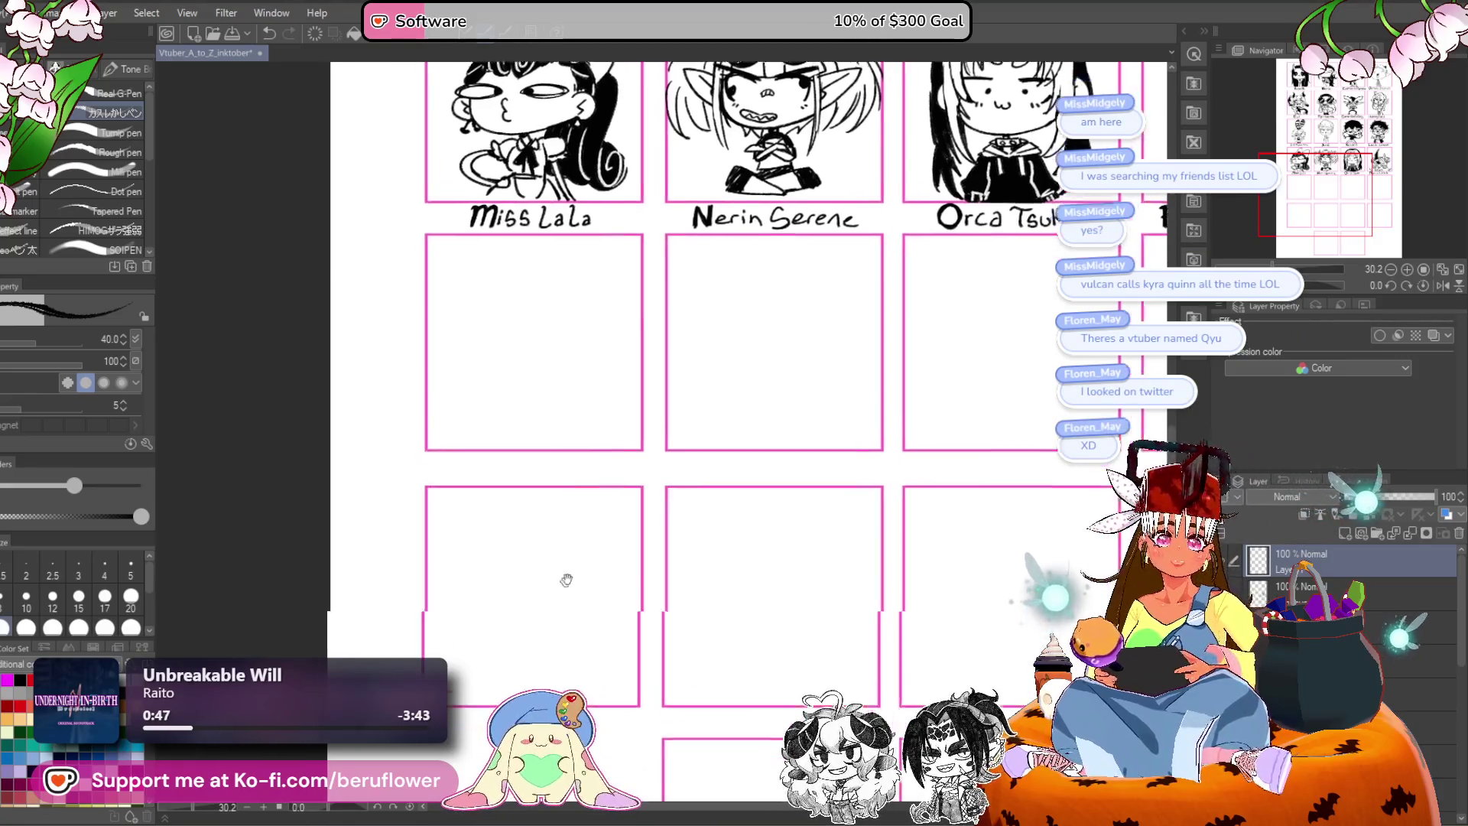
pyautogui.scroll(5, 479, 459)
pyautogui.scroll(-2, 480, 458)
pyautogui.moveTo(478, 459); pyautogui.dragTo(631, 524)
# Retry and undo several strokes, then keep a curved left jawline in the empty panel.
pyautogui.moveTo(370, 310); pyautogui.dragTo(429, 489)
pyautogui.hotkey('ctrl', 'z')
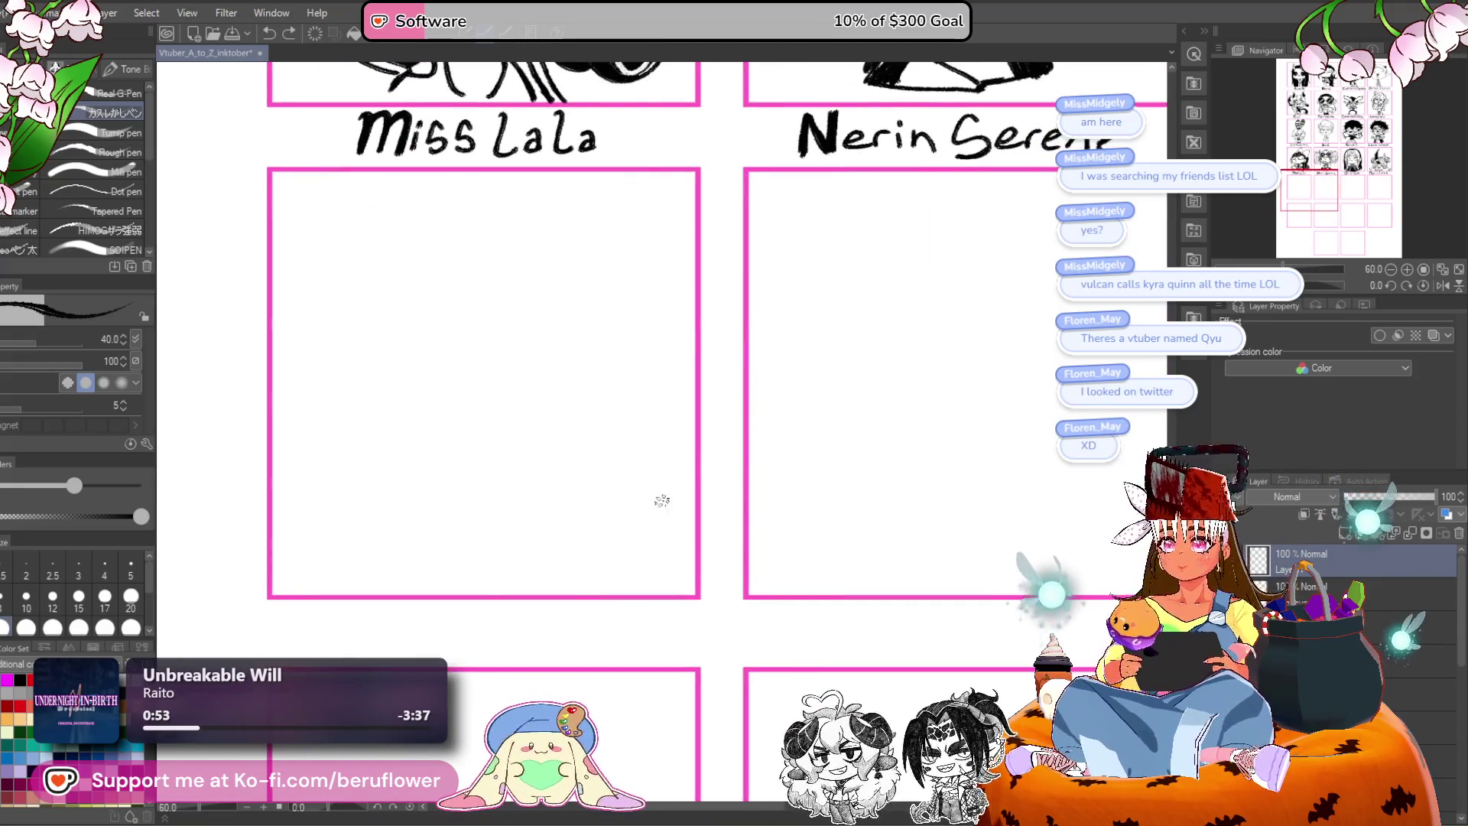
pyautogui.moveTo(585, 275)
pyautogui.mouseDown()
pyautogui.moveTo(471, 459)
pyautogui.moveTo(428, 490)
pyautogui.mouseUp()
pyautogui.hotkey('ctrl', 'z')
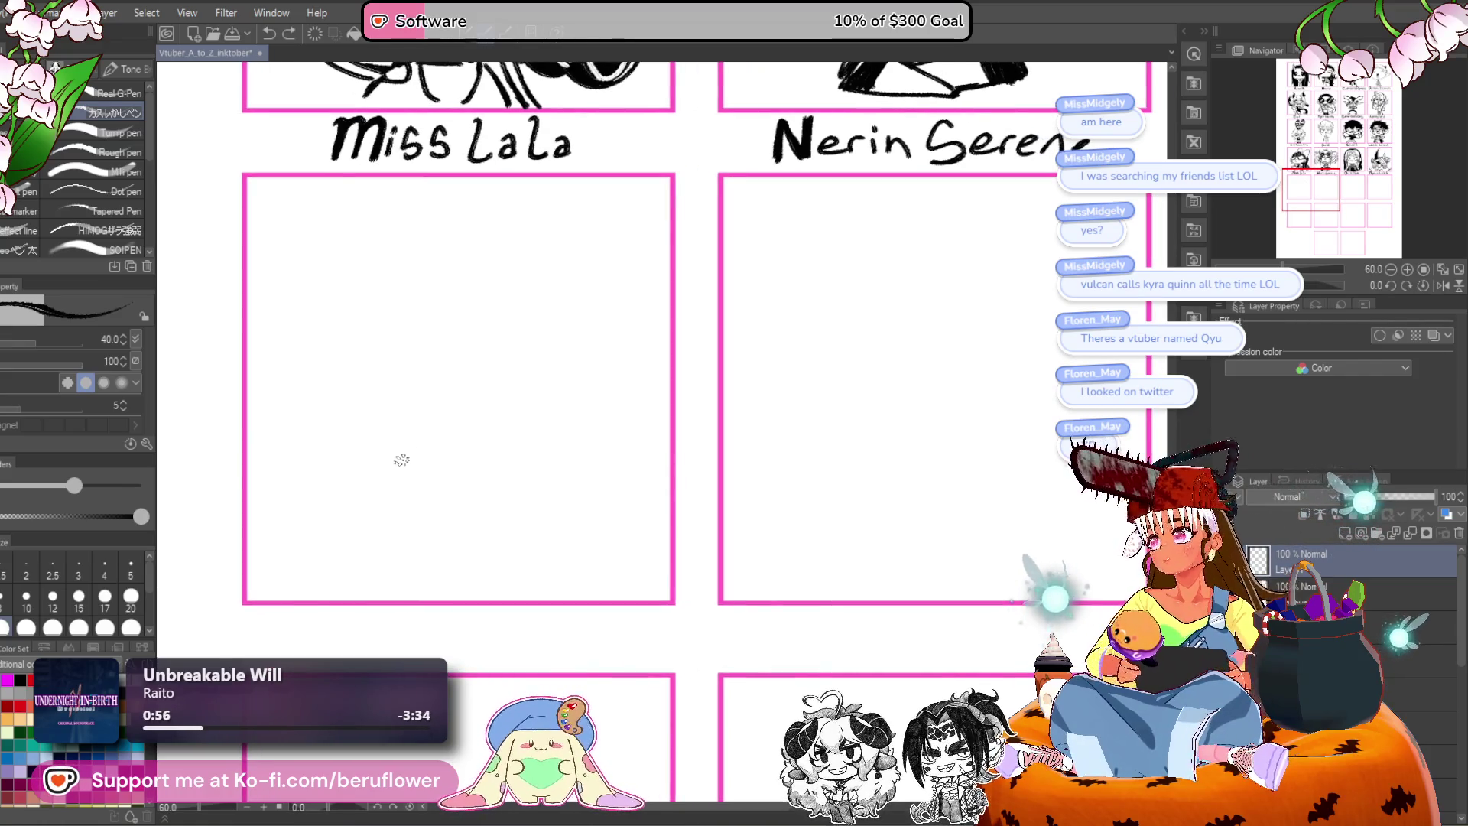
pyautogui.moveTo(354, 309)
pyautogui.mouseDown()
pyautogui.moveTo(363, 463)
pyautogui.moveTo(359, 400)
pyautogui.mouseUp()
pyautogui.hotkey('ctrl', 'z')
pyautogui.hotkey('ctrl', 'z')
pyautogui.moveTo(328, 334)
pyautogui.mouseDown()
pyautogui.moveTo(365, 416)
pyautogui.moveTo(325, 387)
pyautogui.mouseUp()
pyautogui.hotkey('ctrl', 'z')
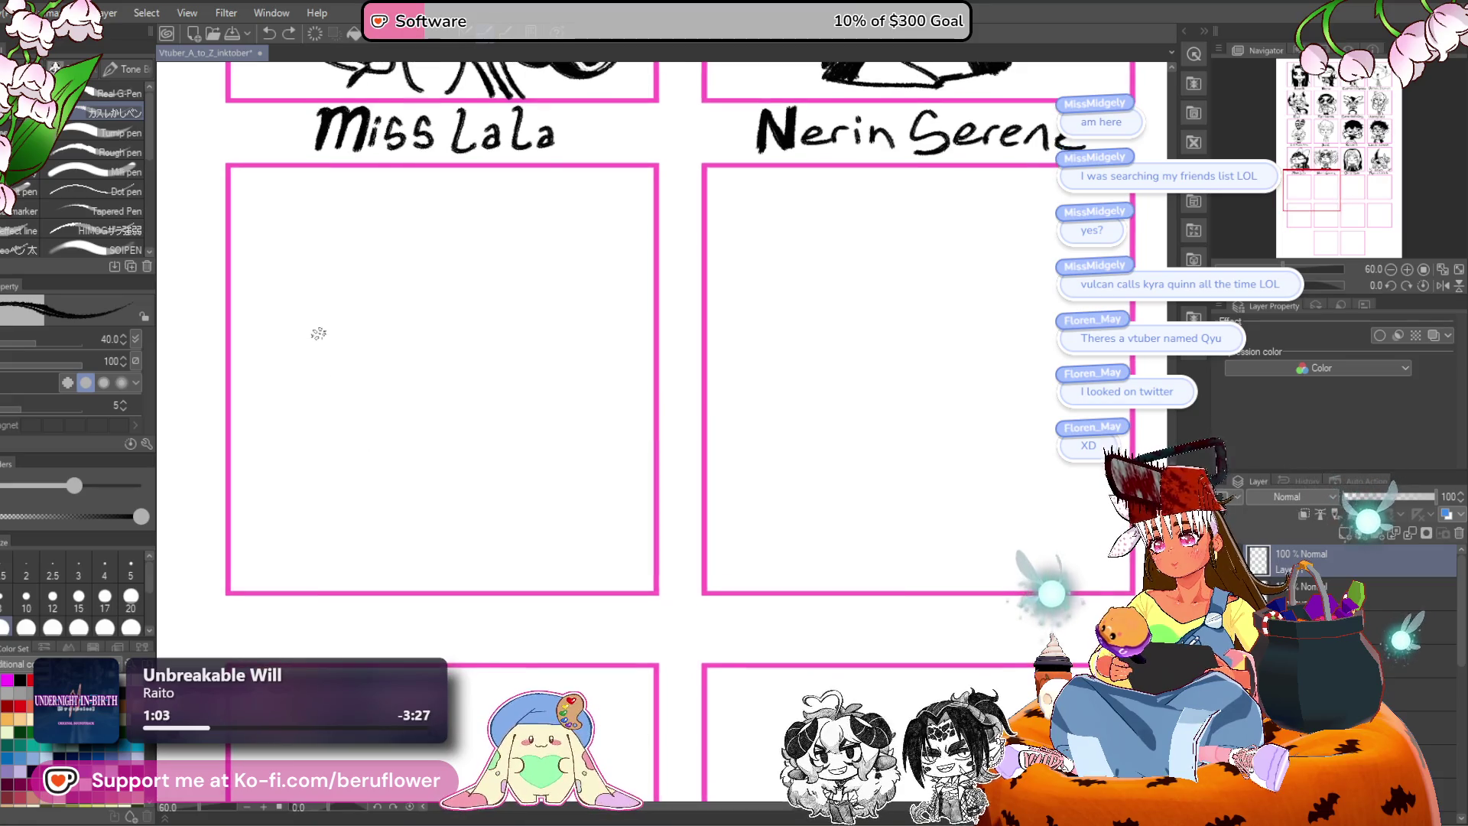
pyautogui.hotkey('ctrl', 'z')
pyautogui.moveTo(404, 495); pyautogui.dragTo(400, 475)
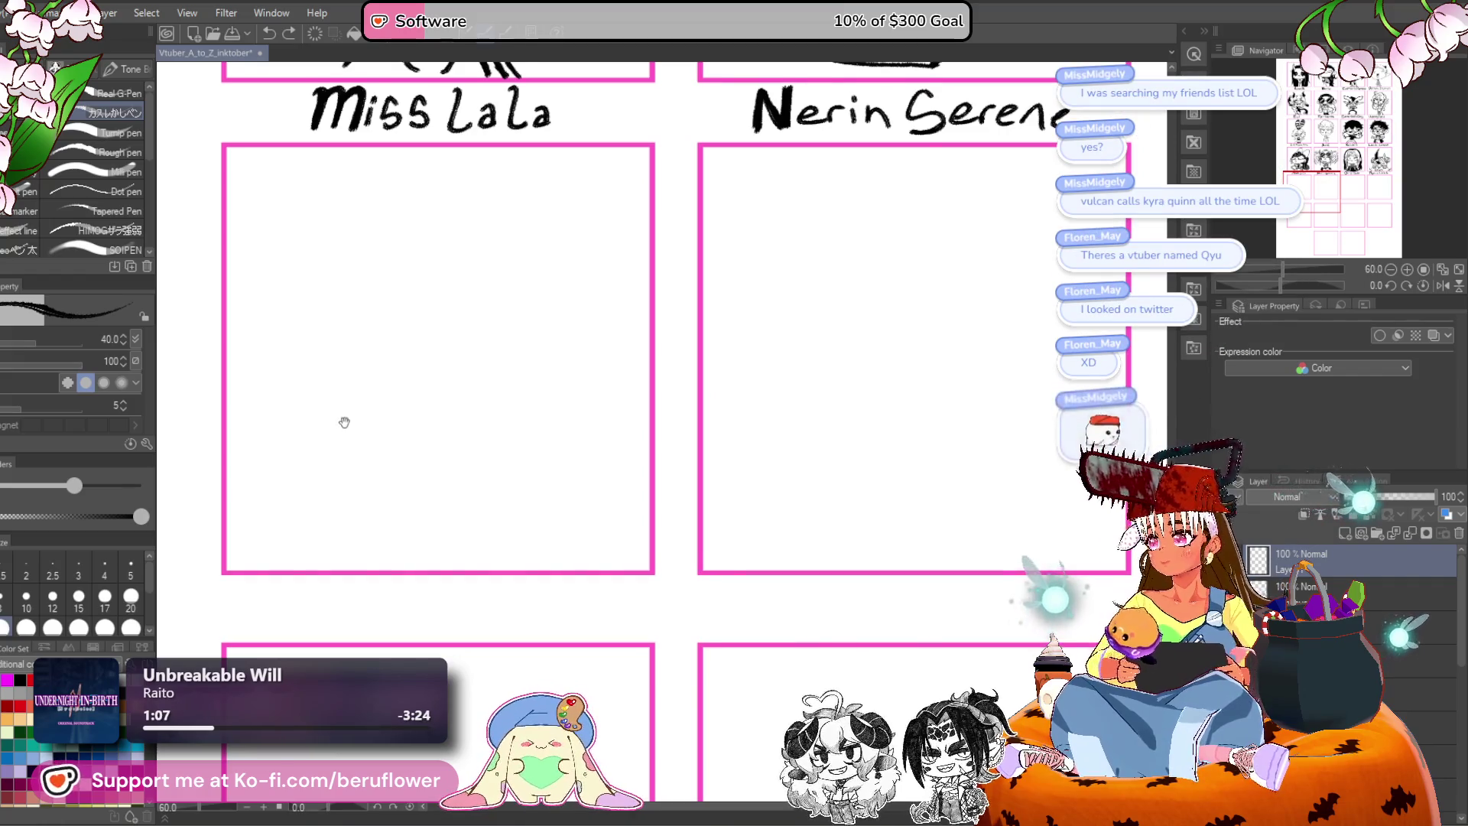
pyautogui.moveTo(321, 341)
pyautogui.mouseDown()
pyautogui.moveTo(339, 426)
pyautogui.moveTo(423, 448)
pyautogui.moveTo(529, 411)
pyautogui.mouseUp()
# Extend the jawline and ink the upper lids of both narrowed eyes.
pyautogui.moveTo(423, 350); pyautogui.dragTo(429, 377)
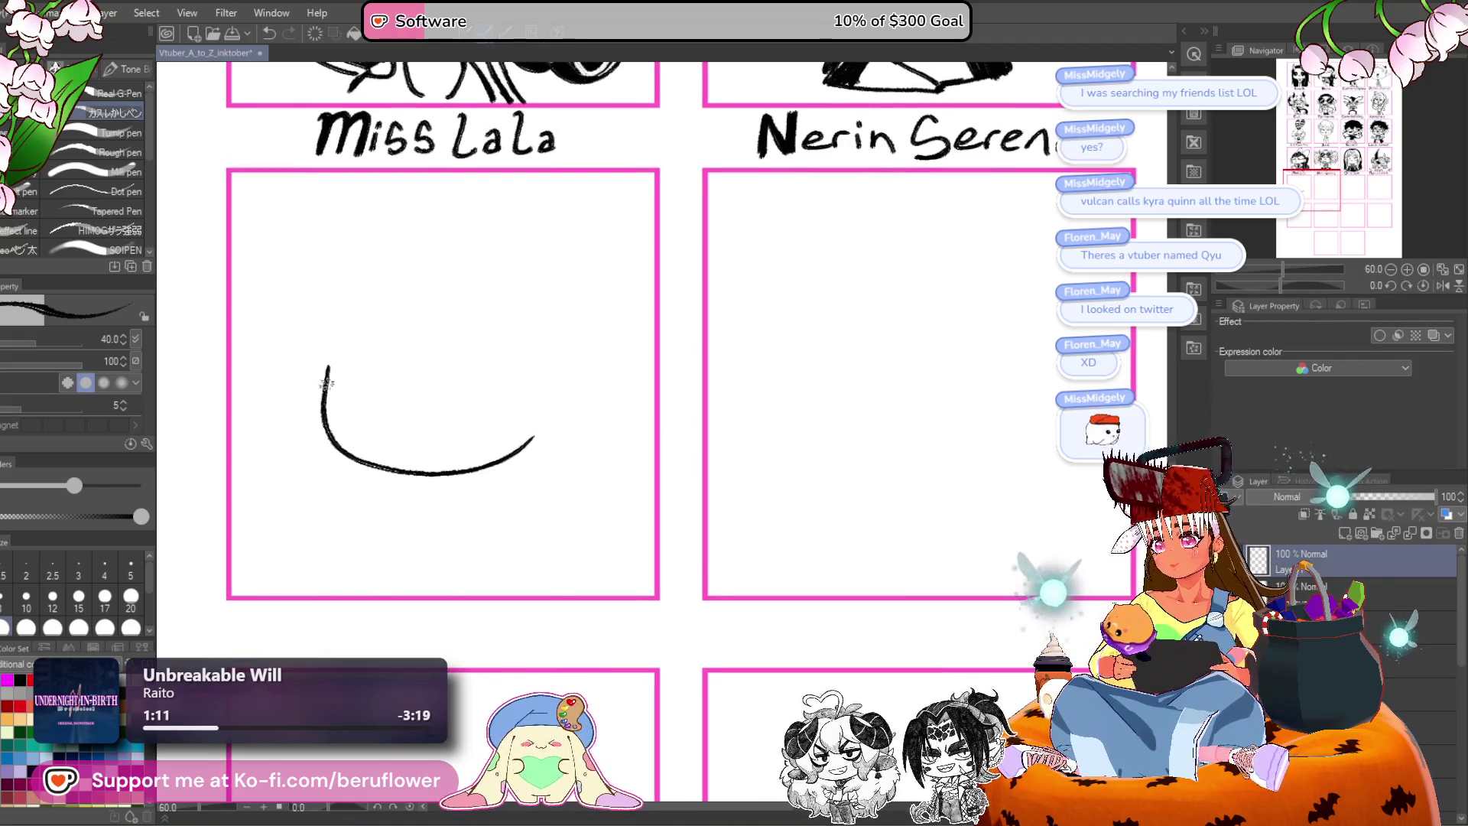
pyautogui.moveTo(329, 358); pyautogui.dragTo(331, 342)
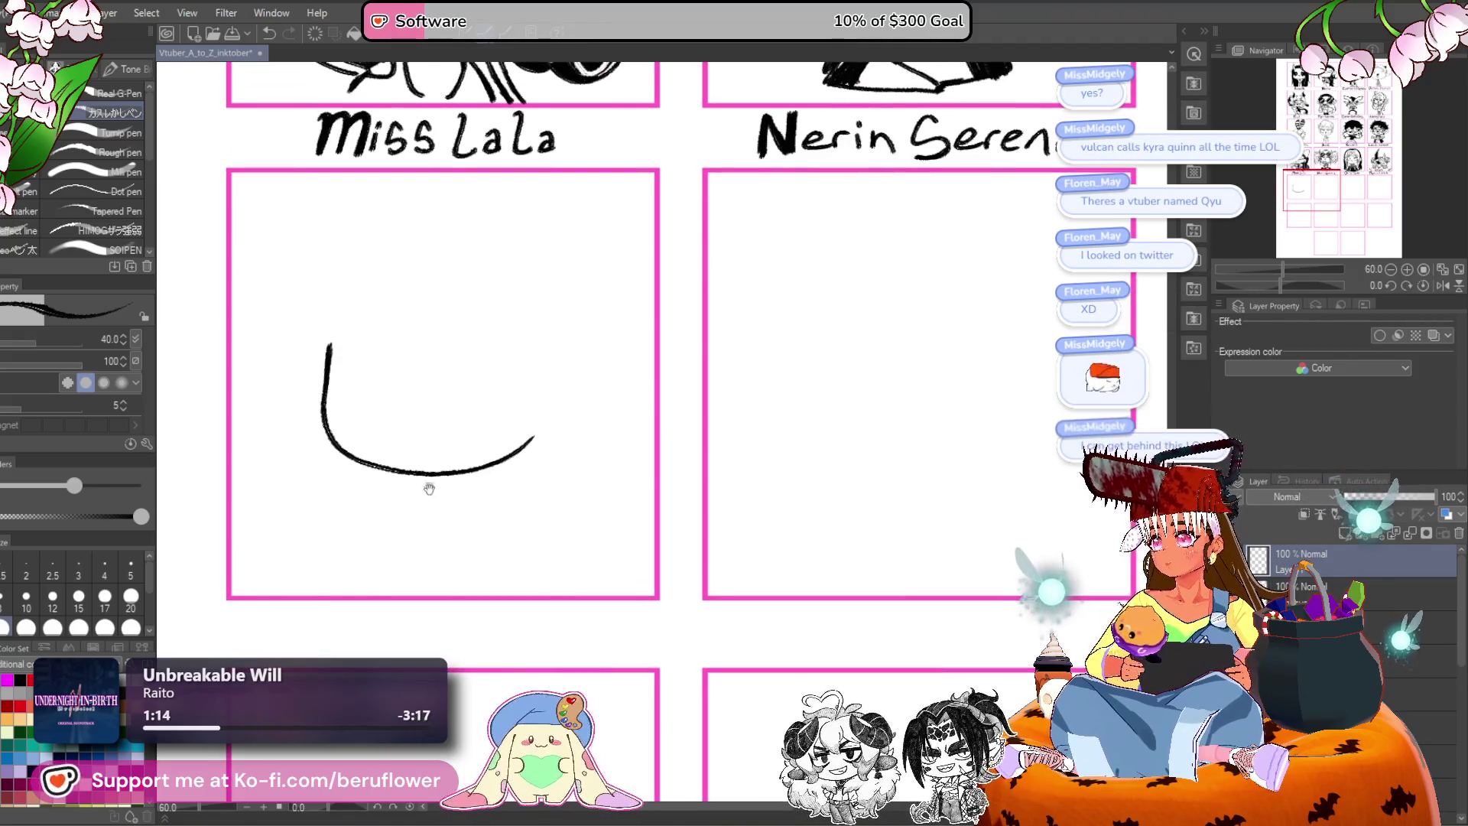
pyautogui.moveTo(429, 515); pyautogui.dragTo(425, 526)
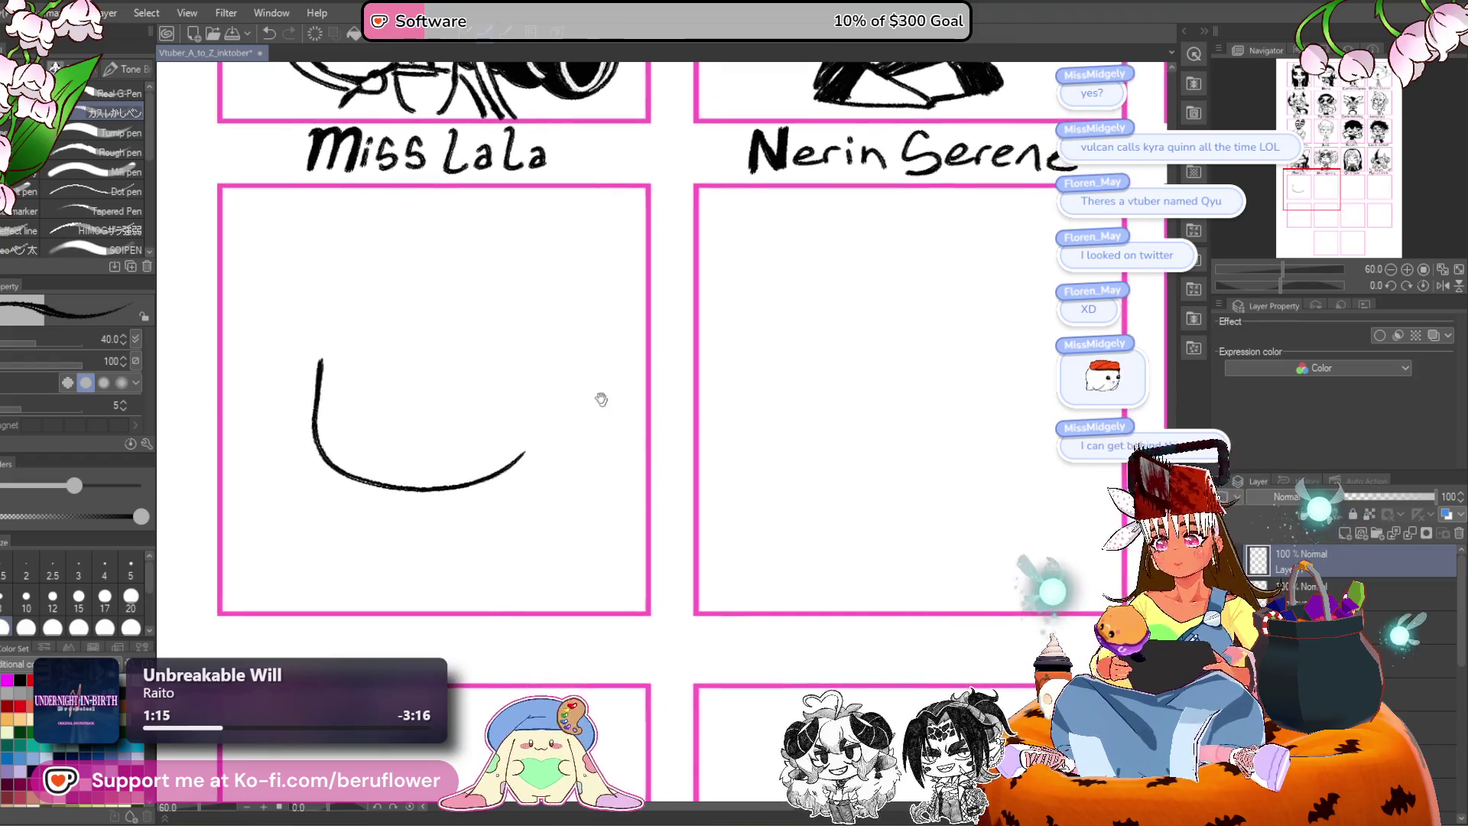
pyautogui.moveTo(363, 380)
pyautogui.mouseDown()
pyautogui.moveTo(393, 370)
pyautogui.moveTo(347, 367)
pyautogui.moveTo(412, 396)
pyautogui.moveTo(315, 368)
pyautogui.moveTo(417, 396)
pyautogui.mouseUp()
pyautogui.moveTo(589, 420); pyautogui.dragTo(590, 408)
pyautogui.moveTo(468, 385)
pyautogui.mouseDown()
pyautogui.moveTo(581, 362)
pyautogui.moveTo(471, 386)
pyautogui.moveTo(535, 374)
pyautogui.mouseUp()
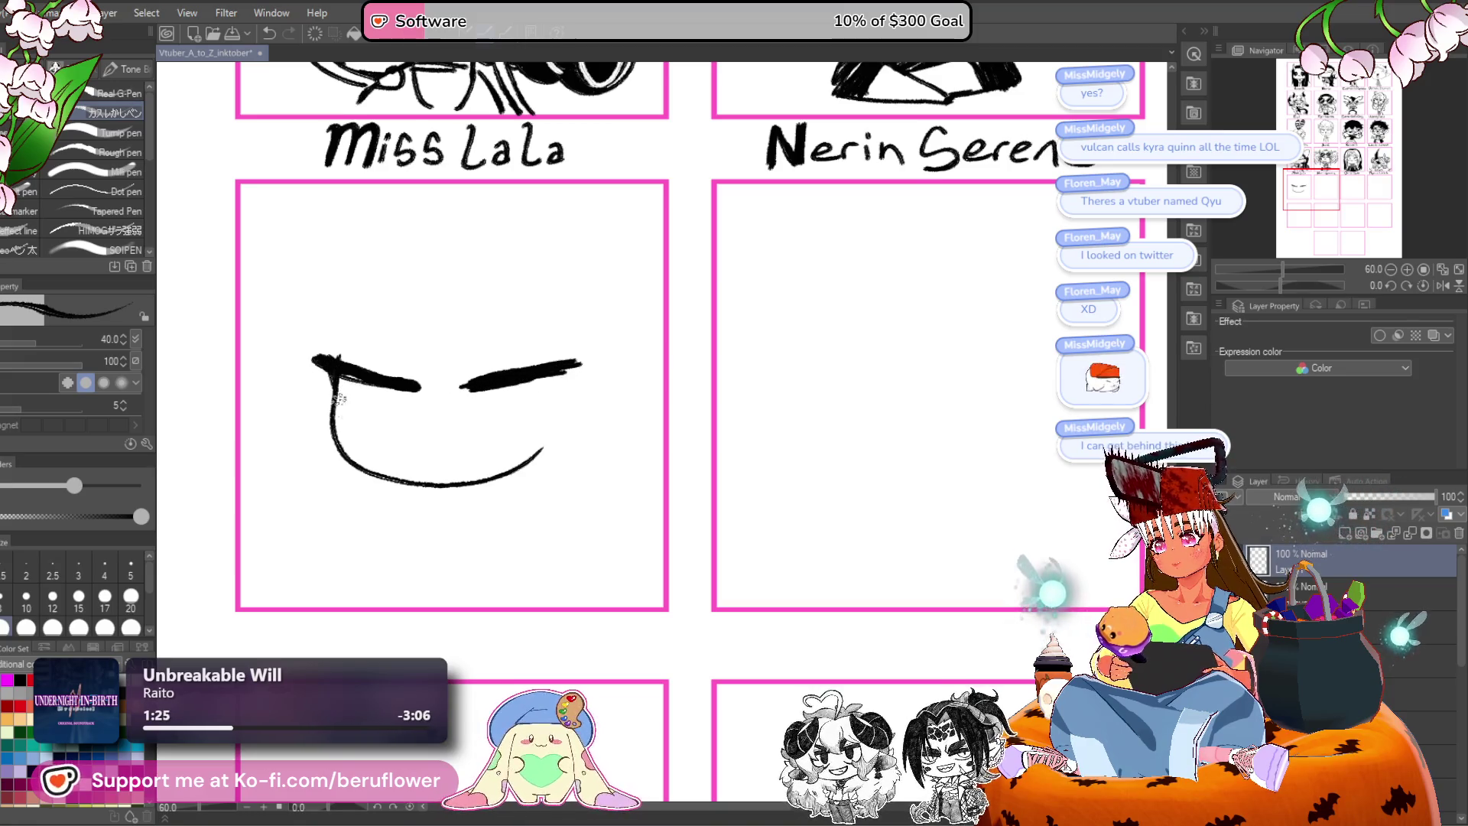
pyautogui.moveTo(330, 377); pyautogui.dragTo(367, 433)
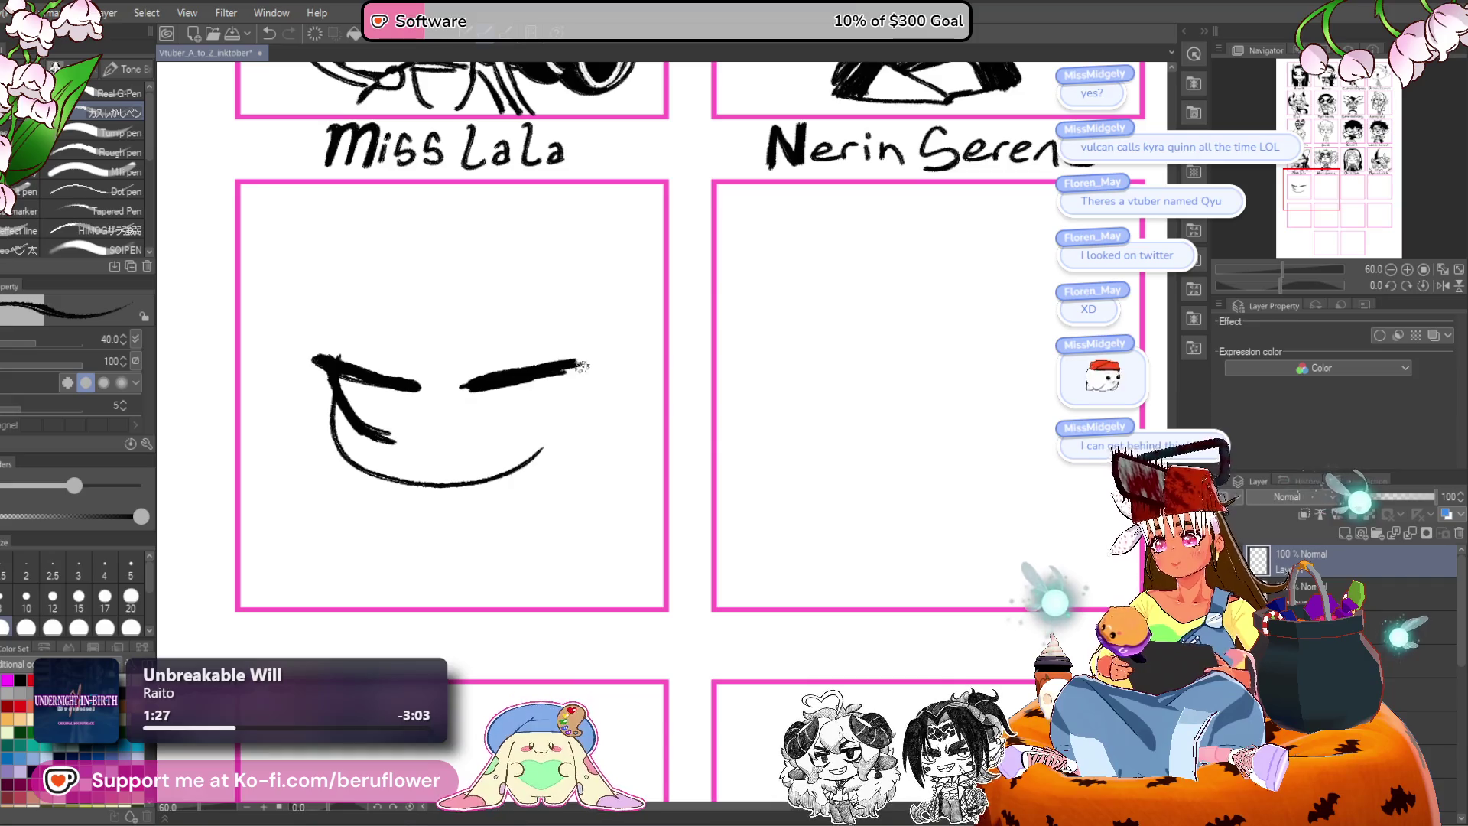
pyautogui.hotkey('ctrl', 'z')
# Draw the lower curves of both eyes, redrawing the right one thicker.
pyautogui.moveTo(330, 366); pyautogui.dragTo(388, 432)
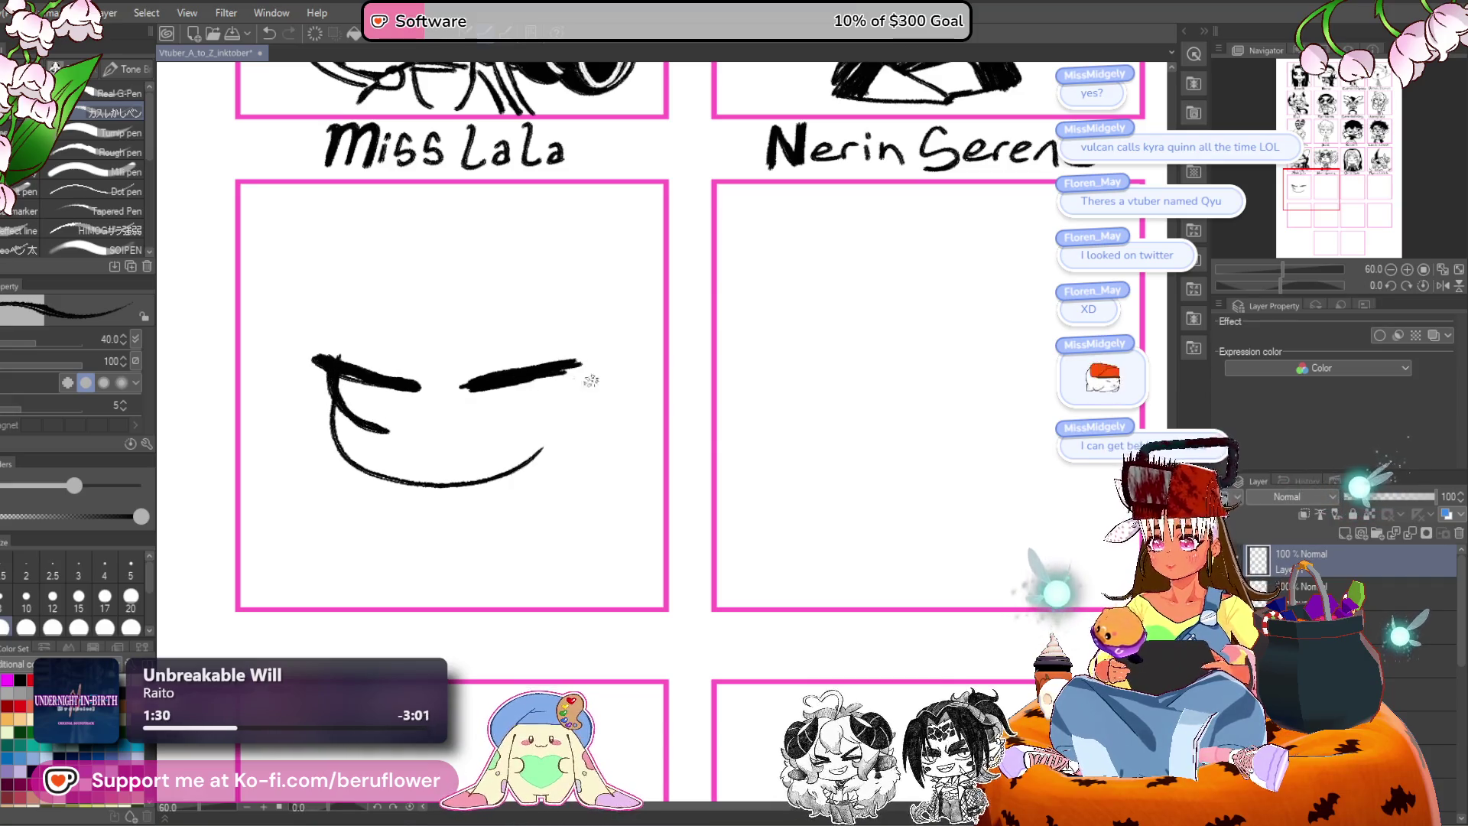
pyautogui.moveTo(577, 367); pyautogui.dragTo(510, 426)
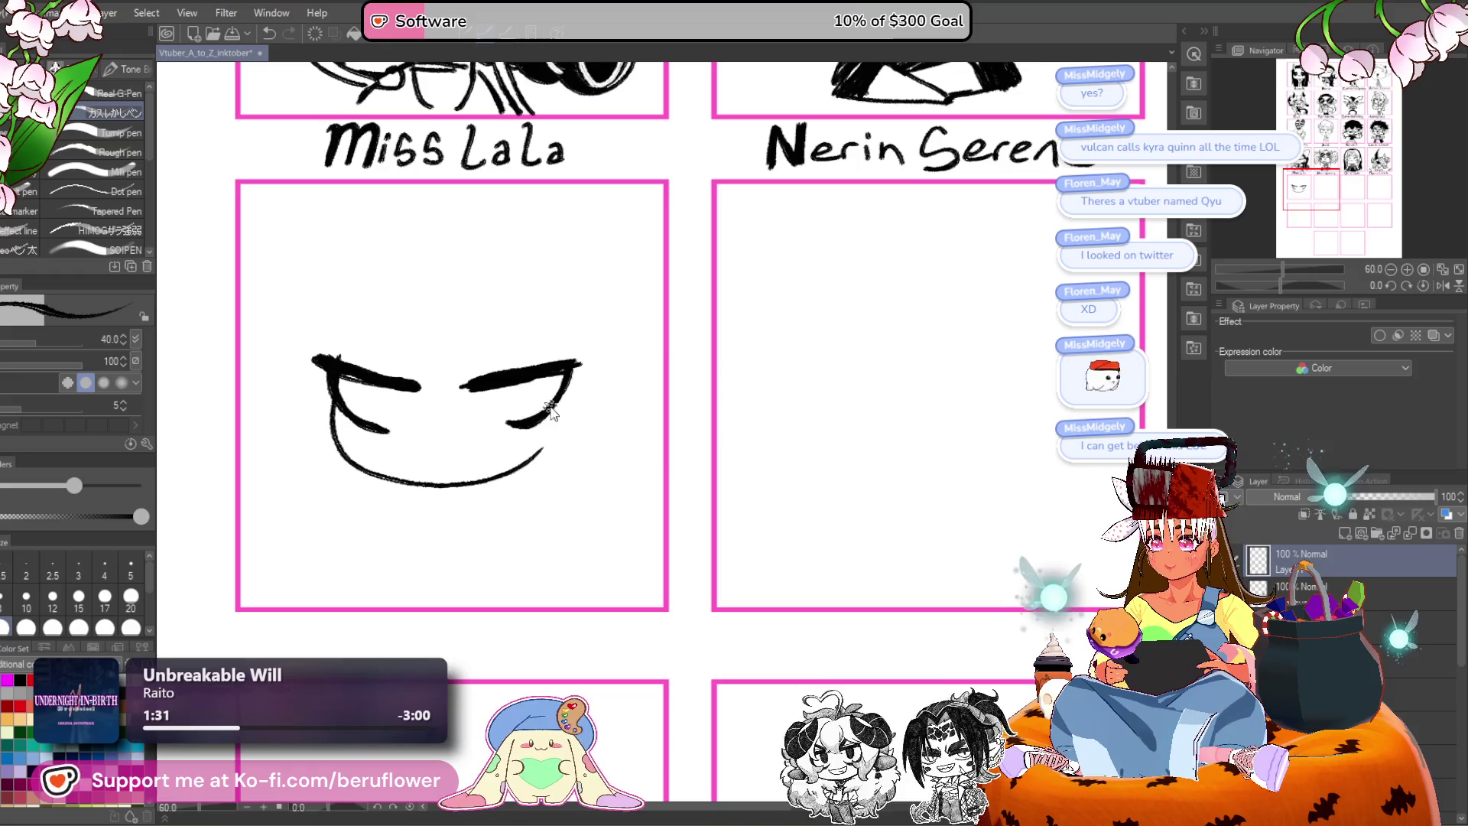
pyautogui.hotkey('ctrl', 'z')
pyautogui.moveTo(575, 364); pyautogui.dragTo(487, 429)
pyautogui.moveTo(564, 379); pyautogui.dragTo(465, 428)
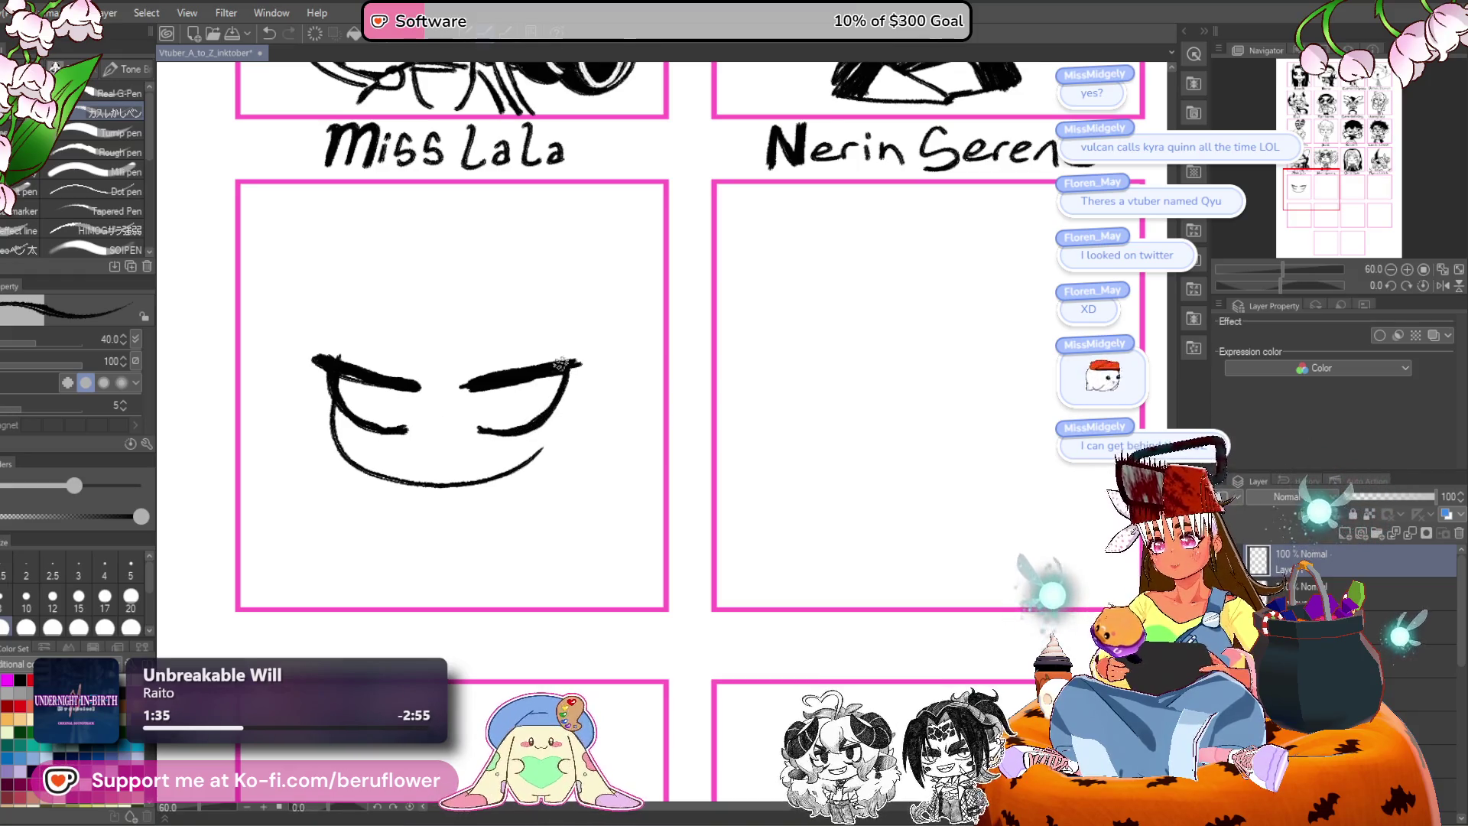
pyautogui.moveTo(470, 386); pyautogui.dragTo(451, 393)
# Add a long angled left brow and a small curled mouth between the eyes.
pyautogui.scroll(-1, 425, 383)
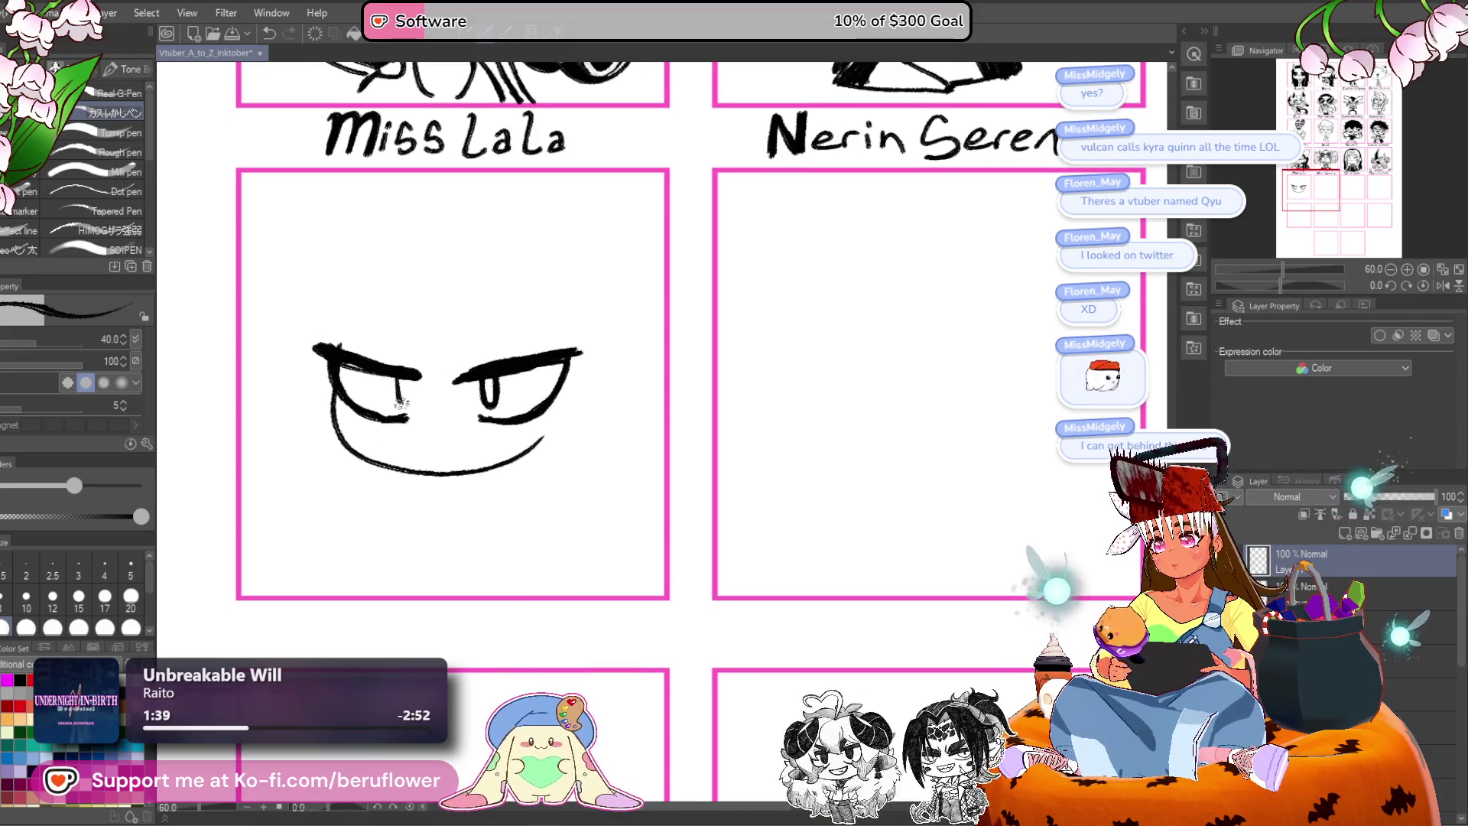
pyautogui.scroll(-1, 619, 321)
pyautogui.moveTo(363, 281); pyautogui.dragTo(400, 356)
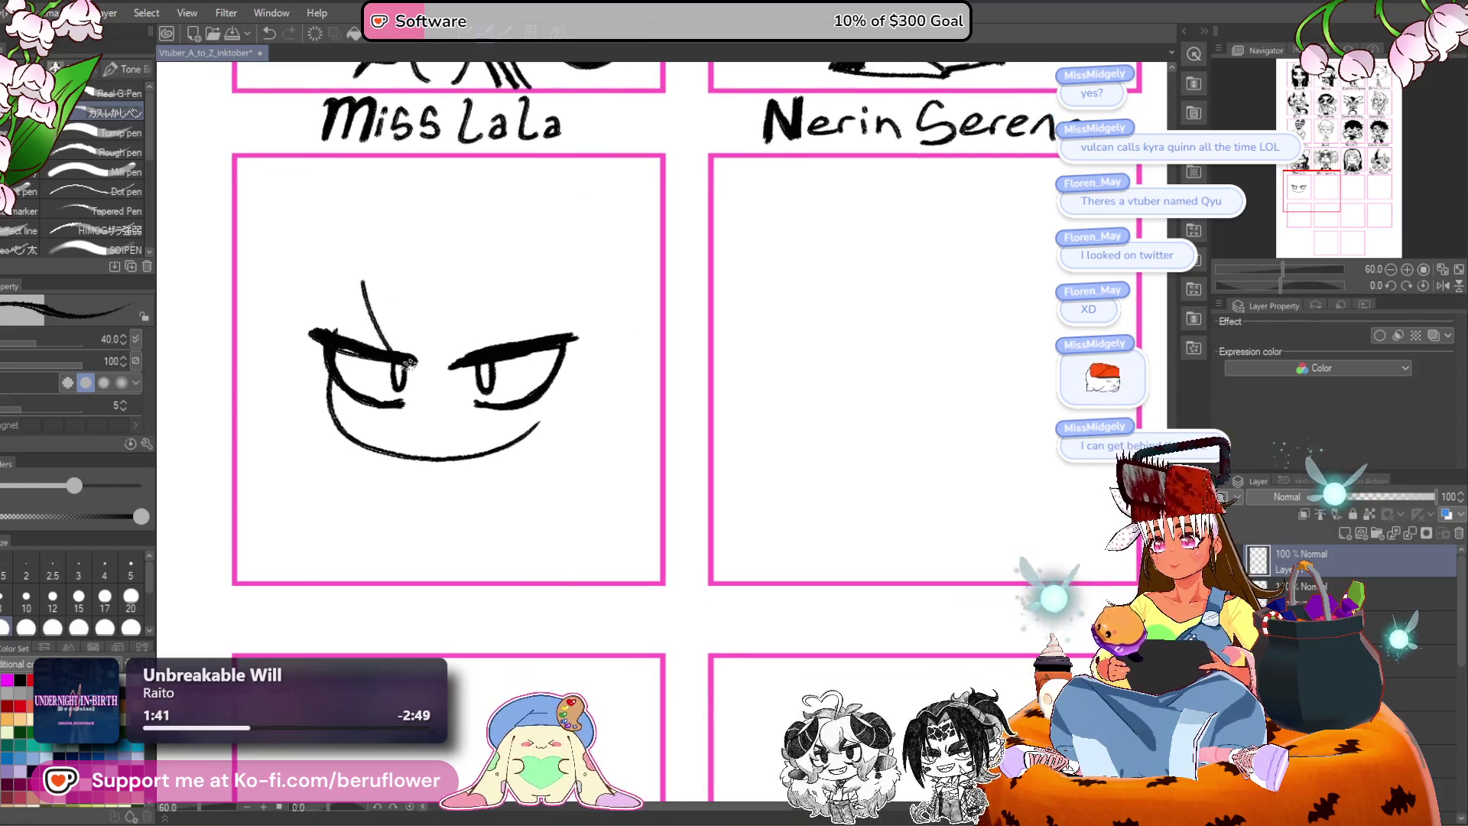
pyautogui.hotkey('ctrl', 'z')
pyautogui.moveTo(364, 259)
pyautogui.mouseDown()
pyautogui.moveTo(413, 348)
pyautogui.moveTo(509, 263)
pyautogui.mouseUp()
pyautogui.scroll(-3, 433, 377)
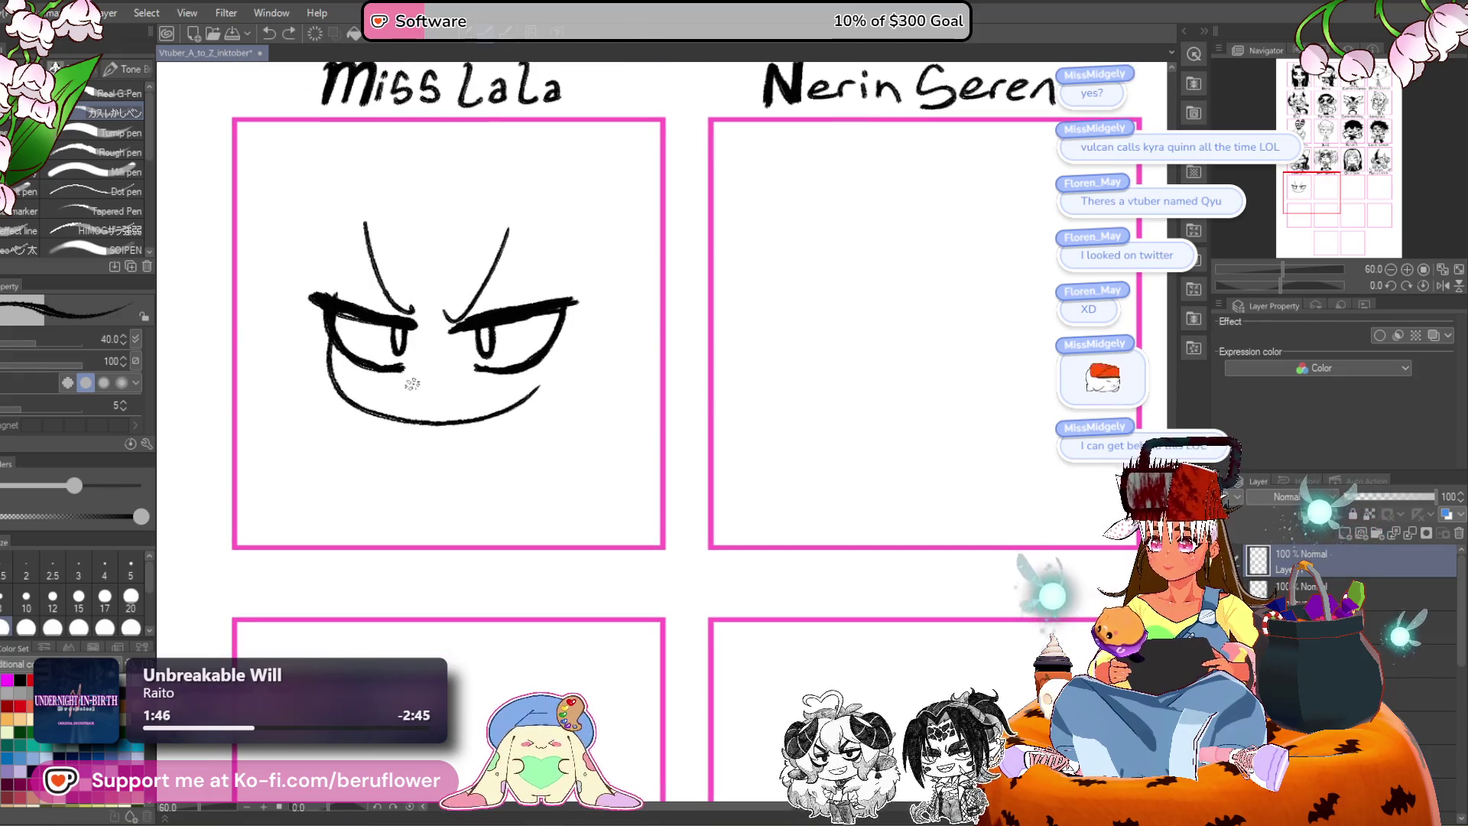
pyautogui.moveTo(415, 374); pyautogui.dragTo(454, 366)
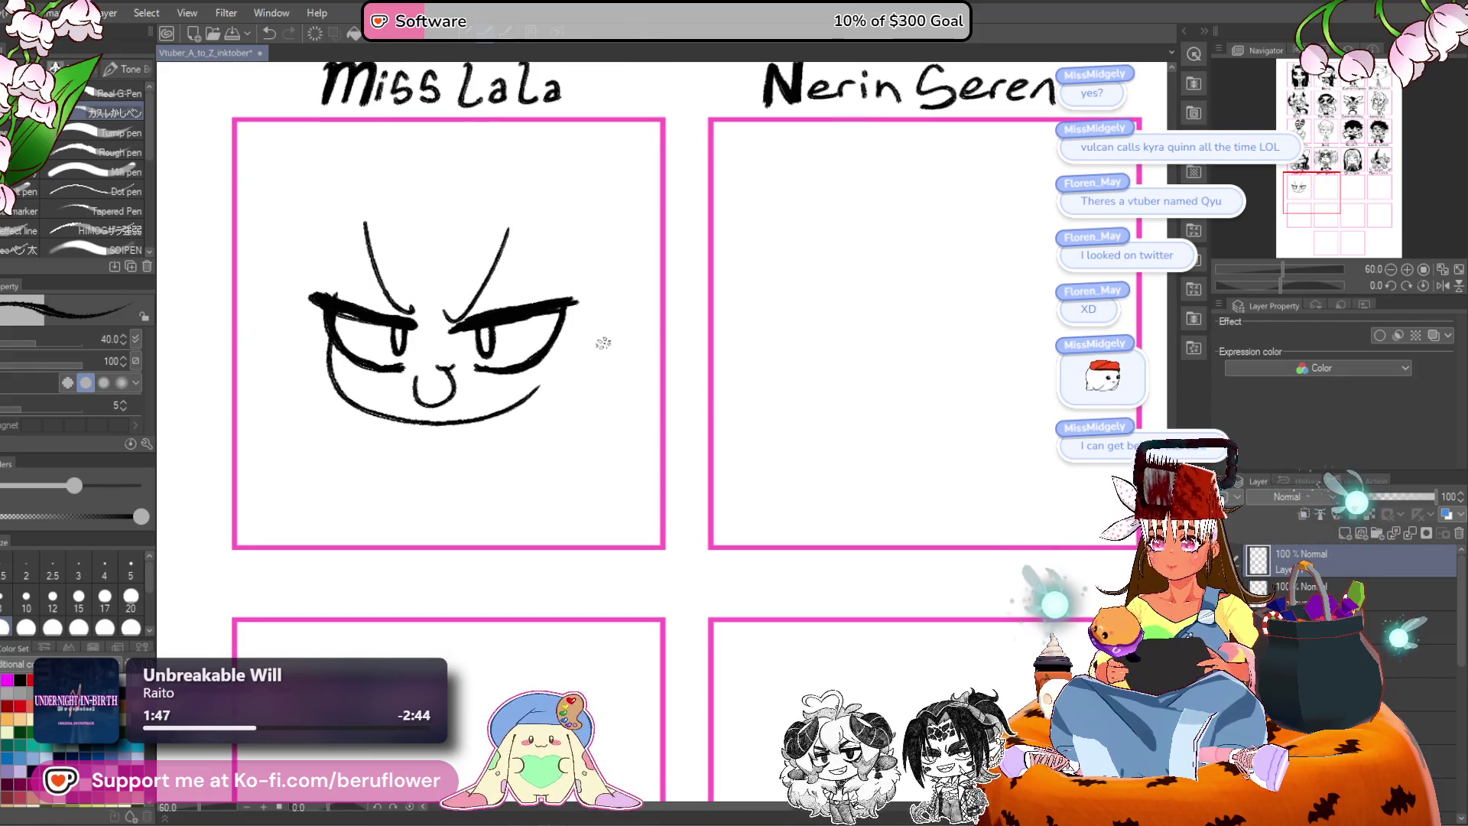
pyautogui.hscroll(-2, 549, 390)
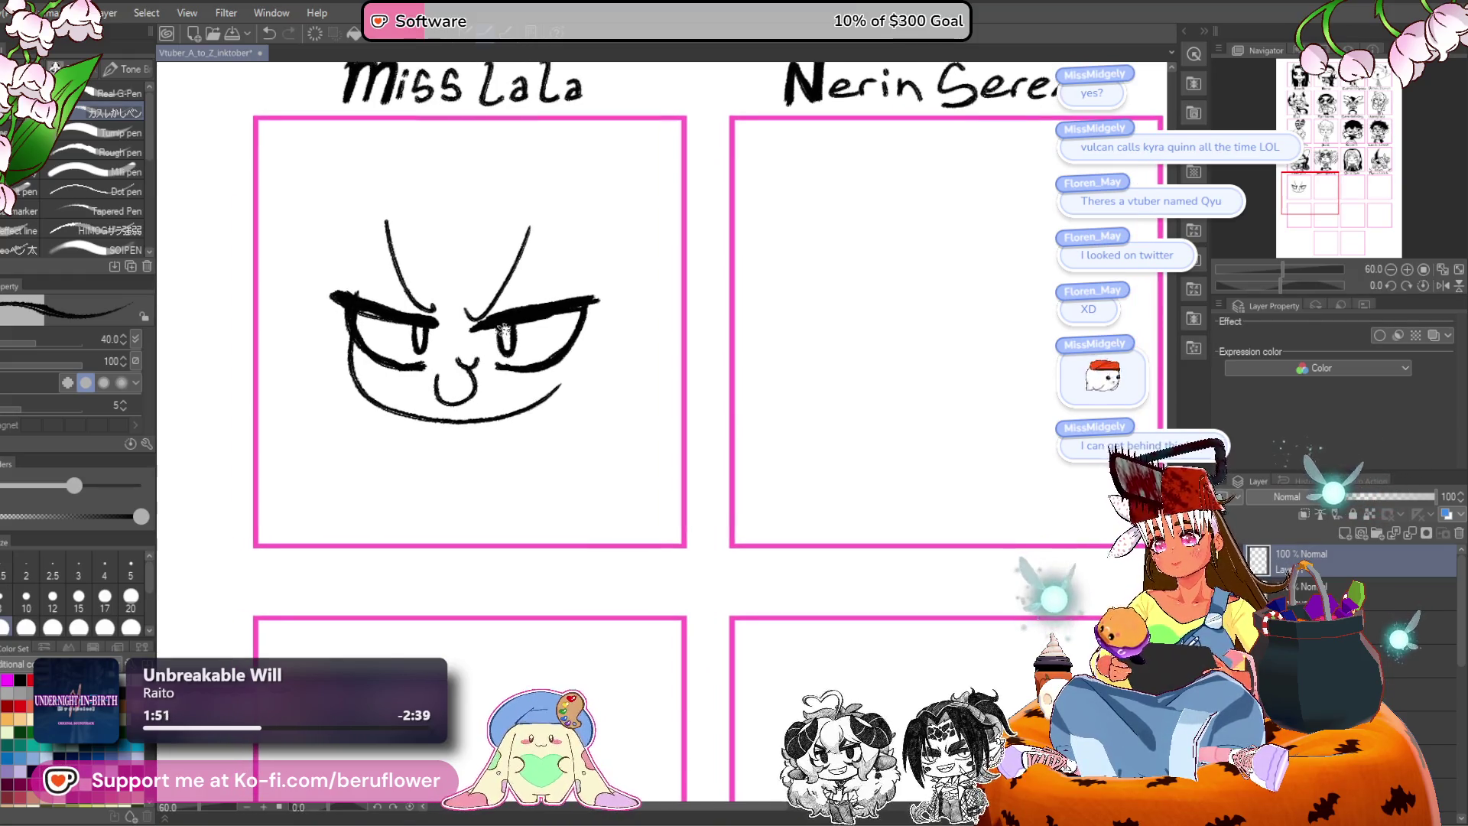
pyautogui.scroll(-2, 481, 327)
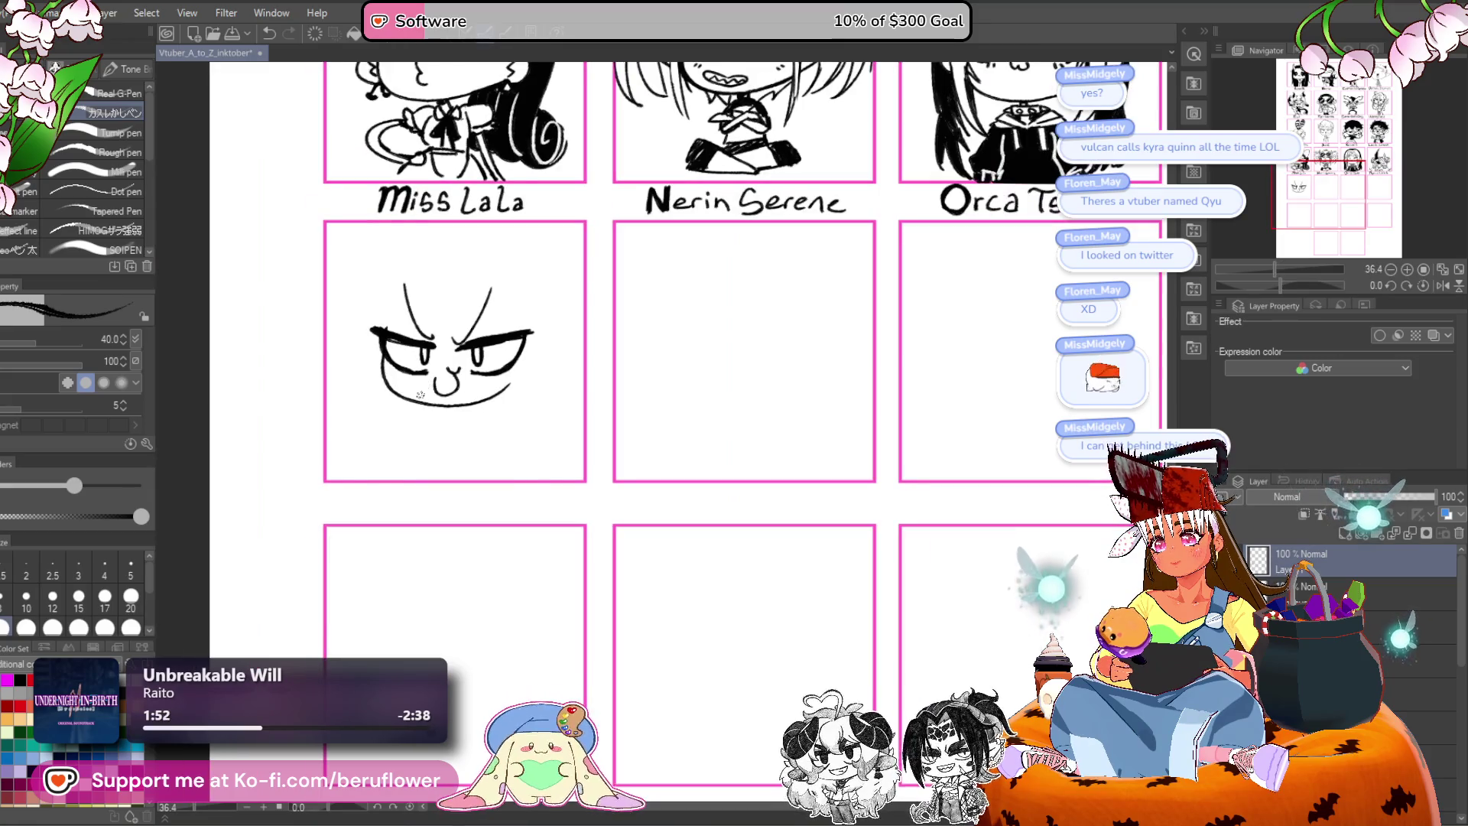
# Ink a zigzag hairline across the forehead with strands sweeping down-left from the peak.
pyautogui.scroll(2, 420, 394)
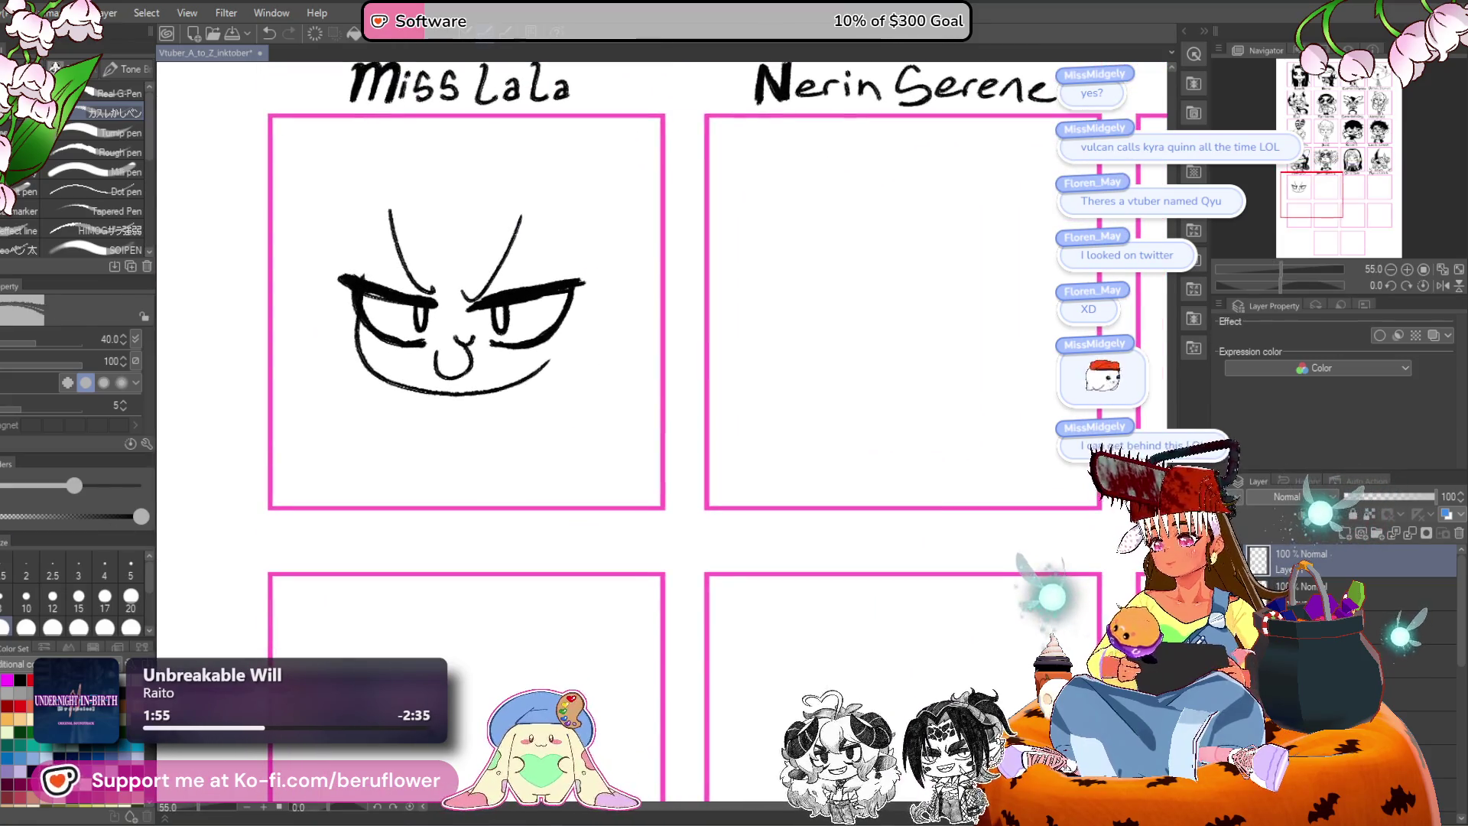
pyautogui.scroll(-2, 523, 348)
pyautogui.scroll(3, 523, 347)
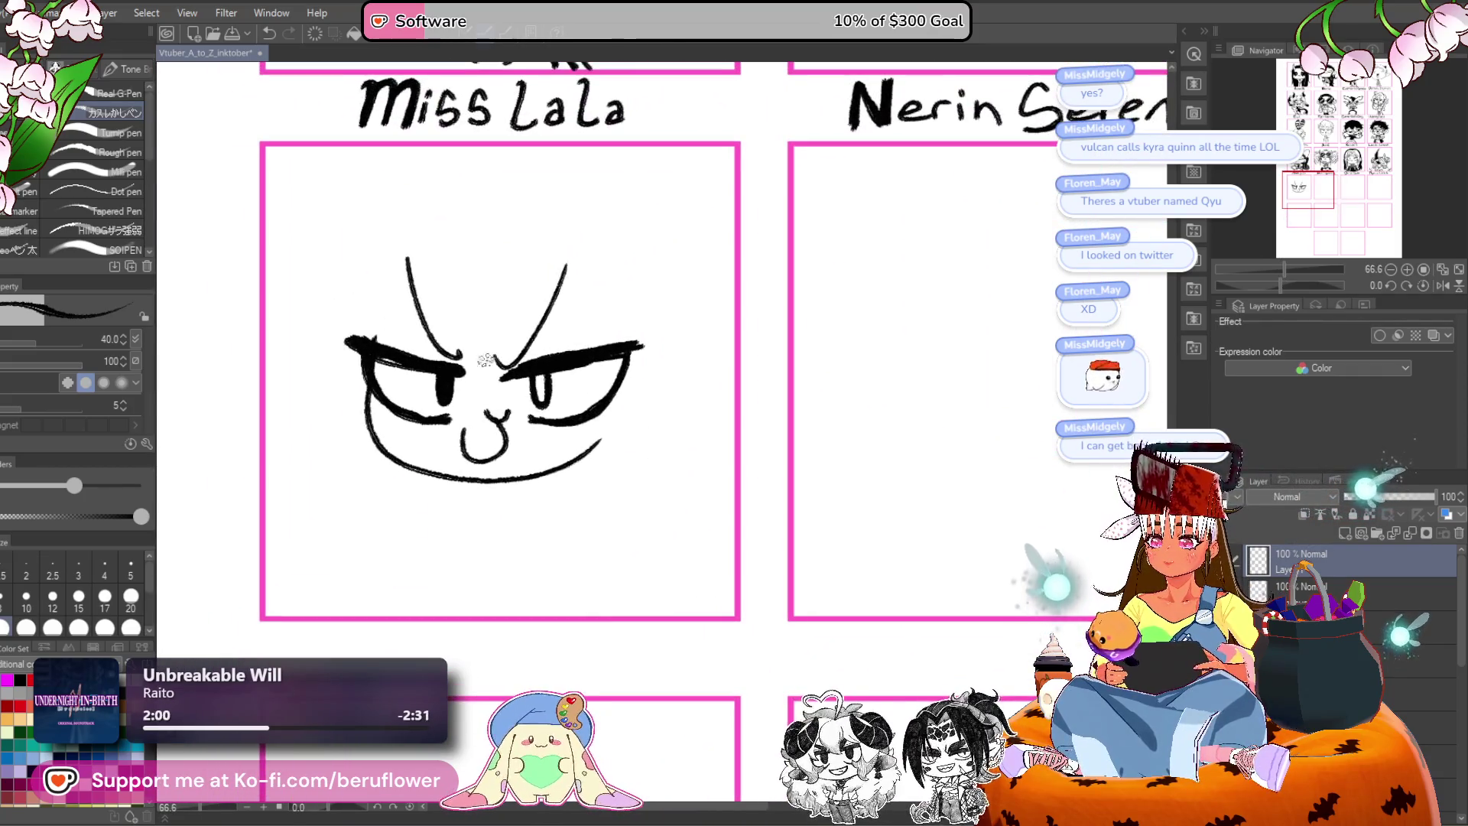
pyautogui.moveTo(539, 379)
pyautogui.mouseDown()
pyautogui.moveTo(536, 427)
pyautogui.moveTo(566, 492)
pyautogui.mouseUp()
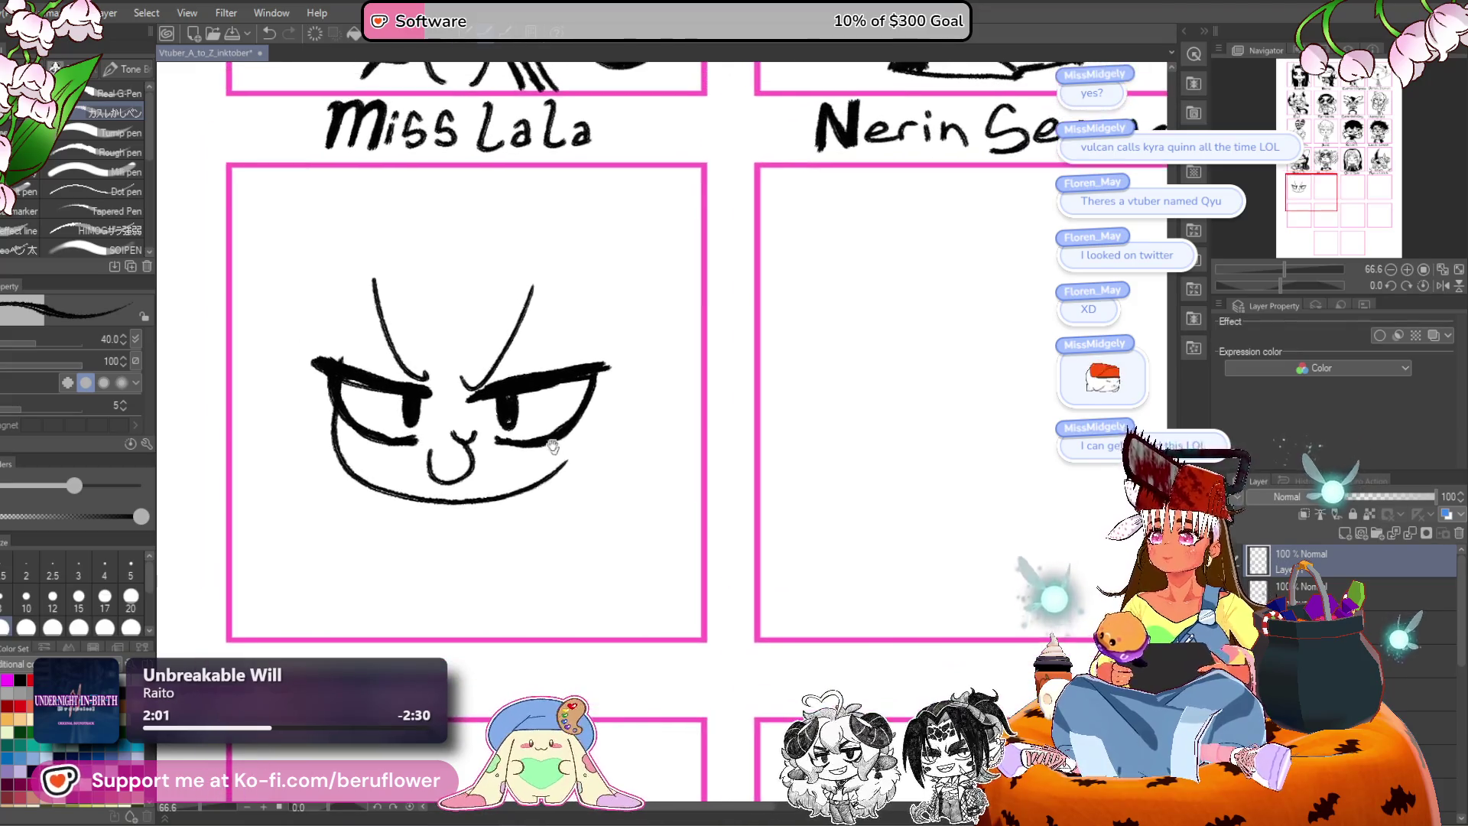
pyautogui.moveTo(423, 289); pyautogui.dragTo(467, 288)
pyautogui.hotkey('ctrl', 'z')
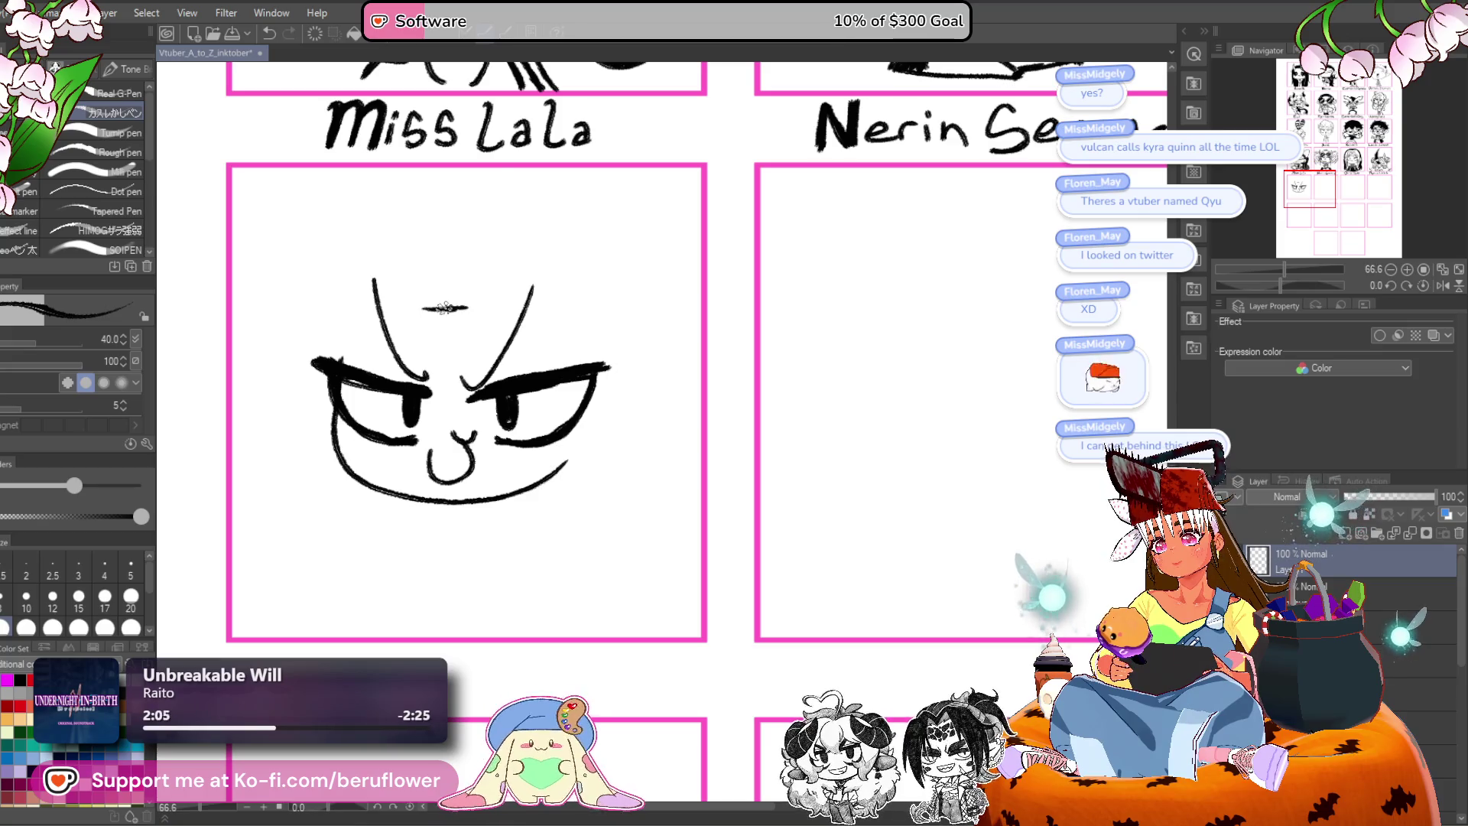
pyautogui.moveTo(434, 293); pyautogui.dragTo(524, 340)
pyautogui.moveTo(432, 290); pyautogui.dragTo(375, 330)
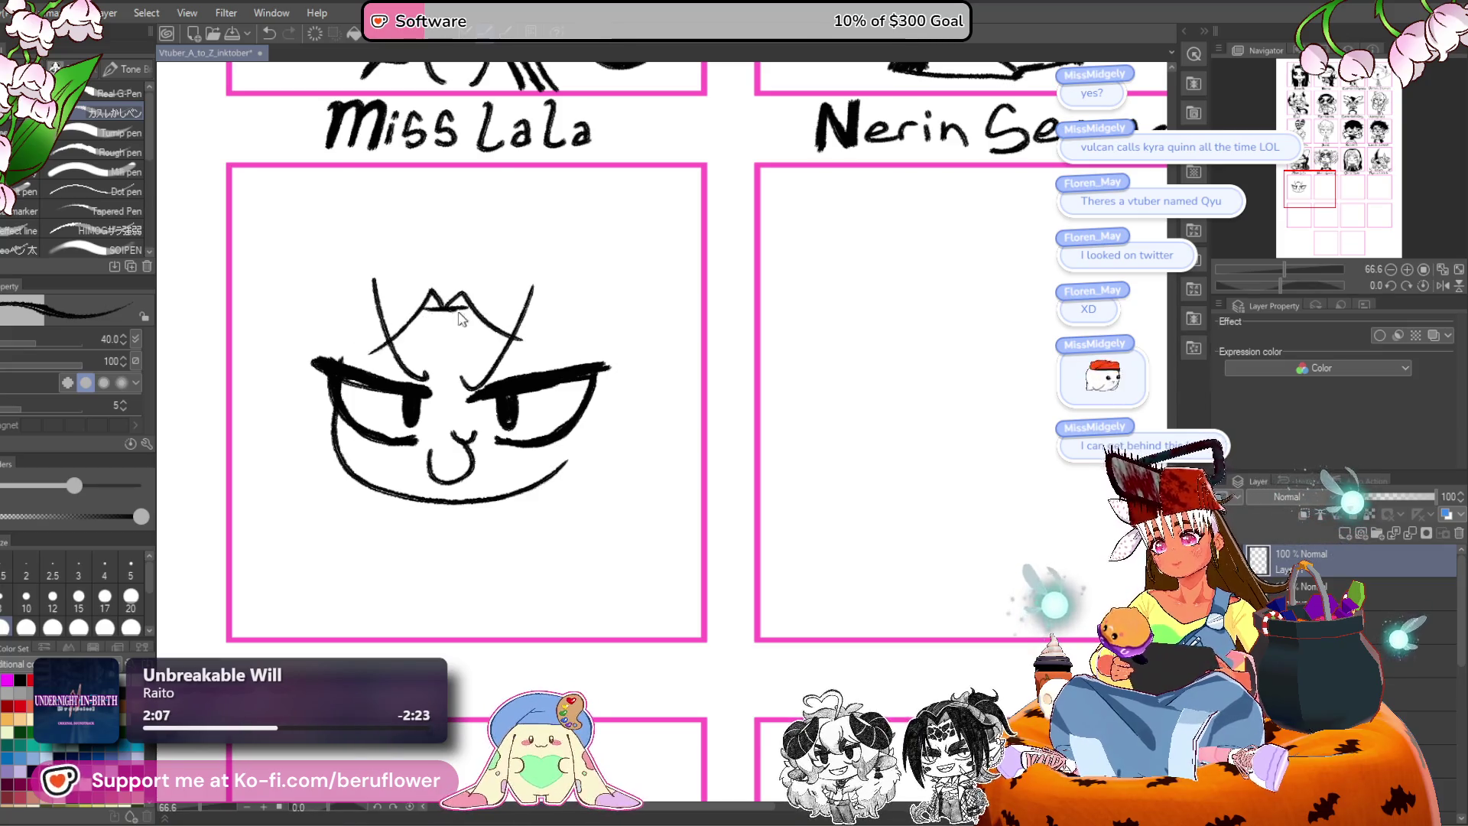
pyautogui.moveTo(434, 292); pyautogui.dragTo(361, 369)
pyautogui.moveTo(430, 293); pyautogui.dragTo(391, 348)
# Add bang strands toward the right eye, over the right side and on the left of the head.
pyautogui.moveTo(499, 307); pyautogui.dragTo(538, 365)
pyautogui.moveTo(465, 277); pyautogui.dragTo(545, 356)
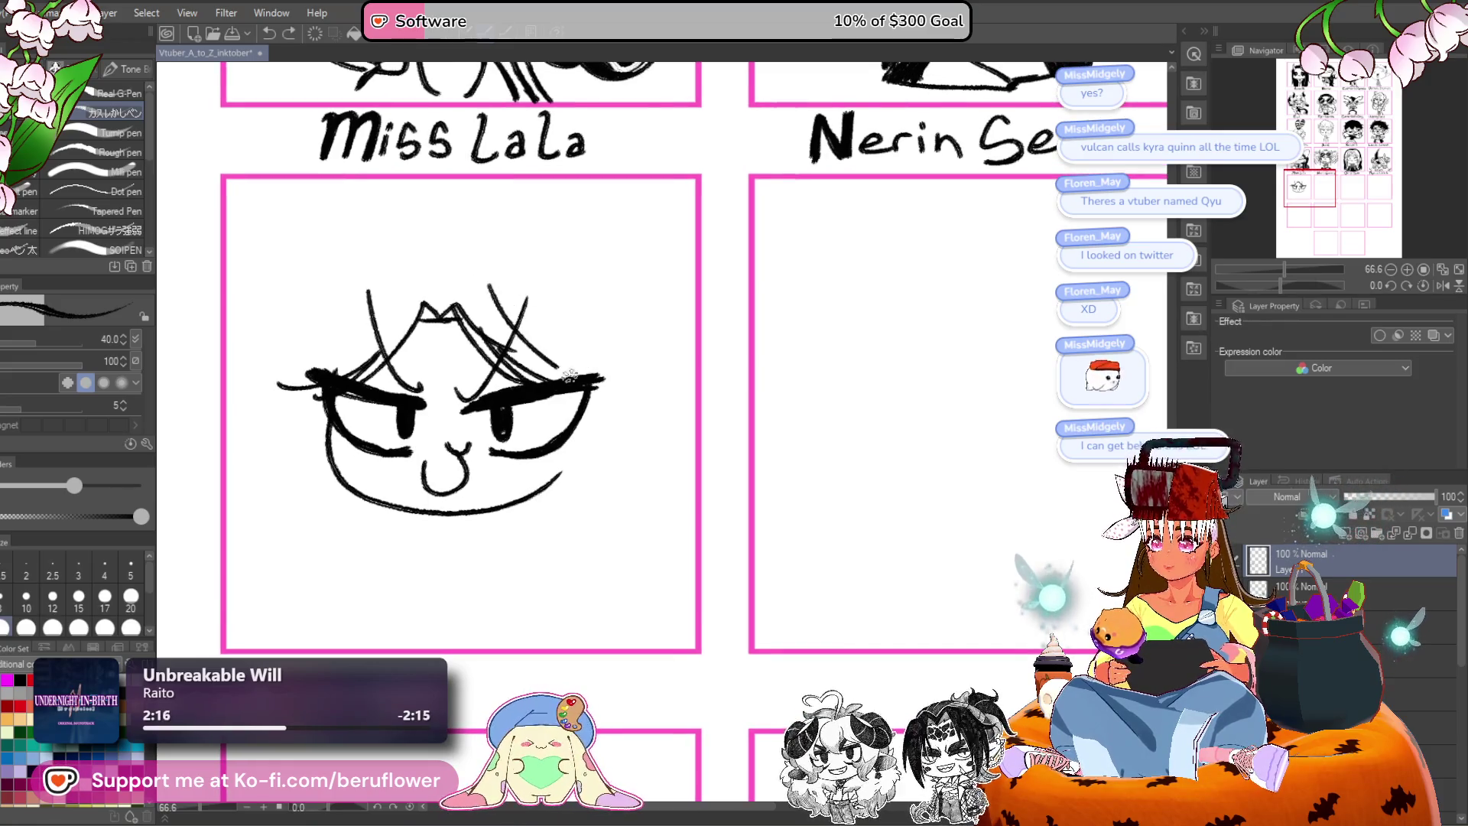
pyautogui.moveTo(506, 299); pyautogui.dragTo(570, 337)
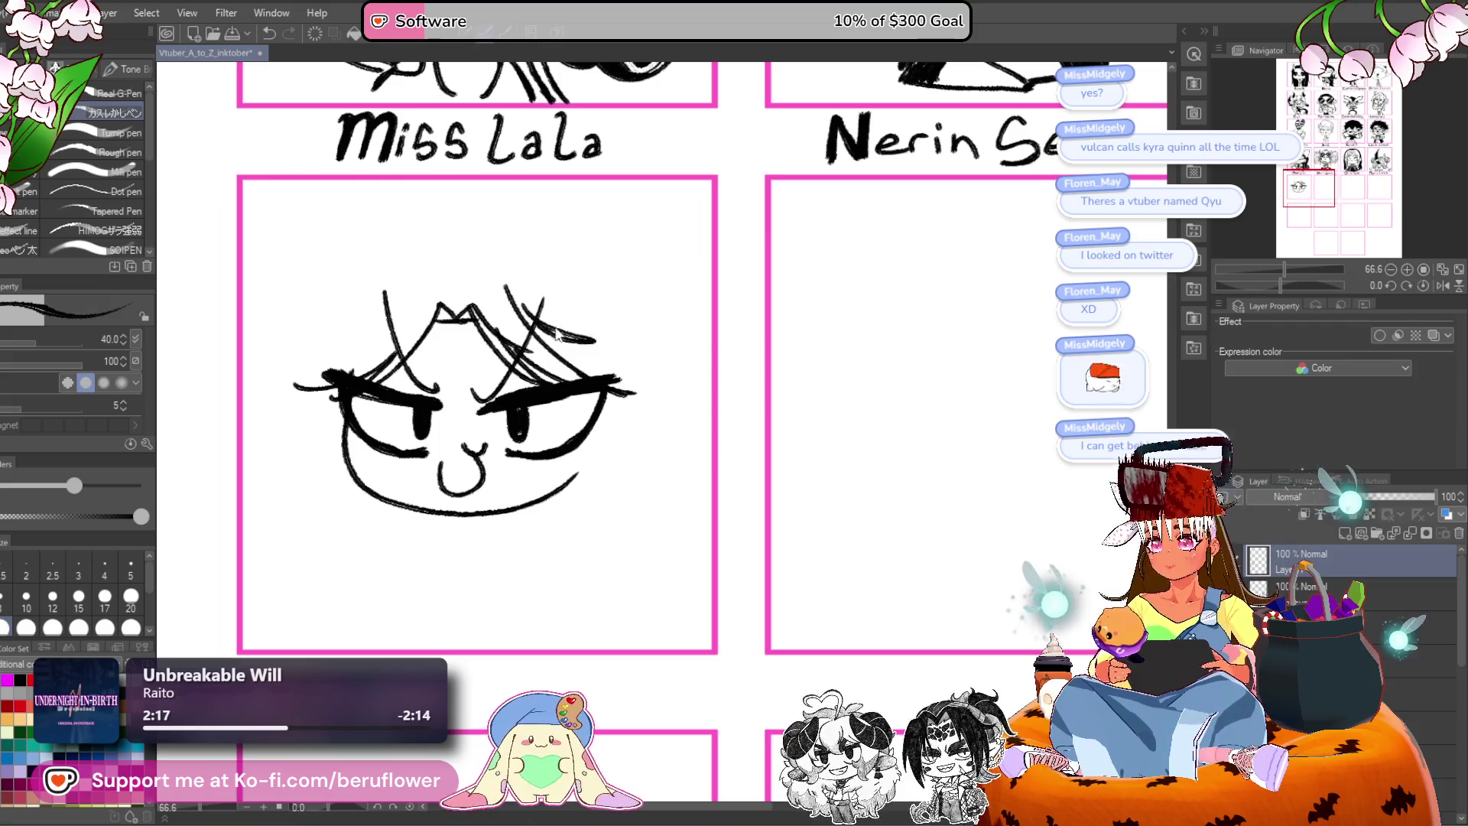
pyautogui.moveTo(440, 302); pyautogui.dragTo(529, 331)
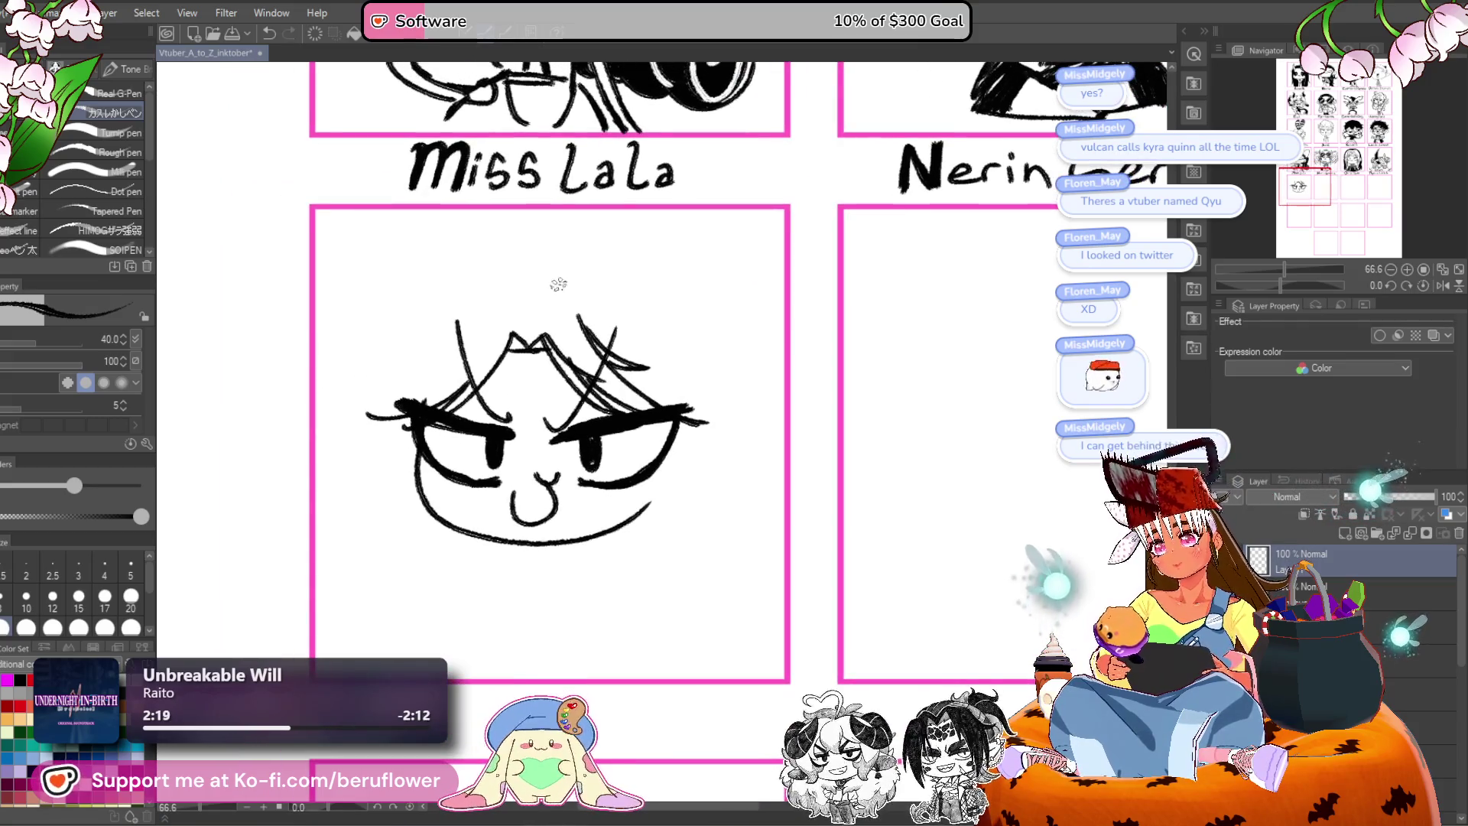
pyautogui.moveTo(383, 353); pyautogui.dragTo(446, 348)
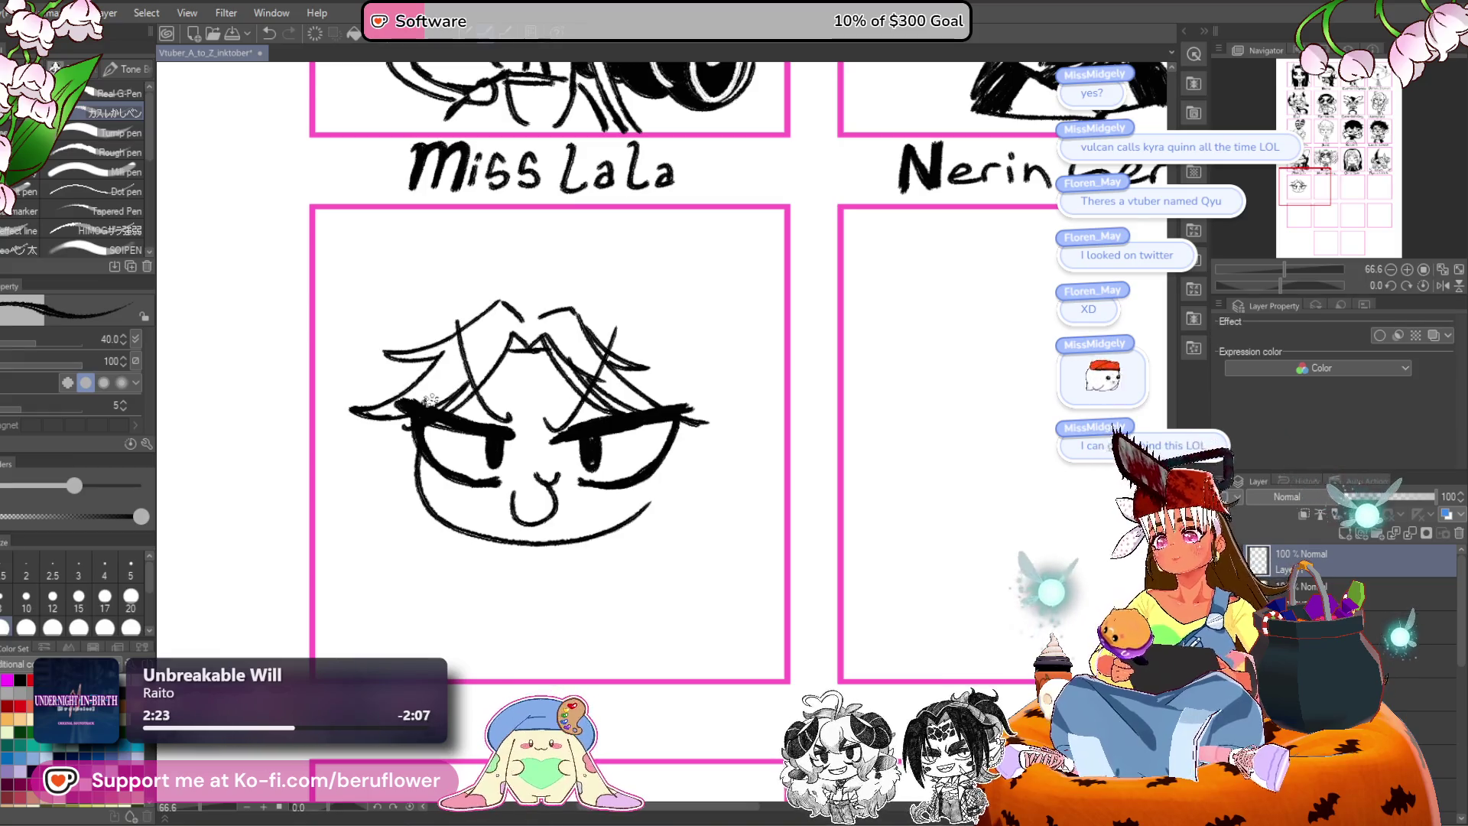
pyautogui.scroll(2, 737, 288)
pyautogui.moveTo(541, 305)
pyautogui.mouseDown()
pyautogui.moveTo(636, 391)
pyautogui.moveTo(568, 391)
pyautogui.moveTo(648, 451)
pyautogui.mouseUp()
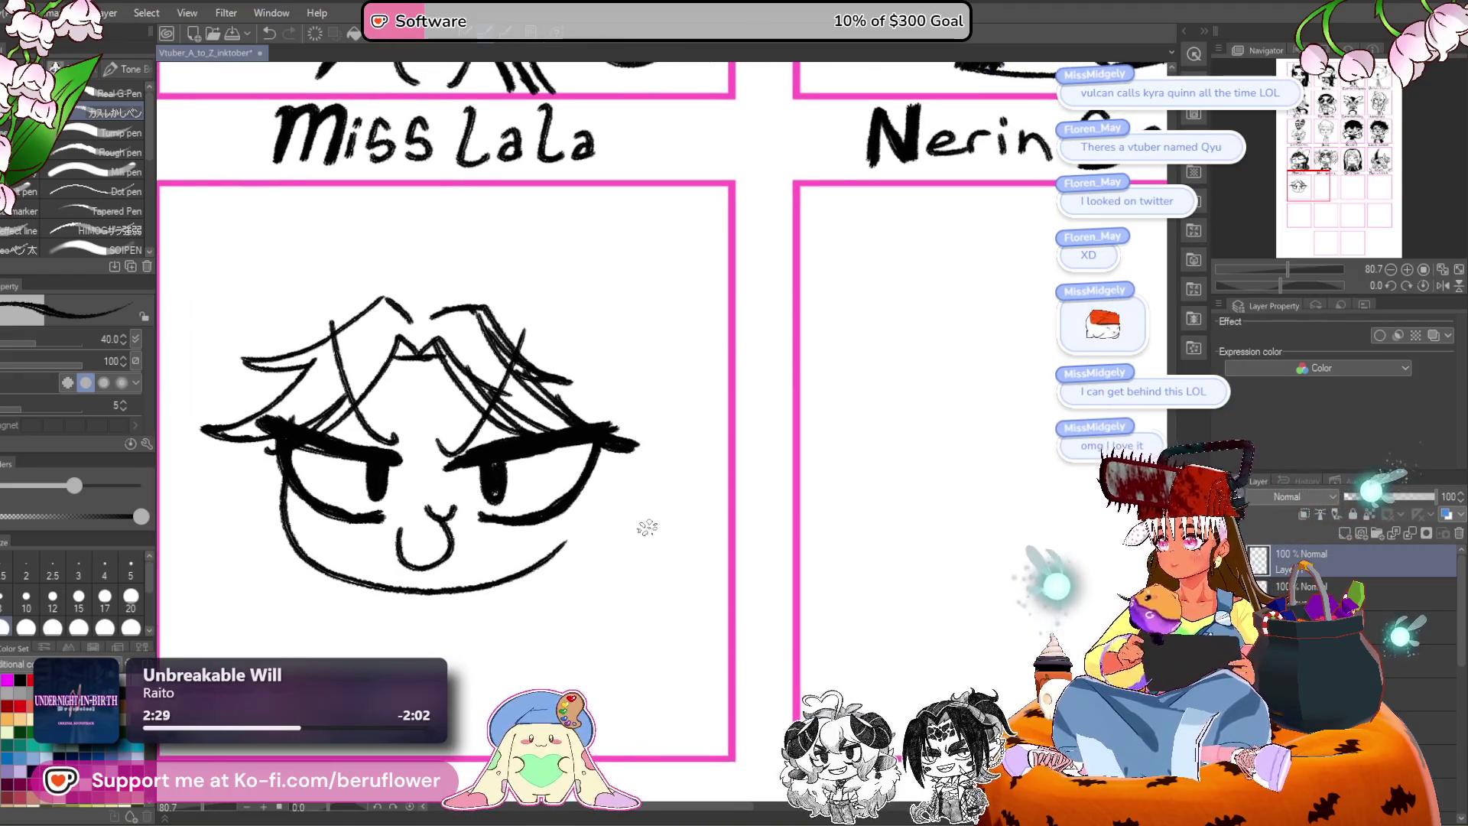
# Draw the rounded arc over the top of the head, removing a stray stroke.
pyautogui.moveTo(644, 396)
pyautogui.mouseDown()
pyautogui.moveTo(753, 424)
pyautogui.moveTo(759, 448)
pyautogui.moveTo(800, 447)
pyautogui.mouseUp()
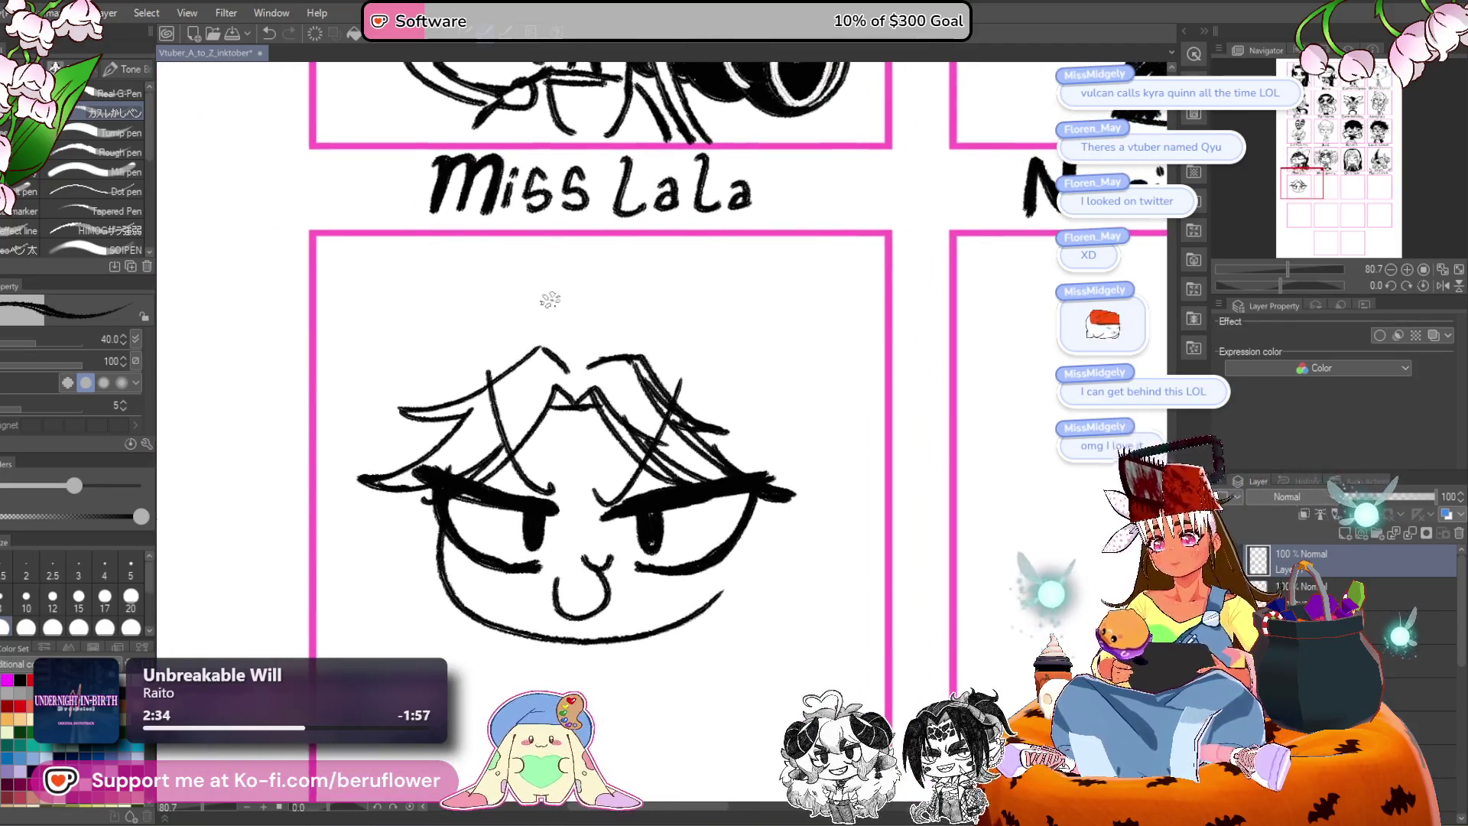
pyautogui.moveTo(548, 314)
pyautogui.mouseDown()
pyautogui.moveTo(653, 315)
pyautogui.moveTo(487, 334)
pyautogui.moveTo(413, 421)
pyautogui.moveTo(396, 478)
pyautogui.mouseUp()
pyautogui.moveTo(786, 396); pyautogui.dragTo(741, 310)
pyautogui.hotkey('ctrl', 'z')
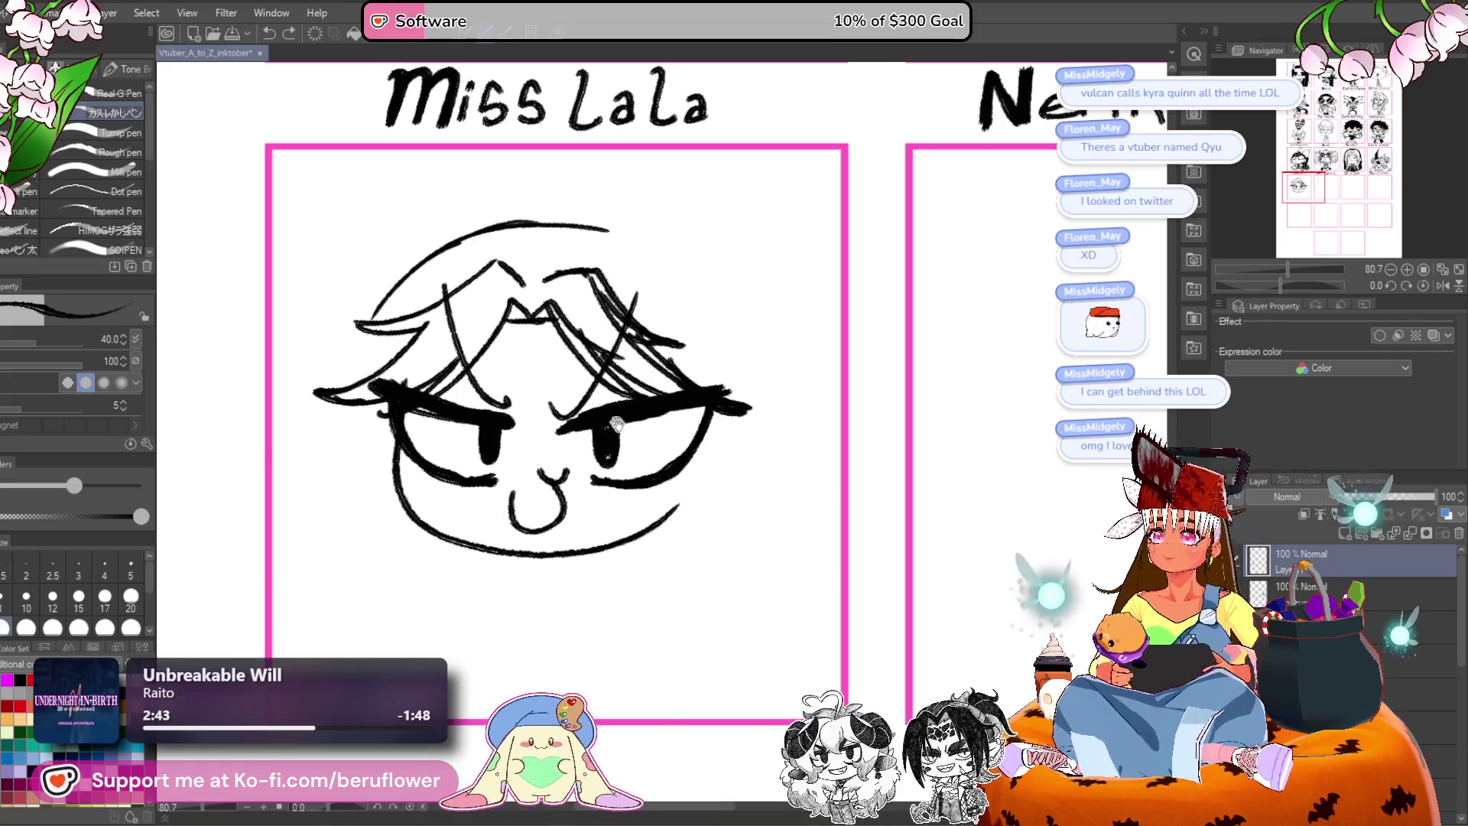
pyautogui.moveTo(819, 449)
pyautogui.mouseDown()
pyautogui.moveTo(780, 426)
pyautogui.moveTo(730, 291)
pyautogui.mouseUp()
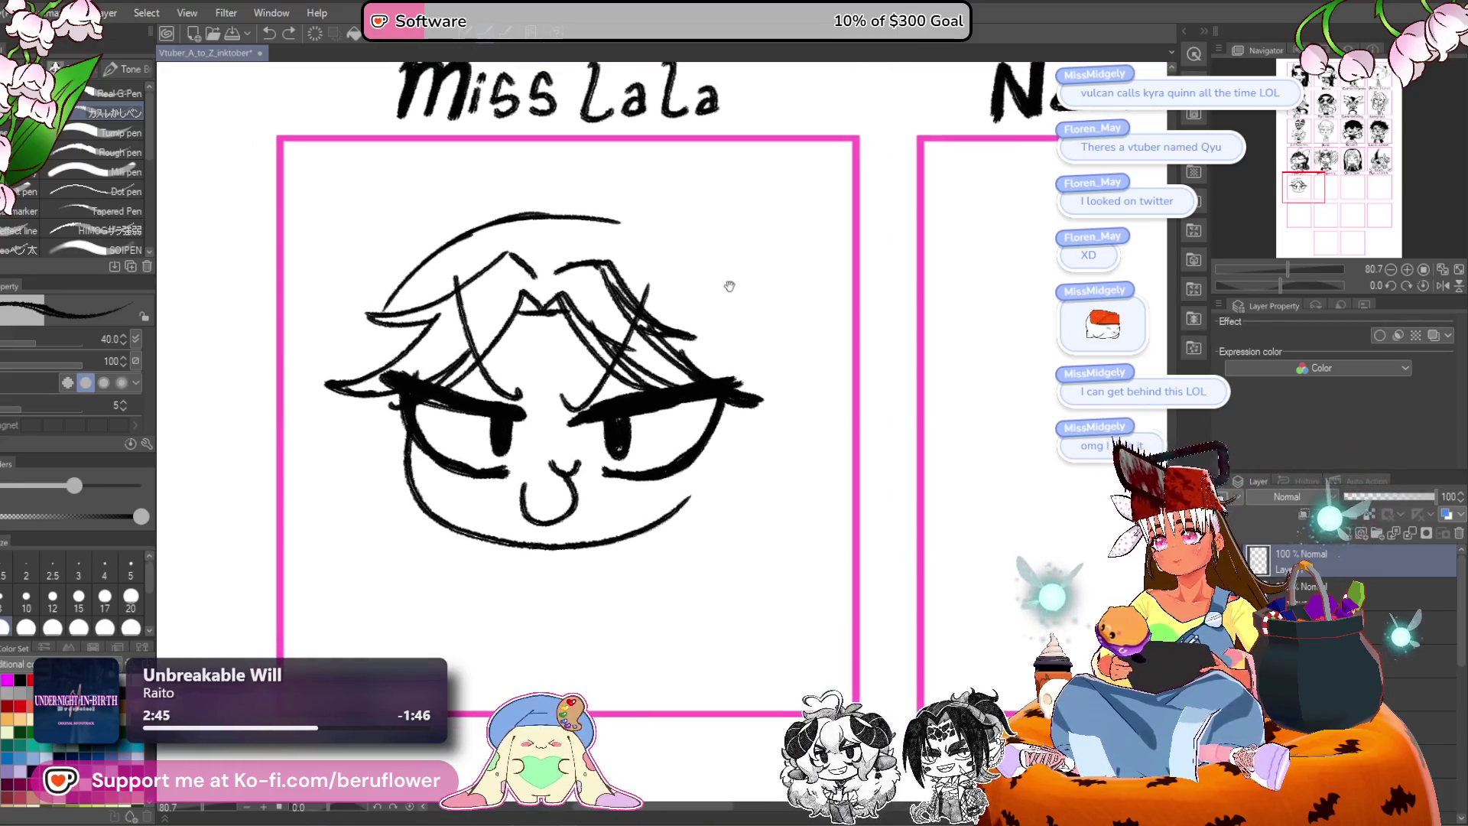
# Draw long hair strands falling down both the left and right sides of the head.
pyautogui.moveTo(621, 374); pyautogui.dragTo(617, 367)
pyautogui.moveTo(399, 406); pyautogui.dragTo(378, 671)
pyautogui.moveTo(405, 447); pyautogui.dragTo(390, 672)
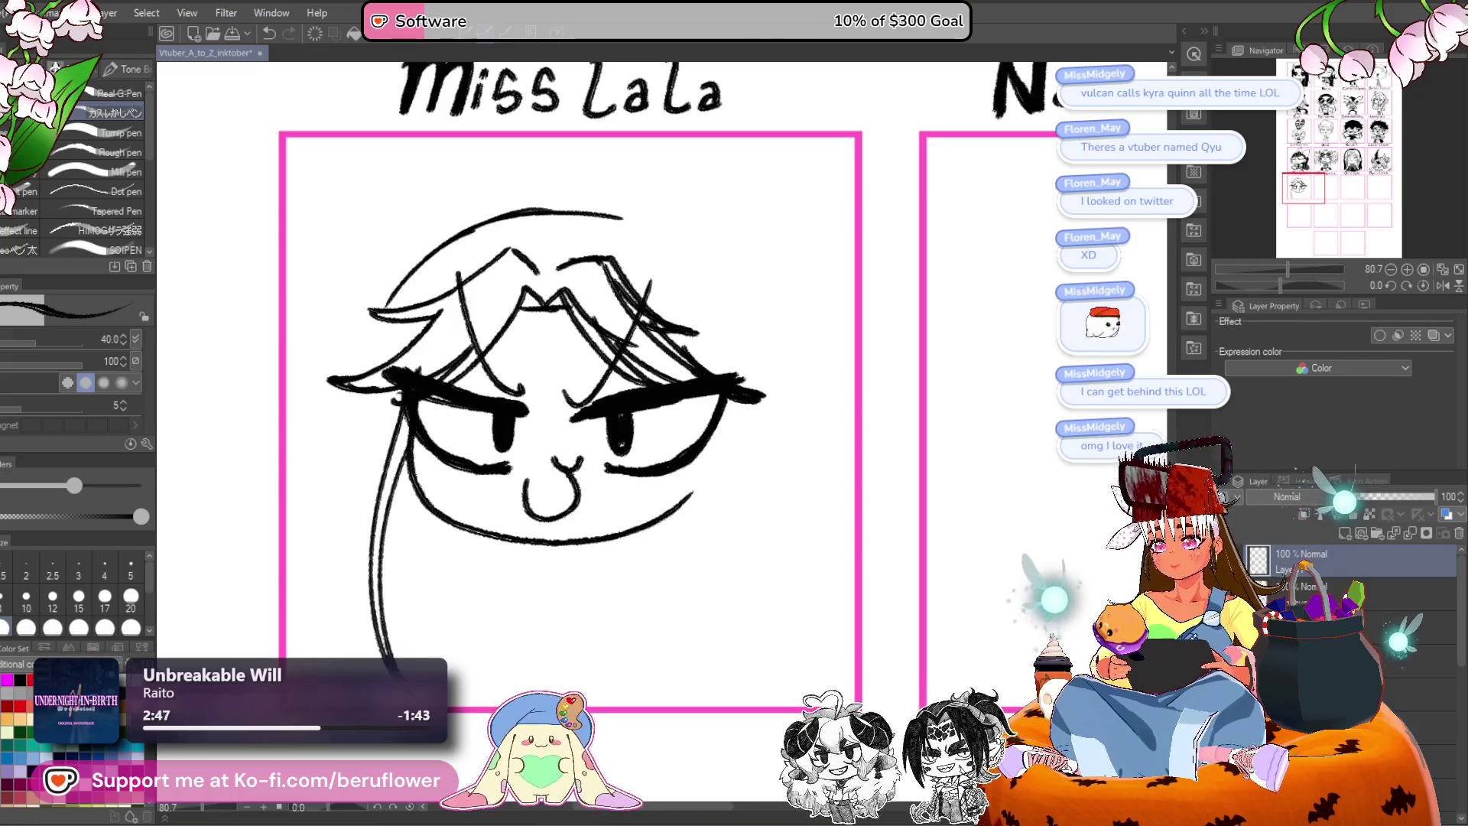
pyautogui.moveTo(696, 517); pyautogui.dragTo(635, 452)
pyautogui.moveTo(649, 346); pyautogui.dragTo(604, 616)
pyautogui.moveTo(639, 375)
pyautogui.mouseDown()
pyautogui.moveTo(651, 528)
pyautogui.moveTo(597, 622)
pyautogui.mouseUp()
pyautogui.moveTo(600, 241)
pyautogui.mouseDown()
pyautogui.moveTo(637, 334)
pyautogui.moveTo(663, 290)
pyautogui.moveTo(692, 324)
pyautogui.mouseUp()
# Complete the right side of the head outline and add an ear on each side.
pyautogui.moveTo(642, 272); pyautogui.dragTo(734, 405)
pyautogui.moveTo(734, 405); pyautogui.dragTo(675, 347)
pyautogui.moveTo(649, 264)
pyautogui.mouseDown()
pyautogui.moveTo(675, 374)
pyautogui.moveTo(642, 447)
pyautogui.mouseUp()
pyautogui.moveTo(692, 386)
pyautogui.mouseDown()
pyautogui.moveTo(644, 428)
pyautogui.moveTo(642, 480)
pyautogui.mouseUp()
pyautogui.moveTo(391, 384)
pyautogui.mouseDown()
pyautogui.moveTo(460, 401)
pyautogui.moveTo(409, 475)
pyautogui.mouseUp()
pyautogui.moveTo(399, 411); pyautogui.dragTo(425, 437)
# Reposition the view near the Miss Lala label and add dark hair strokes on the forehead.
pyautogui.moveTo(628, 392); pyautogui.dragTo(614, 393)
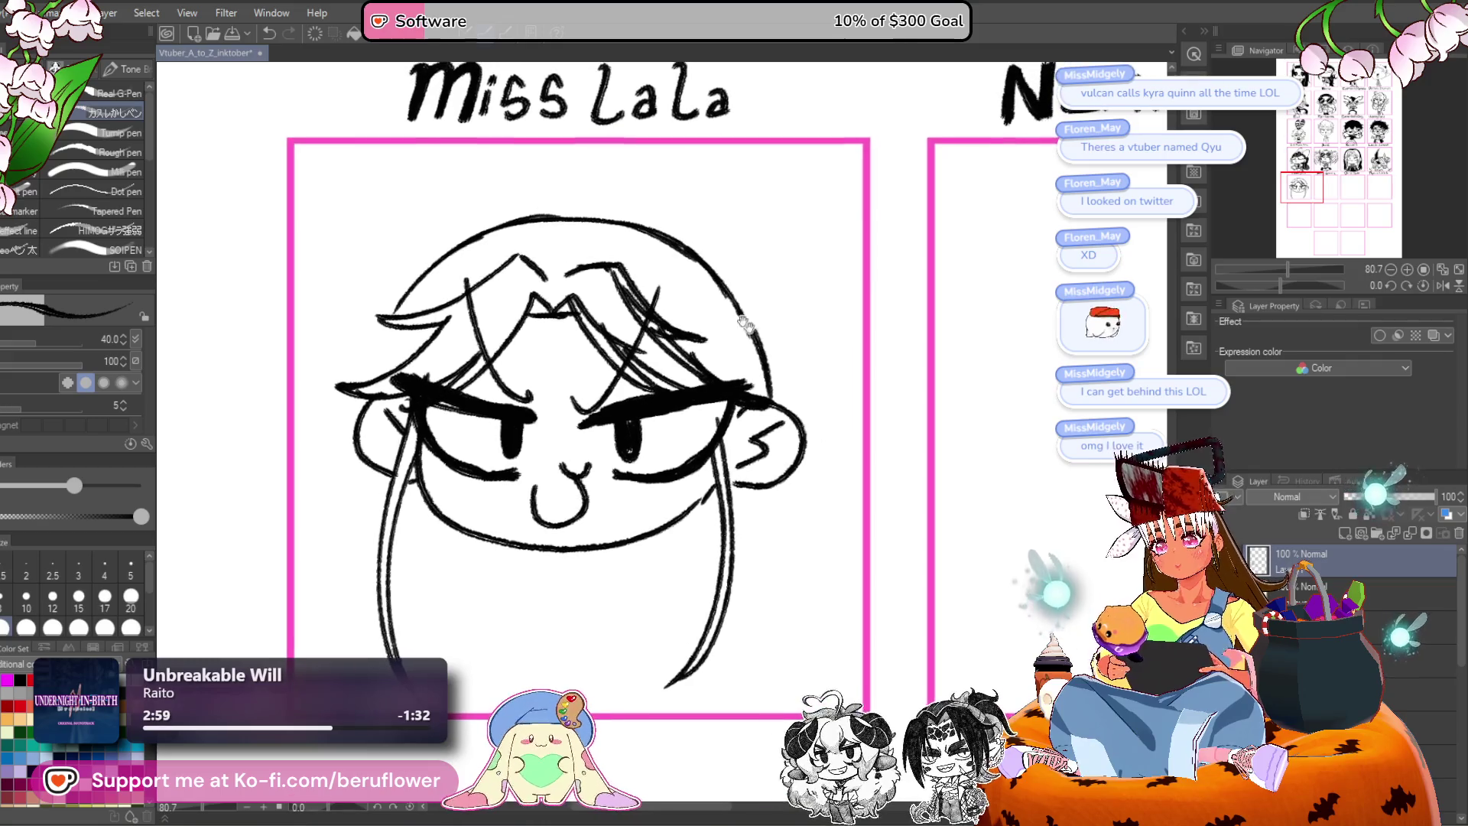
pyautogui.moveTo(390, 366)
pyautogui.mouseDown()
pyautogui.moveTo(403, 266)
pyautogui.moveTo(351, 251)
pyautogui.mouseUp()
pyautogui.moveTo(787, 444)
pyautogui.mouseDown()
pyautogui.moveTo(695, 467)
pyautogui.moveTo(702, 566)
pyautogui.mouseUp()
pyautogui.moveTo(646, 390)
pyautogui.mouseDown()
pyautogui.moveTo(632, 244)
pyautogui.moveTo(716, 430)
pyautogui.mouseUp()
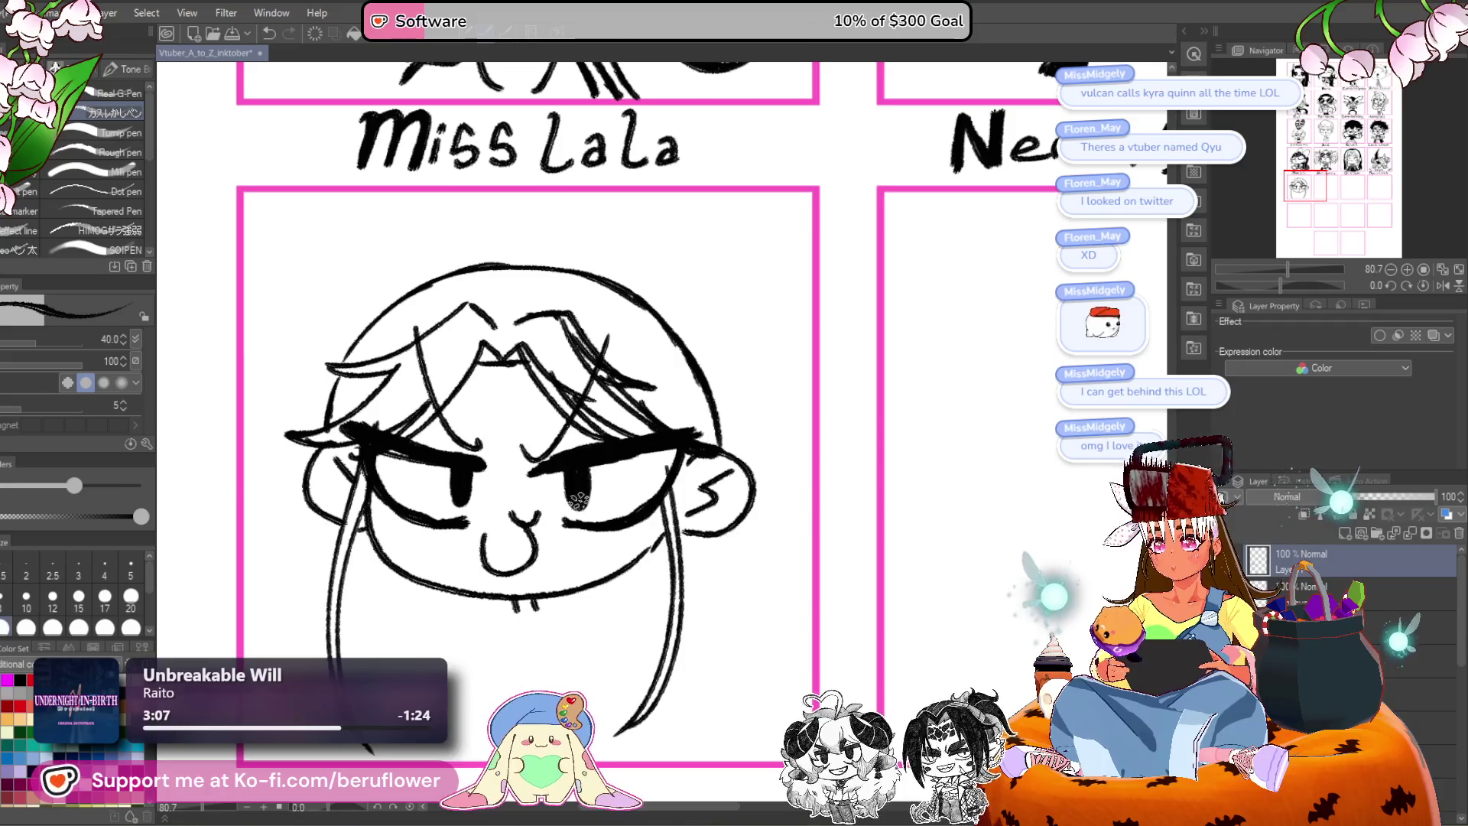
pyautogui.moveTo(628, 495); pyautogui.dragTo(609, 485)
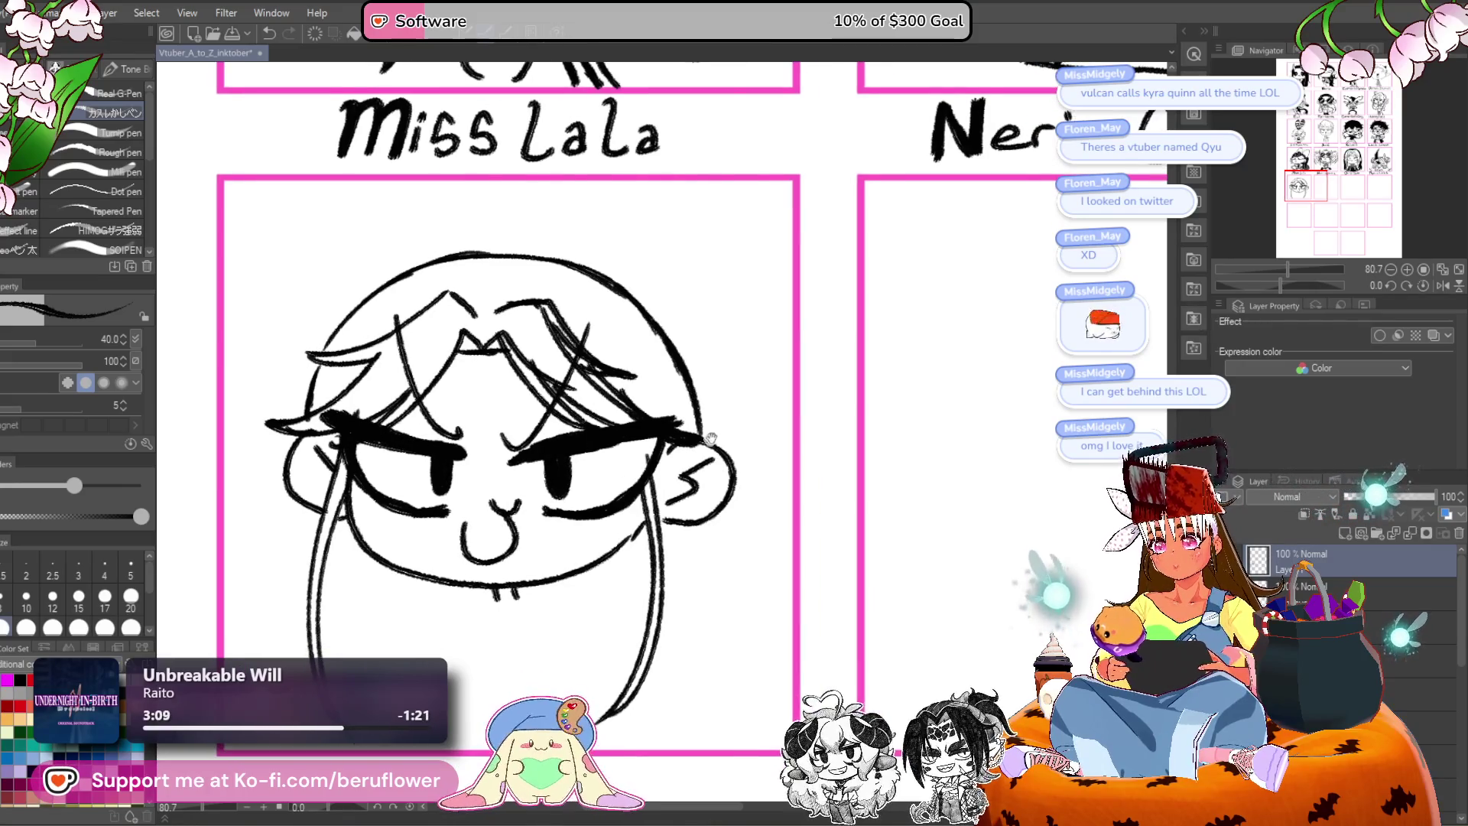
pyautogui.moveTo(707, 441); pyautogui.dragTo(749, 500)
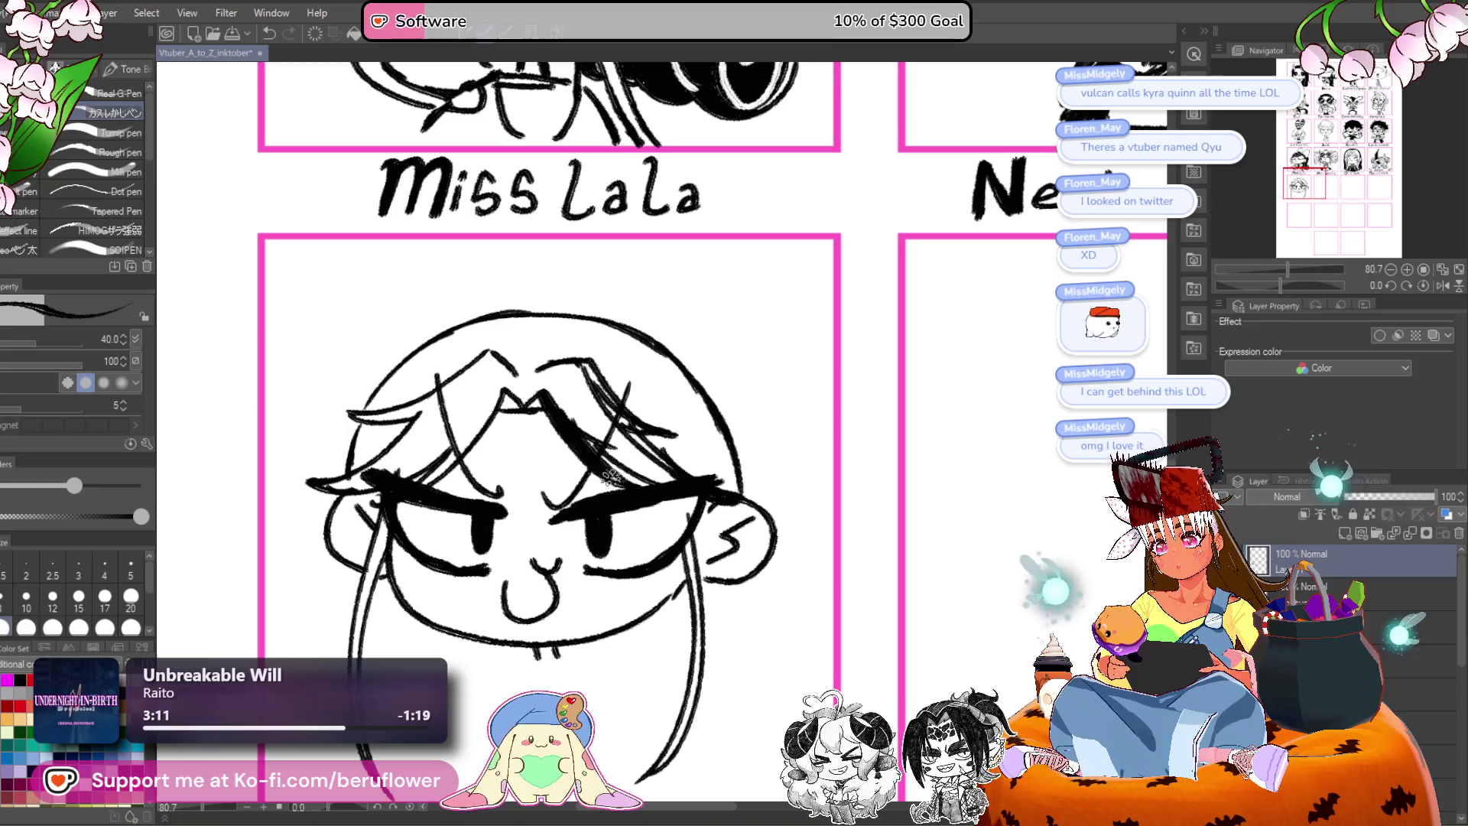
pyautogui.moveTo(480, 417)
pyautogui.mouseDown()
pyautogui.moveTo(551, 452)
pyautogui.moveTo(501, 519)
pyautogui.mouseUp()
pyautogui.moveTo(552, 463); pyautogui.dragTo(496, 523)
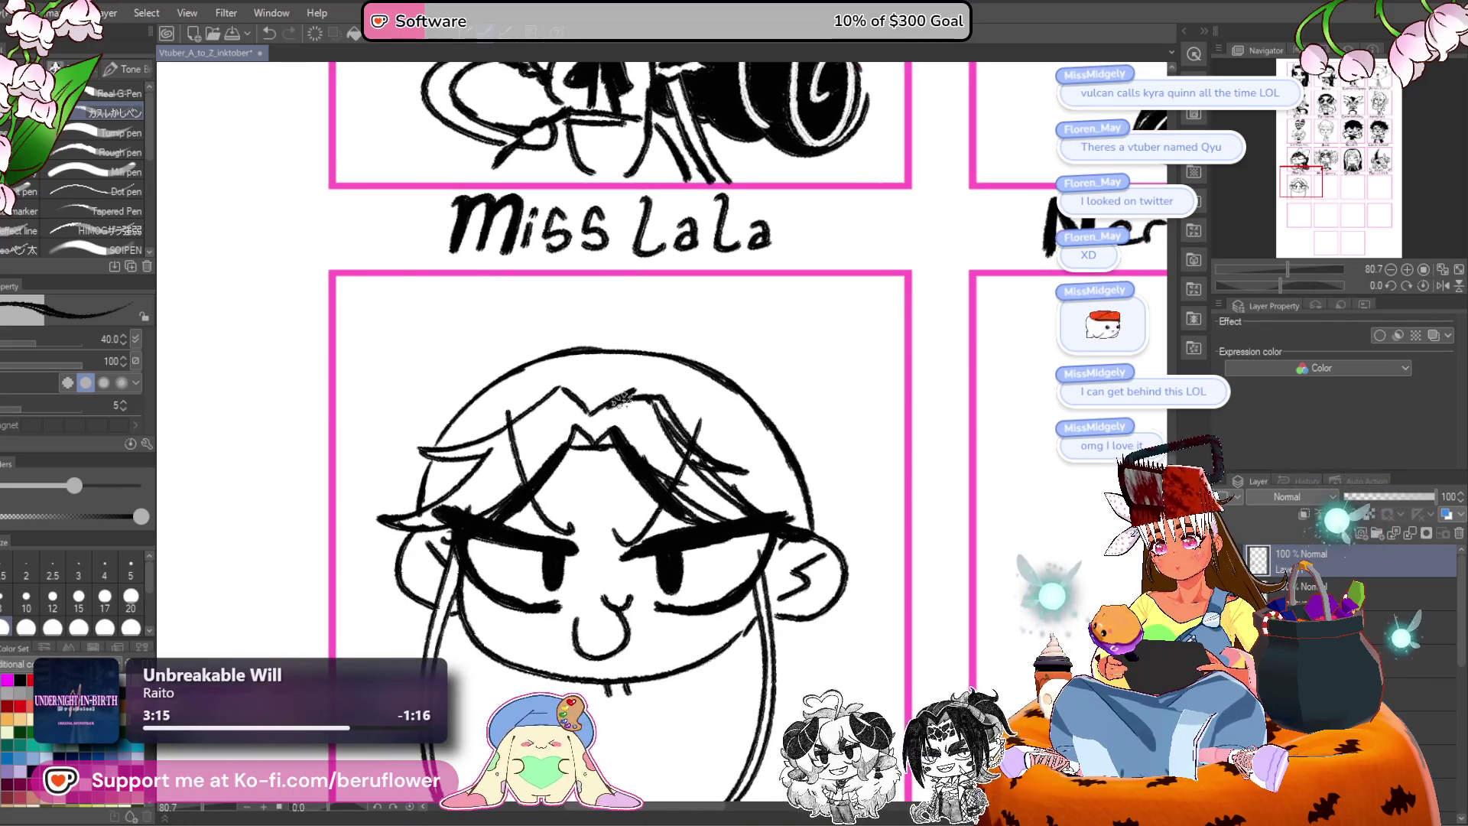
pyautogui.scroll(-5, 613, 402)
pyautogui.hscroll(2, 614, 403)
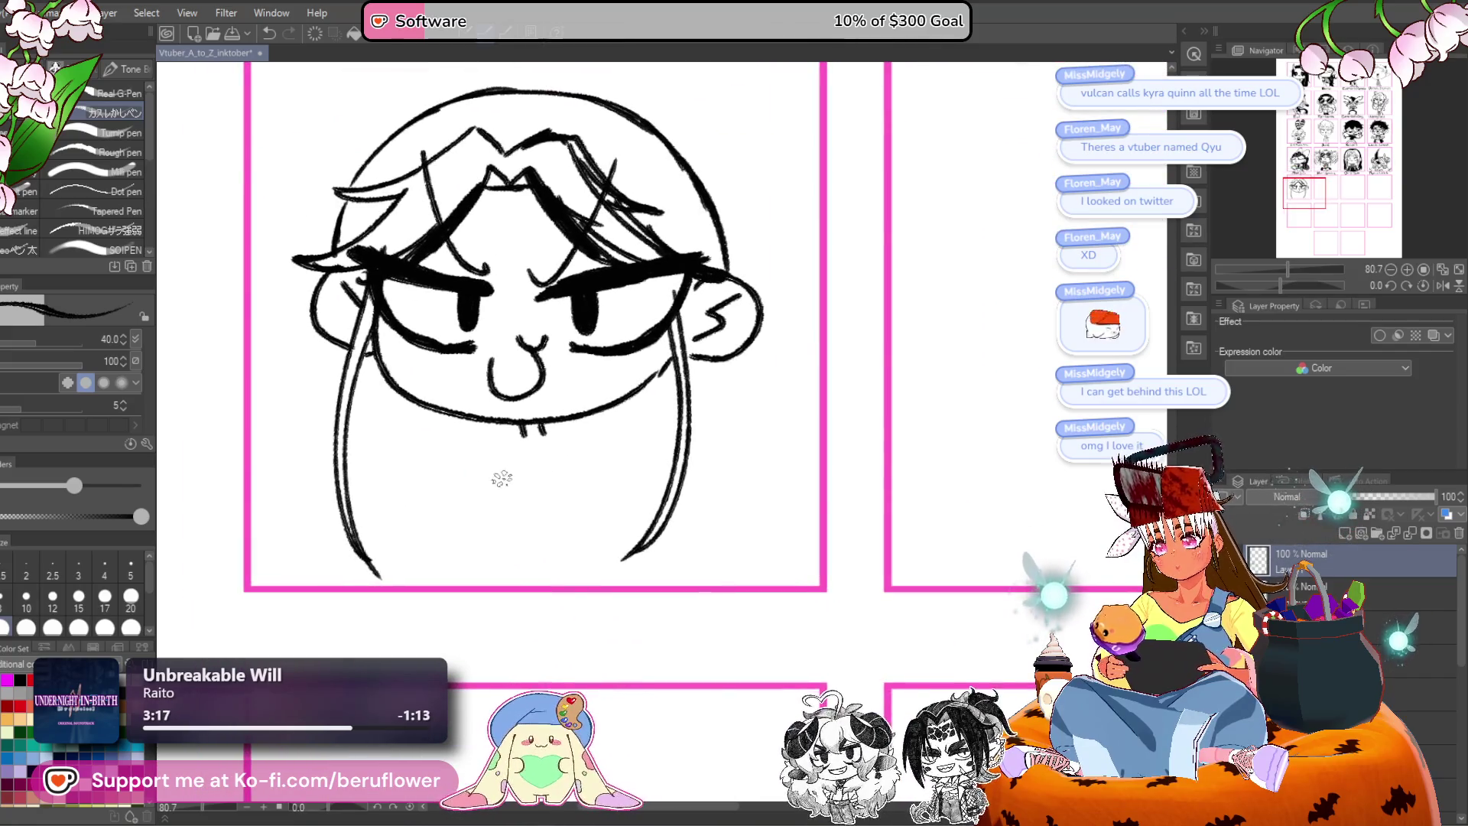
# Erase the pouting mouth and the lines under both eyes.
pyautogui.moveTo(522, 436); pyautogui.dragTo(448, 452)
pyautogui.hotkey('ctrl', 'z')
pyautogui.moveTo(597, 345); pyautogui.dragTo(672, 309)
pyautogui.moveTo(790, 408)
pyautogui.mouseDown()
pyautogui.moveTo(763, 431)
pyautogui.moveTo(787, 448)
pyautogui.mouseUp()
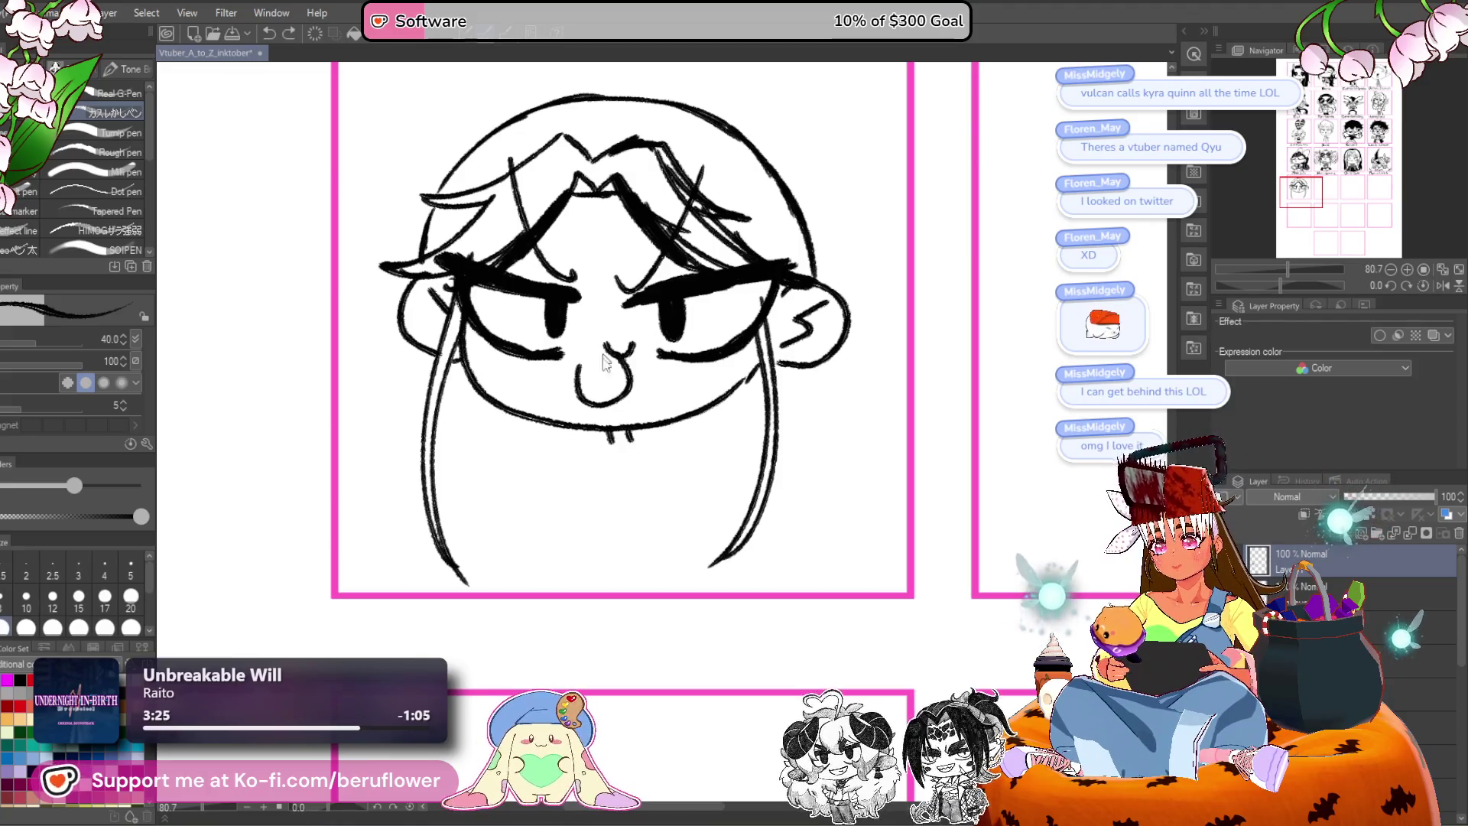
pyautogui.moveTo(625, 356); pyautogui.dragTo(578, 389)
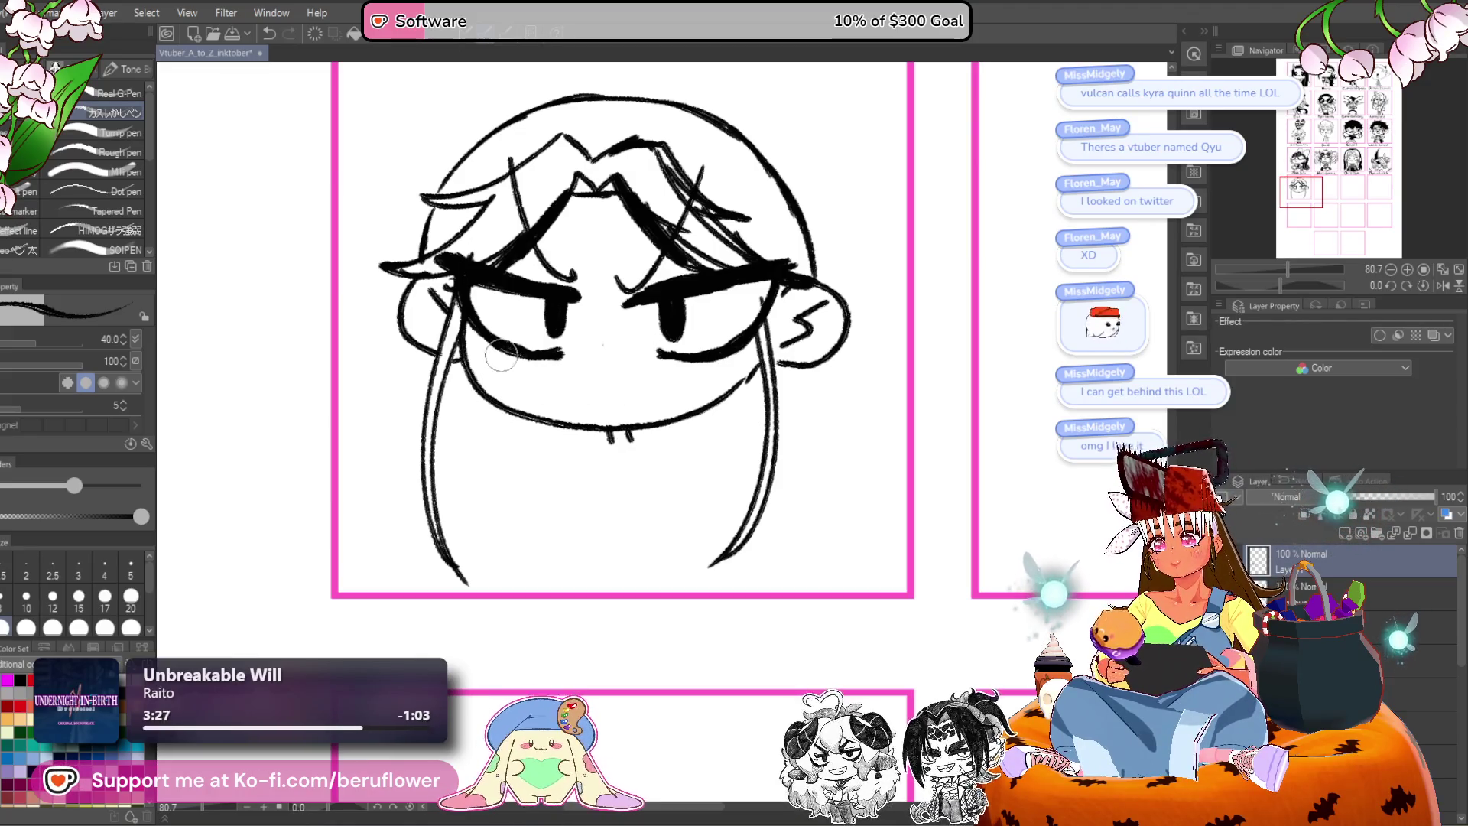
pyautogui.moveTo(503, 357); pyautogui.dragTo(564, 359)
pyautogui.moveTo(725, 362); pyautogui.dragTo(721, 365)
# Darken both lower eyelids, draw a wide grinning mouth, and start a hand beside the chin.
pyautogui.press('p')
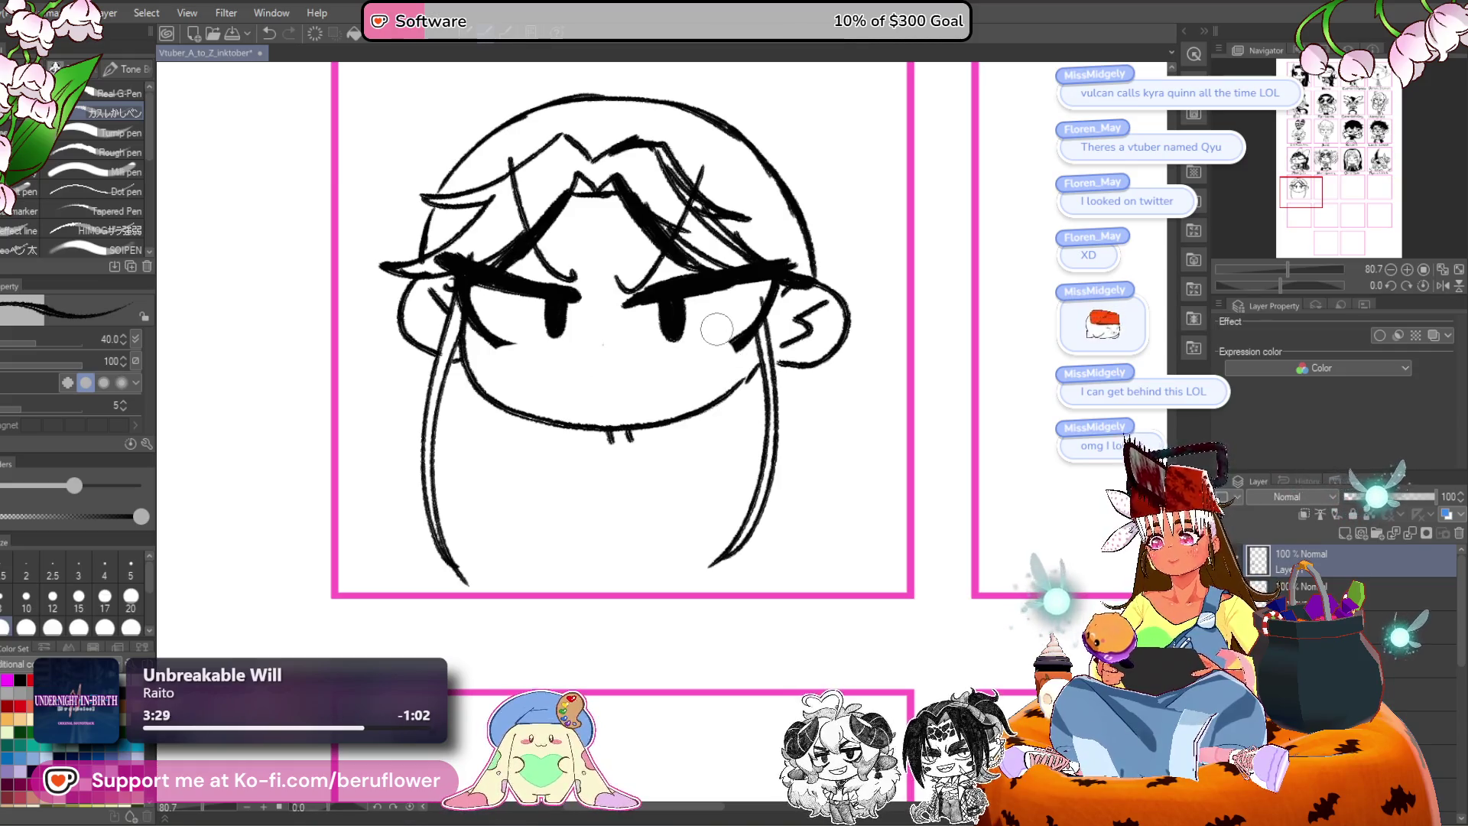
pyautogui.moveTo(570, 335); pyautogui.dragTo(496, 348)
pyautogui.moveTo(736, 342)
pyautogui.mouseDown()
pyautogui.moveTo(665, 341)
pyautogui.moveTo(685, 337)
pyautogui.mouseUp()
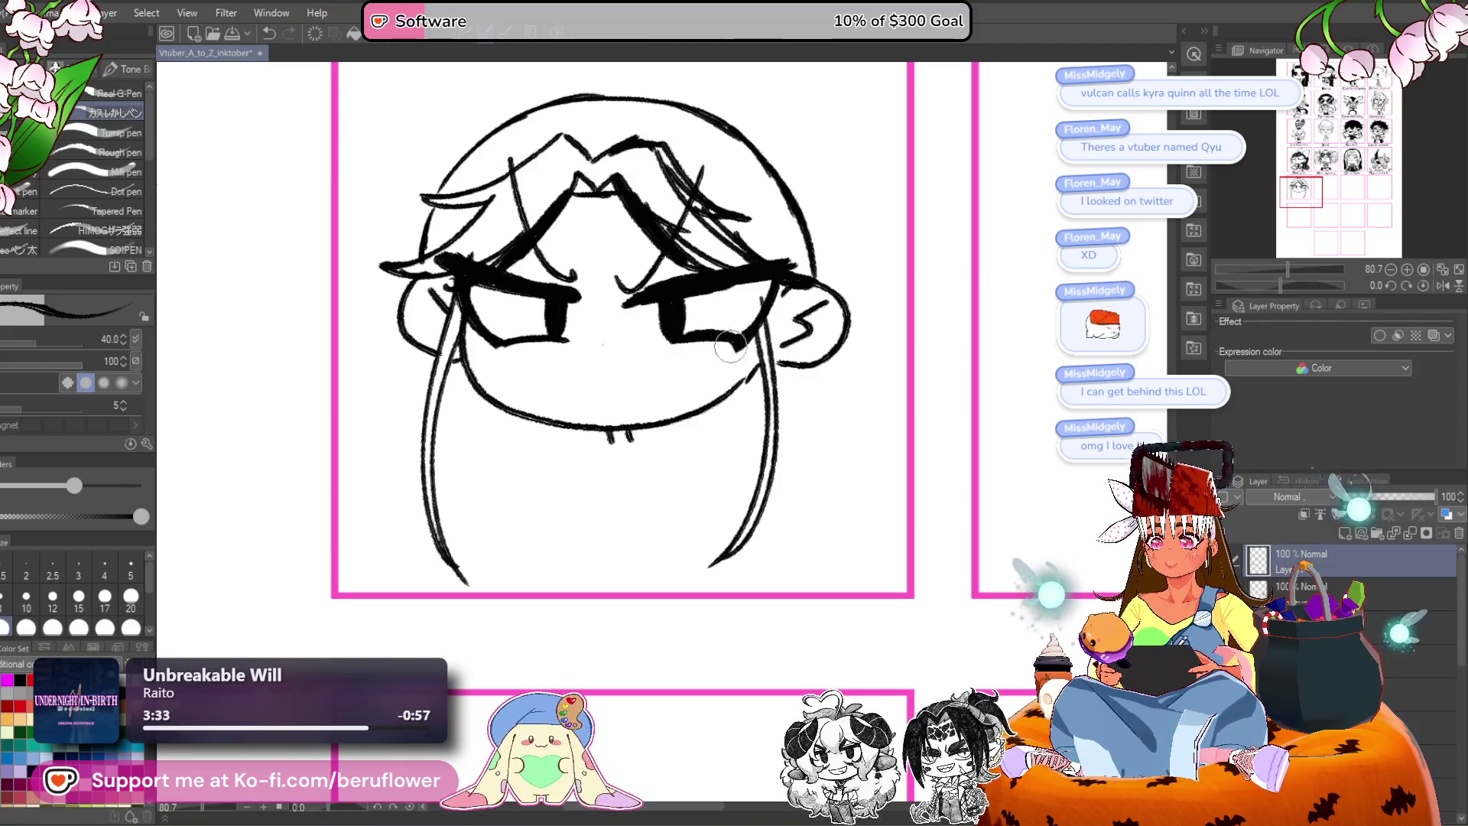
pyautogui.moveTo(530, 356)
pyautogui.mouseDown()
pyautogui.moveTo(604, 369)
pyautogui.moveTo(572, 366)
pyautogui.moveTo(698, 347)
pyautogui.moveTo(610, 375)
pyautogui.moveTo(686, 362)
pyautogui.mouseUp()
pyautogui.moveTo(794, 402); pyautogui.dragTo(784, 402)
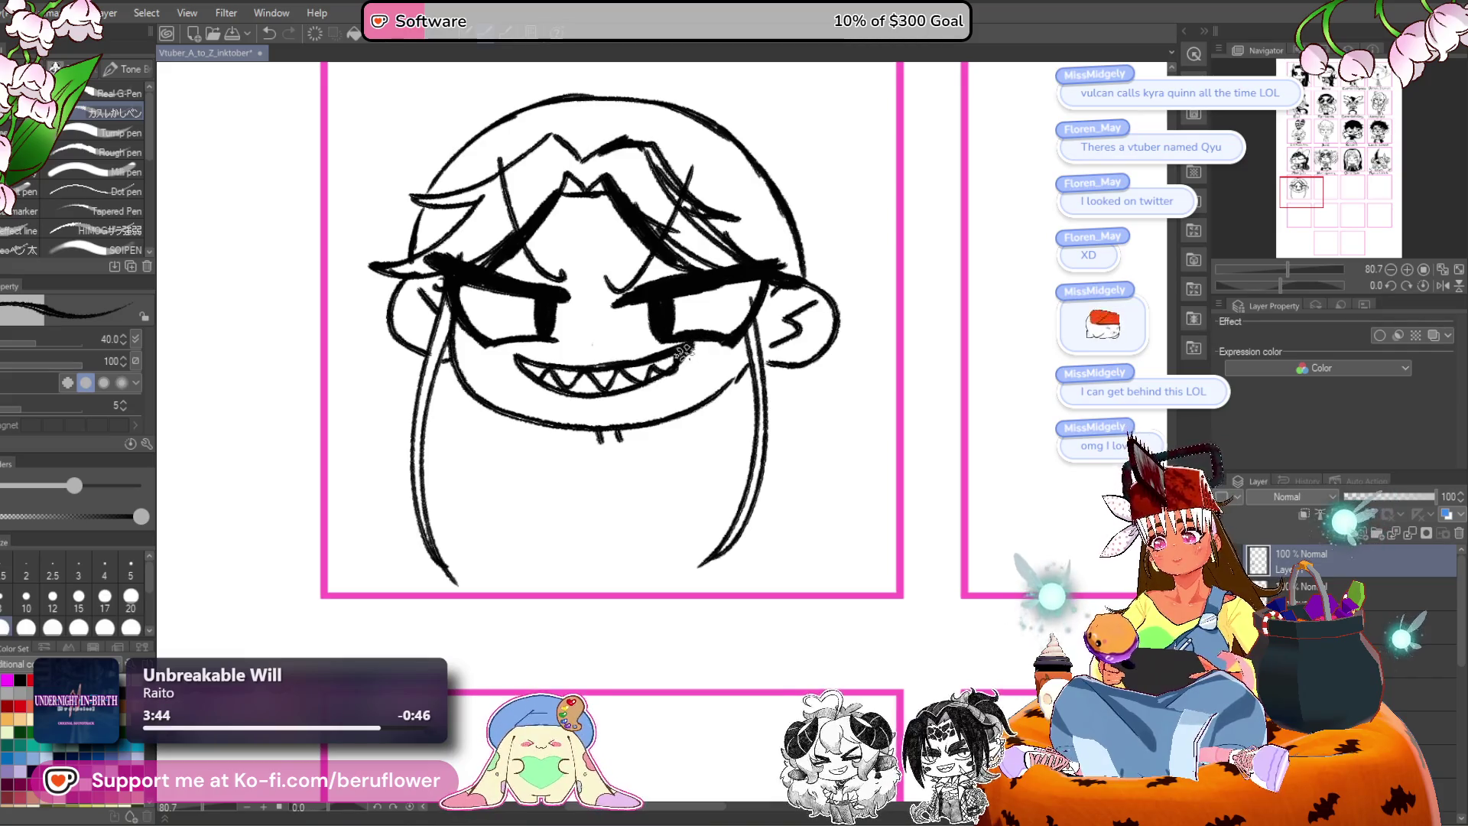
pyautogui.moveTo(539, 418)
pyautogui.mouseDown()
pyautogui.moveTo(585, 428)
pyautogui.moveTo(496, 421)
pyautogui.mouseUp()
pyautogui.moveTo(621, 436)
pyautogui.mouseDown()
pyautogui.moveTo(604, 420)
pyautogui.moveTo(641, 389)
pyautogui.mouseUp()
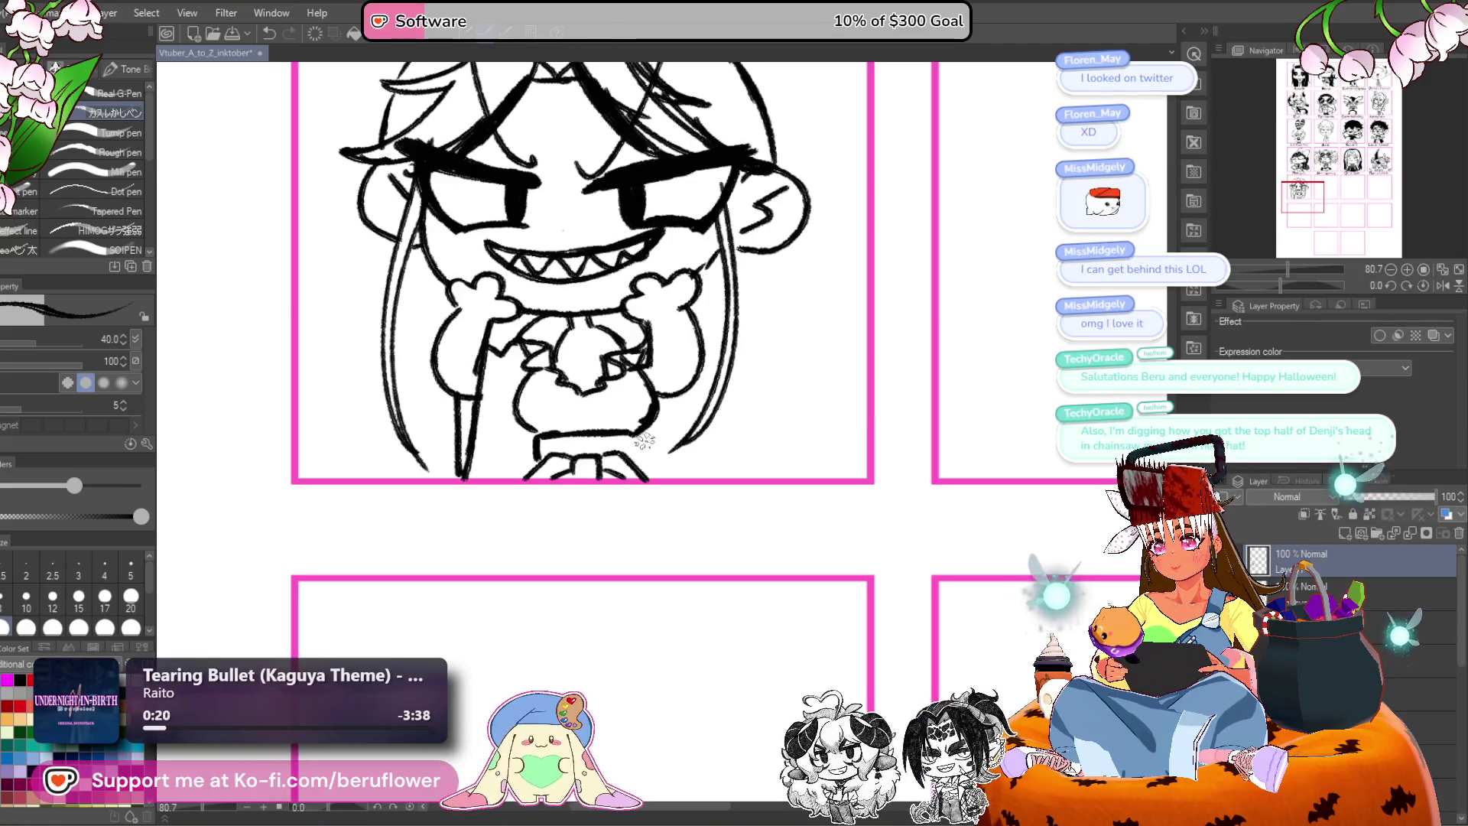
# Darken the braid strokes and draw a vertical hair strand down the side.
pyautogui.moveTo(583, 453); pyautogui.dragTo(566, 488)
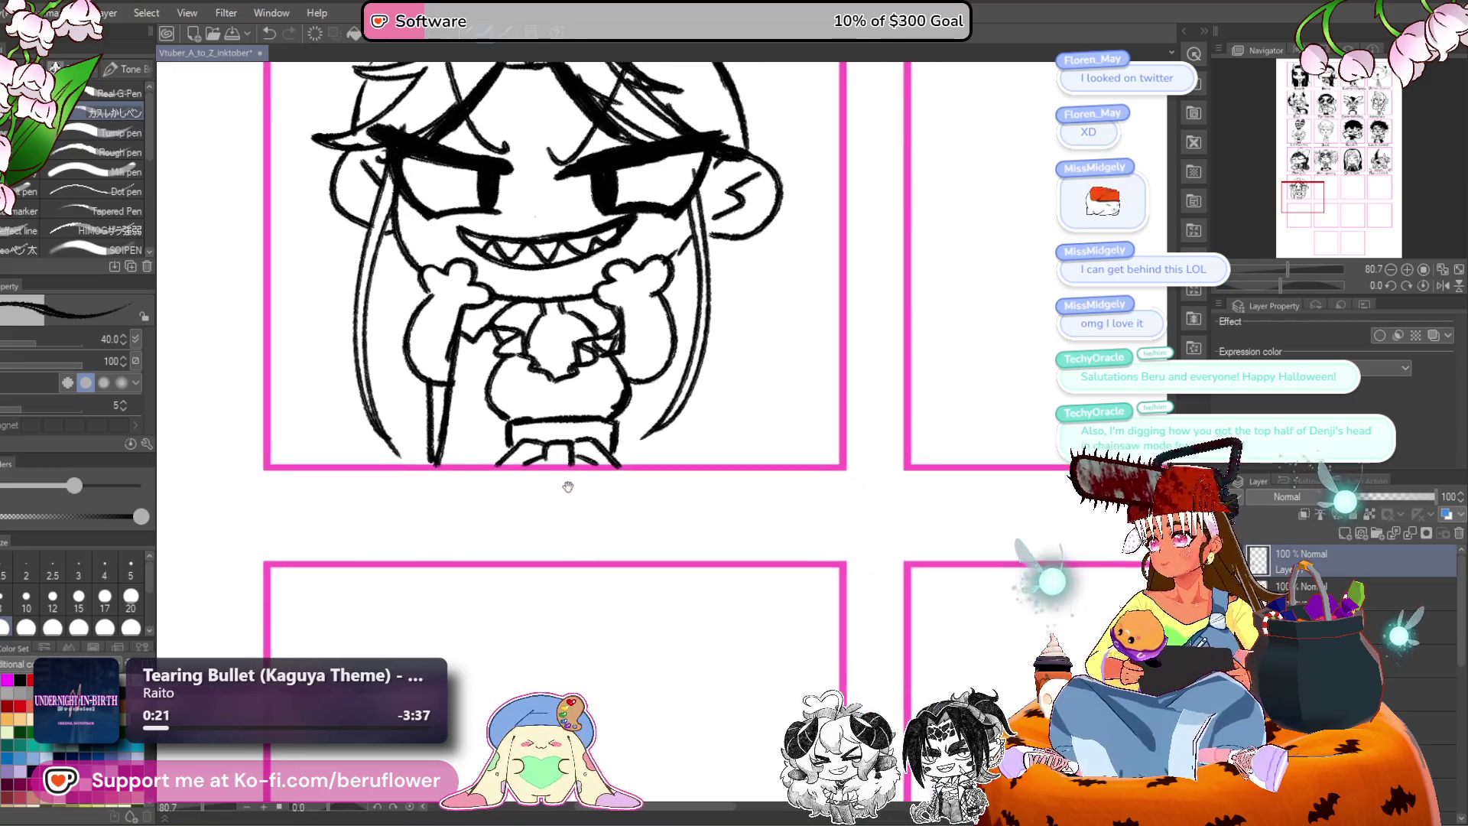
pyautogui.moveTo(741, 380); pyautogui.dragTo(709, 437)
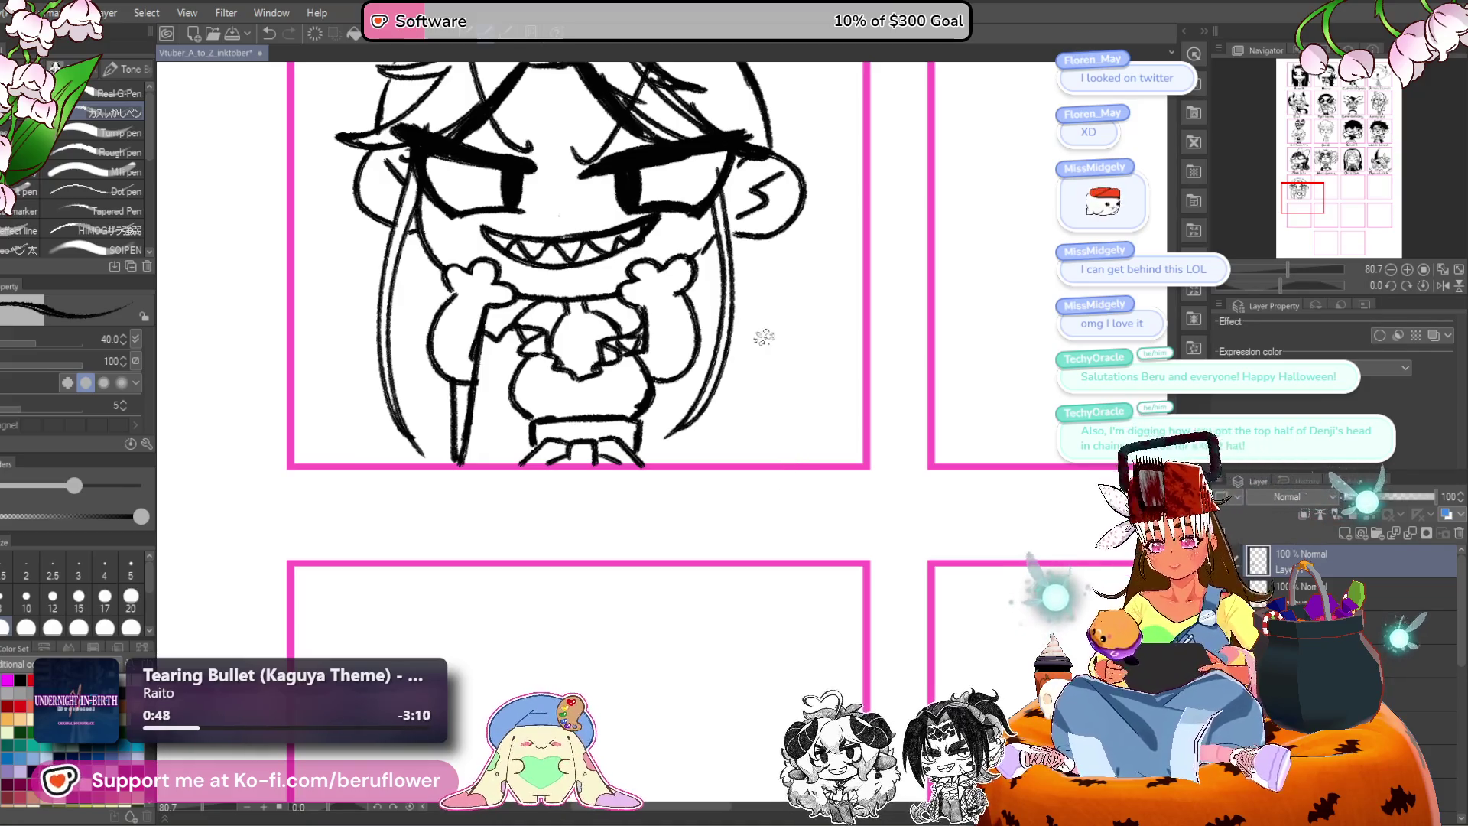
pyautogui.moveTo(698, 367); pyautogui.dragTo(703, 388)
pyautogui.moveTo(686, 306); pyautogui.dragTo(709, 318)
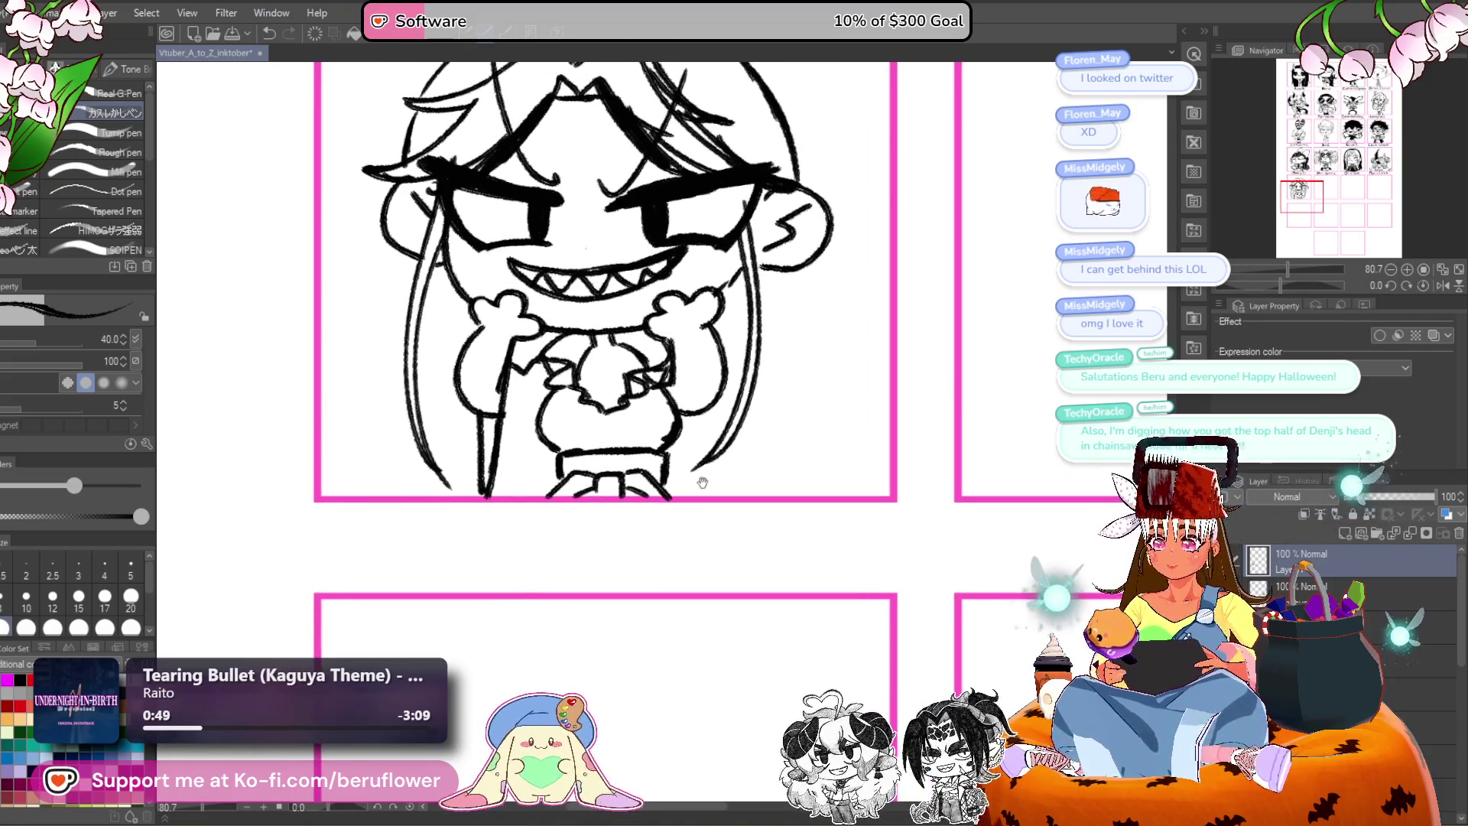
pyautogui.moveTo(612, 397); pyautogui.dragTo(631, 423)
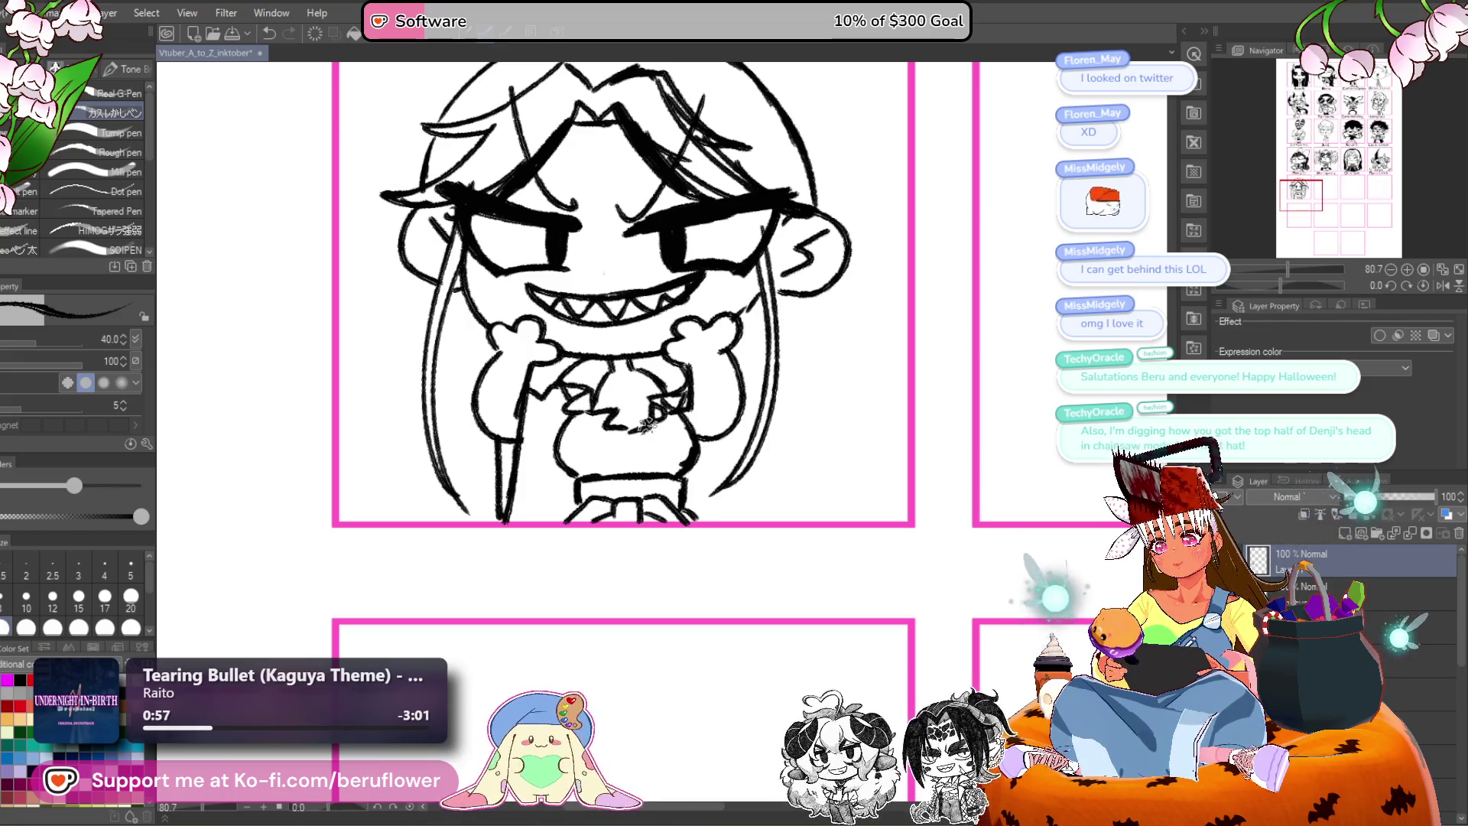
pyautogui.moveTo(649, 423)
pyautogui.mouseDown()
pyautogui.moveTo(632, 435)
pyautogui.moveTo(687, 414)
pyautogui.moveTo(711, 436)
pyautogui.mouseUp()
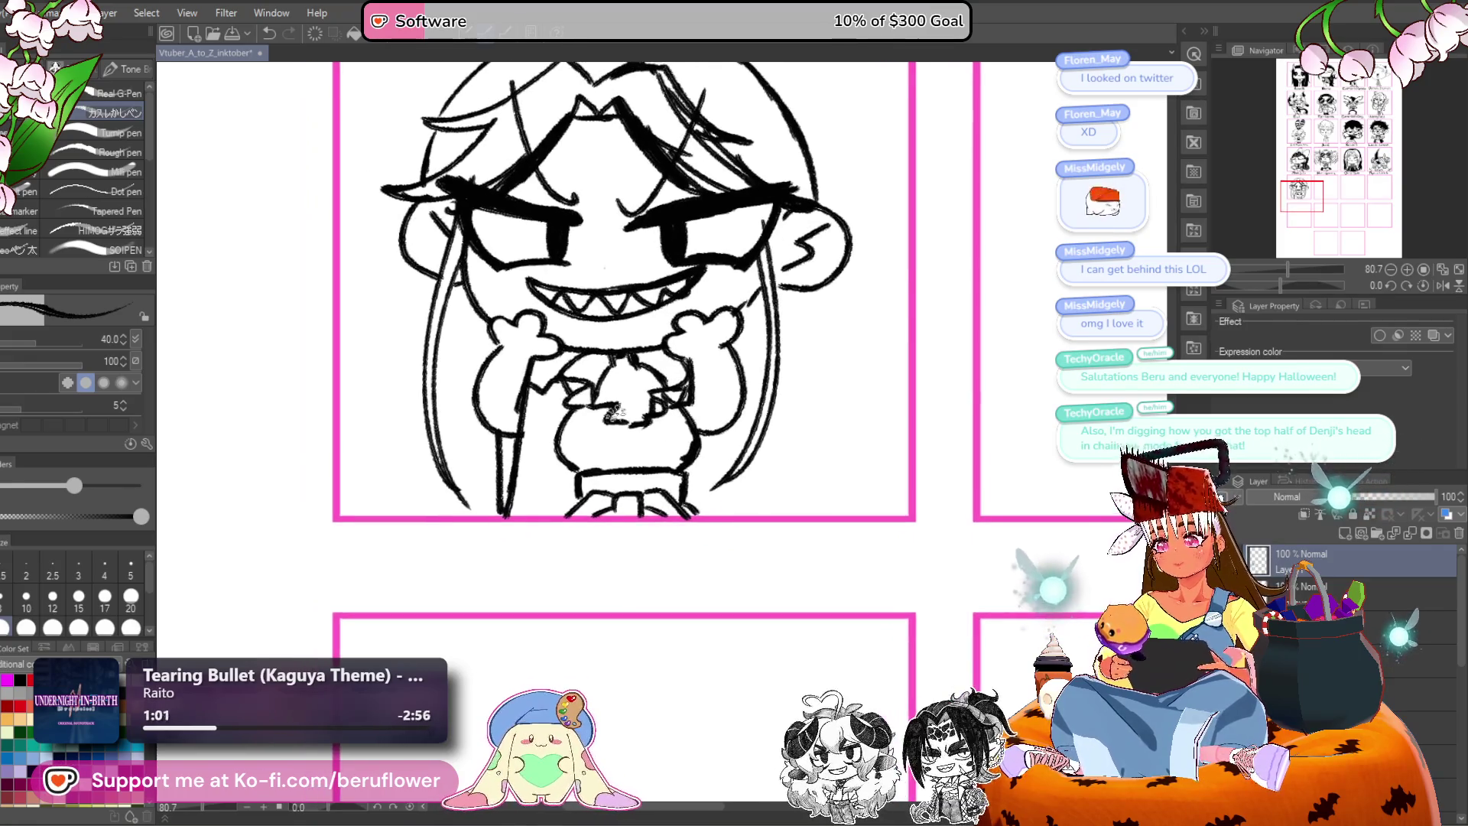
pyautogui.moveTo(491, 480); pyautogui.dragTo(499, 511)
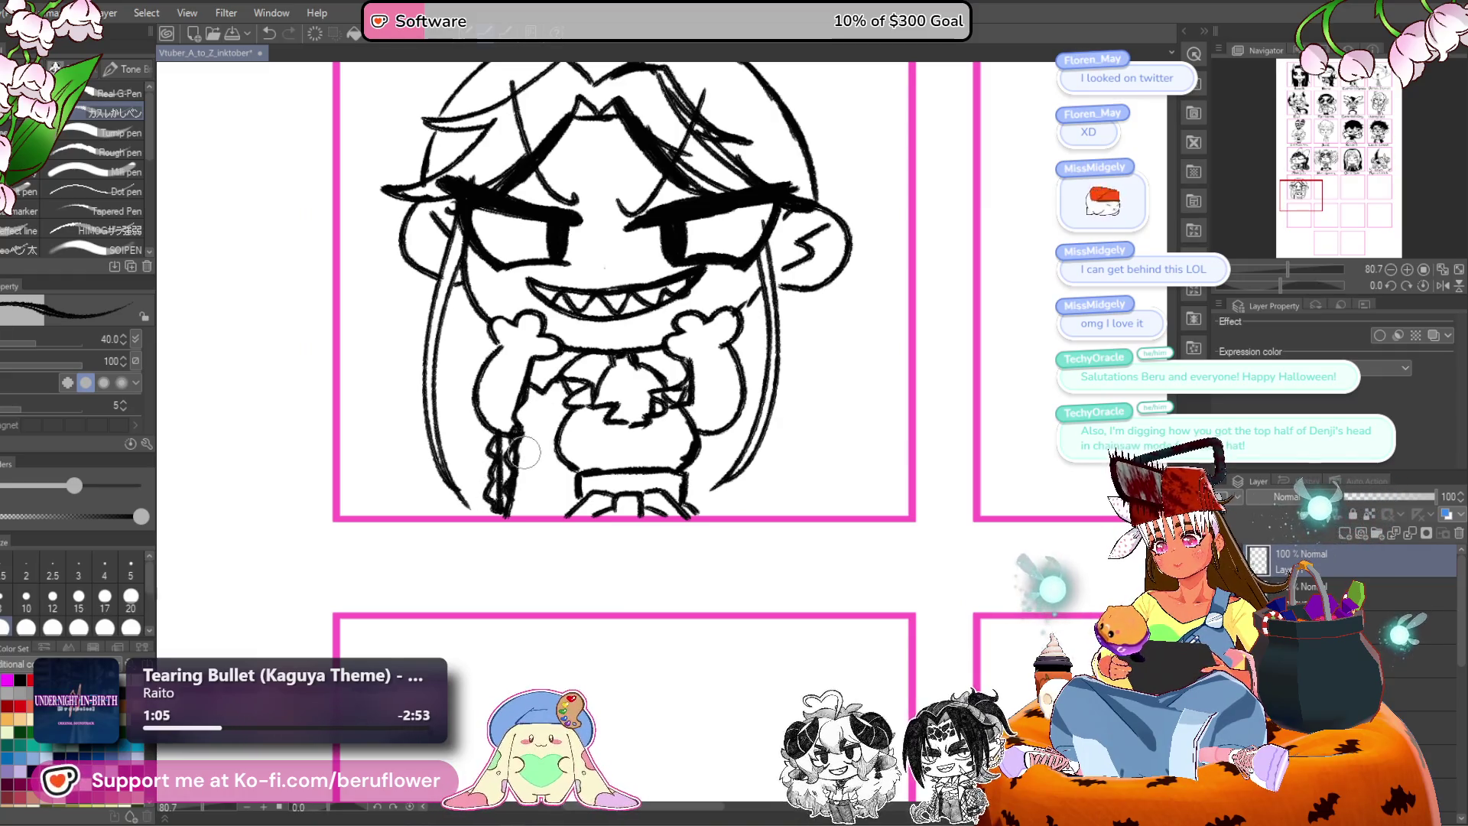
pyautogui.moveTo(530, 392); pyautogui.dragTo(527, 502)
# Thicken the braid with dark strokes and try hair strands along the left edge, undoing them.
pyautogui.moveTo(500, 444); pyautogui.dragTo(507, 504)
pyautogui.moveTo(716, 400)
pyautogui.mouseDown()
pyautogui.moveTo(700, 399)
pyautogui.moveTo(791, 452)
pyautogui.moveTo(626, 458)
pyautogui.mouseUp()
pyautogui.moveTo(432, 320)
pyautogui.mouseDown()
pyautogui.moveTo(522, 382)
pyautogui.moveTo(407, 468)
pyautogui.moveTo(409, 566)
pyautogui.mouseUp()
pyautogui.moveTo(890, 412); pyautogui.dragTo(902, 412)
pyautogui.hotkey('ctrl', 'z')
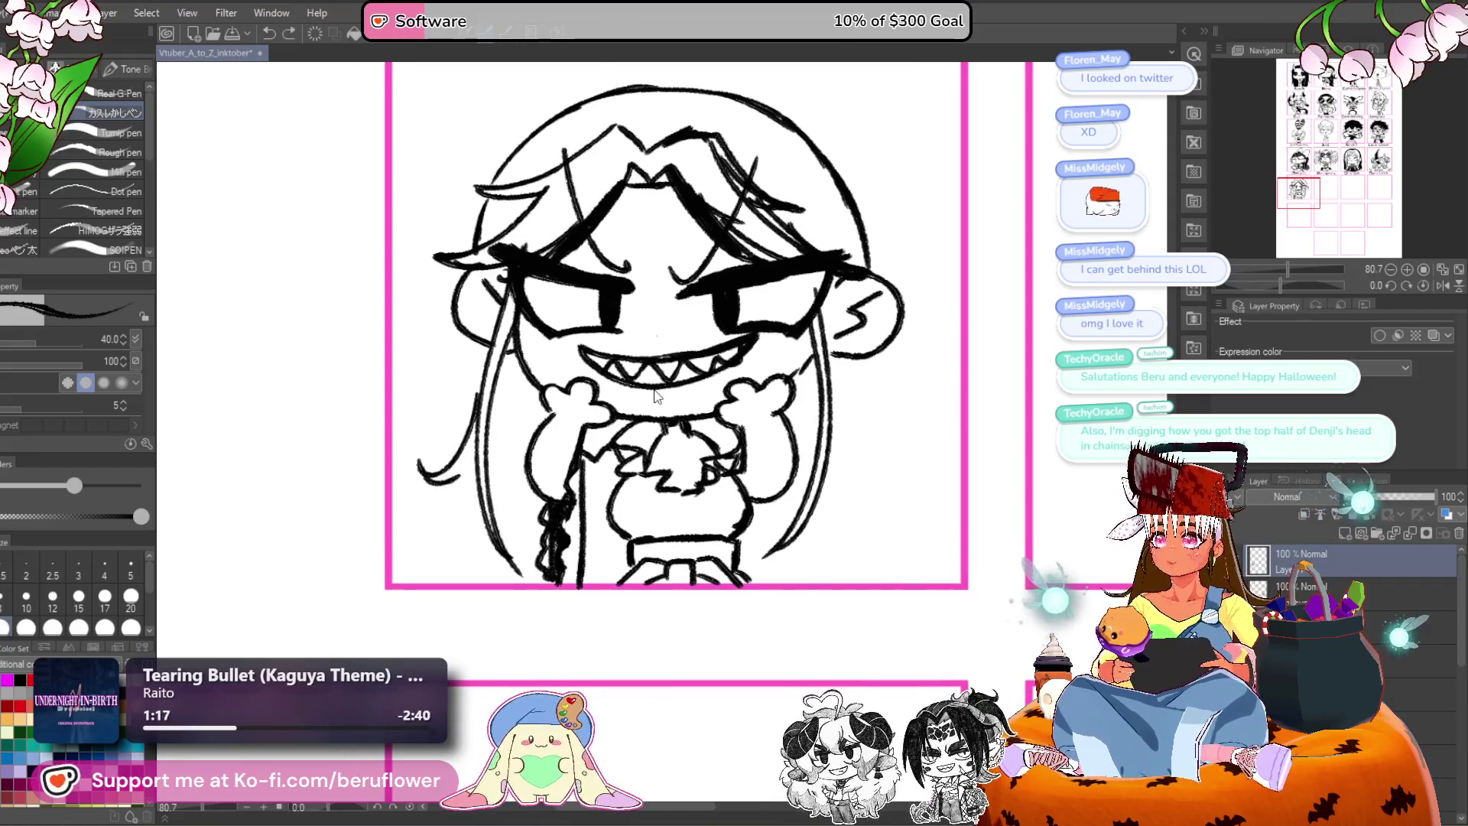
# Redraw the side hair curves on the left and long right strands reaching the panel bottom.
pyautogui.hotkey('ctrl', 'z')
pyautogui.moveTo(478, 401)
pyautogui.mouseDown()
pyautogui.moveTo(430, 485)
pyautogui.moveTo(414, 562)
pyautogui.mouseUp()
pyautogui.moveTo(481, 439); pyautogui.dragTo(420, 565)
pyautogui.hotkey('ctrl', 'z')
pyautogui.hotkey('ctrl', 'z')
pyautogui.moveTo(475, 391)
pyautogui.mouseDown()
pyautogui.moveTo(403, 487)
pyautogui.moveTo(428, 577)
pyautogui.mouseUp()
pyautogui.moveTo(869, 409); pyautogui.dragTo(719, 378)
pyautogui.moveTo(672, 330)
pyautogui.mouseDown()
pyautogui.moveTo(727, 478)
pyautogui.moveTo(762, 483)
pyautogui.moveTo(753, 531)
pyautogui.mouseUp()
pyautogui.hotkey('ctrl', 'z')
pyautogui.moveTo(707, 390)
pyautogui.mouseDown()
pyautogui.moveTo(725, 411)
pyautogui.moveTo(740, 544)
pyautogui.mouseUp()
pyautogui.moveTo(715, 439); pyautogui.dragTo(718, 562)
# Scale the whole sketch down with Ctrl+T so it fits the panel under Miss LaLa.
pyautogui.moveTo(765, 454)
pyautogui.mouseDown()
pyautogui.moveTo(844, 536)
pyautogui.moveTo(874, 678)
pyautogui.mouseUp()
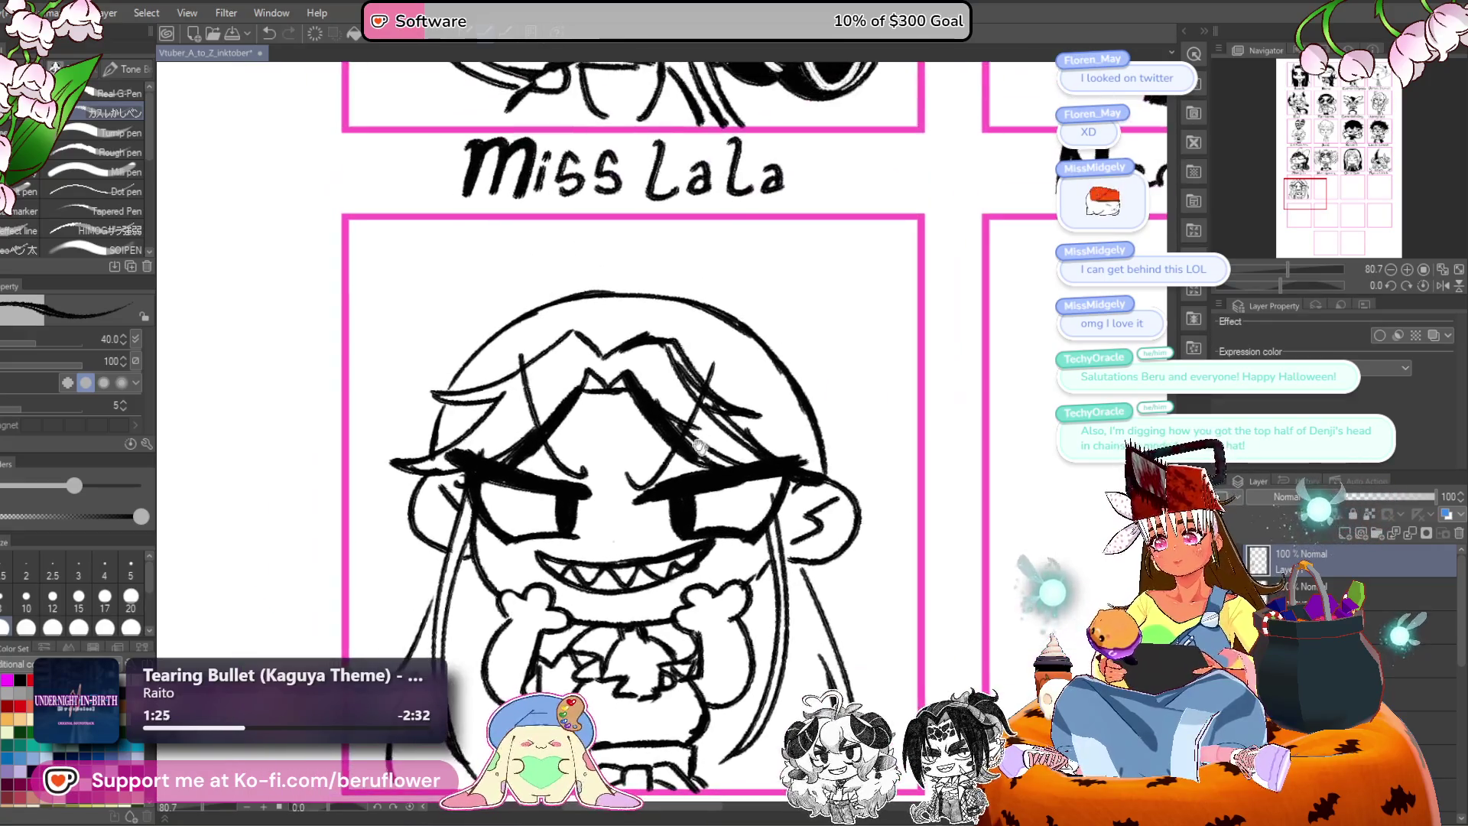
pyautogui.moveTo(806, 396)
pyautogui.mouseDown()
pyautogui.moveTo(833, 404)
pyautogui.moveTo(680, 205)
pyautogui.mouseUp()
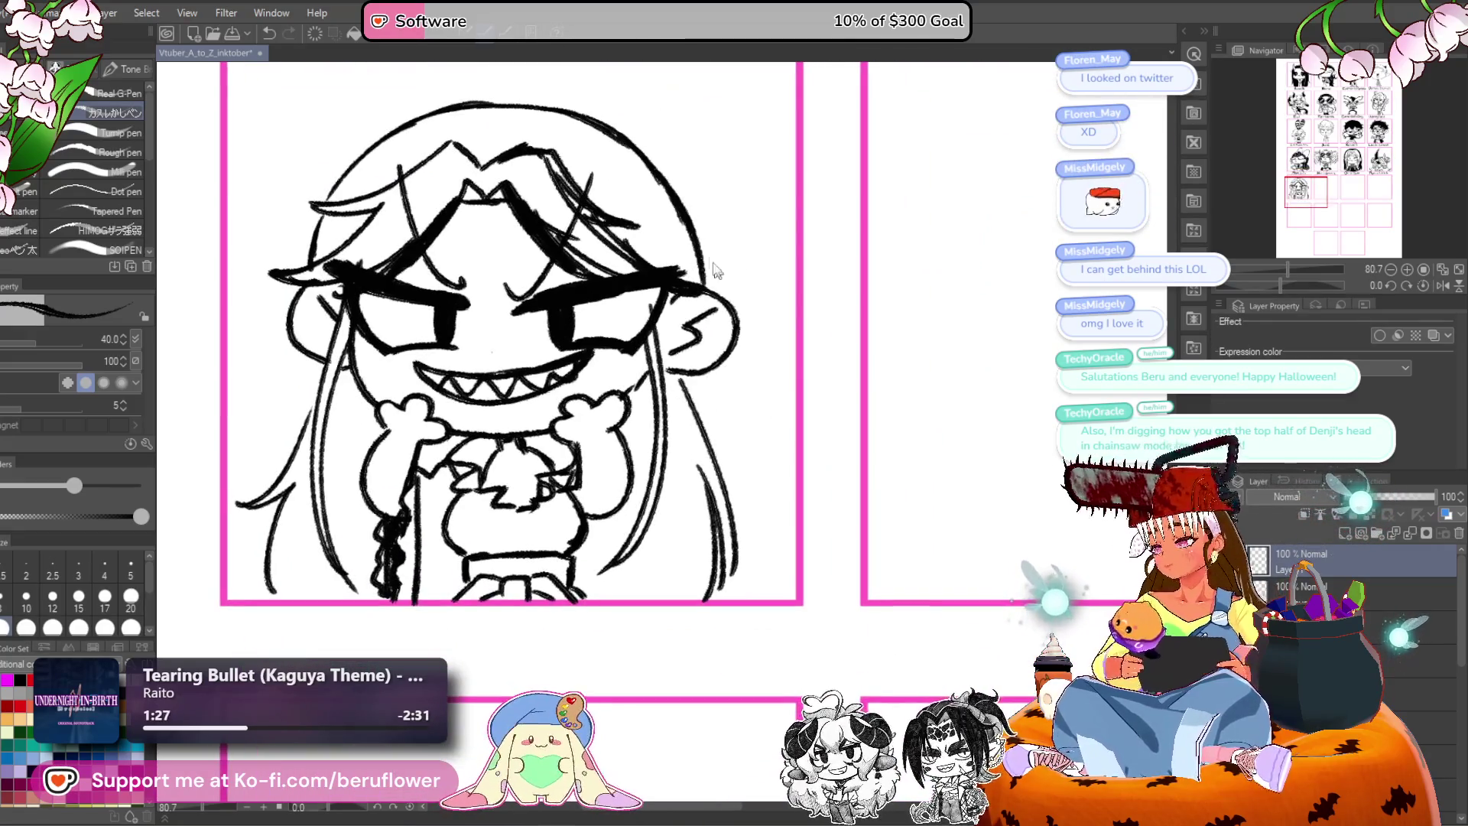
pyautogui.hotkey('ctrl', 't')
pyautogui.moveTo(487, 100); pyautogui.dragTo(487, 150)
pyautogui.press('Return')
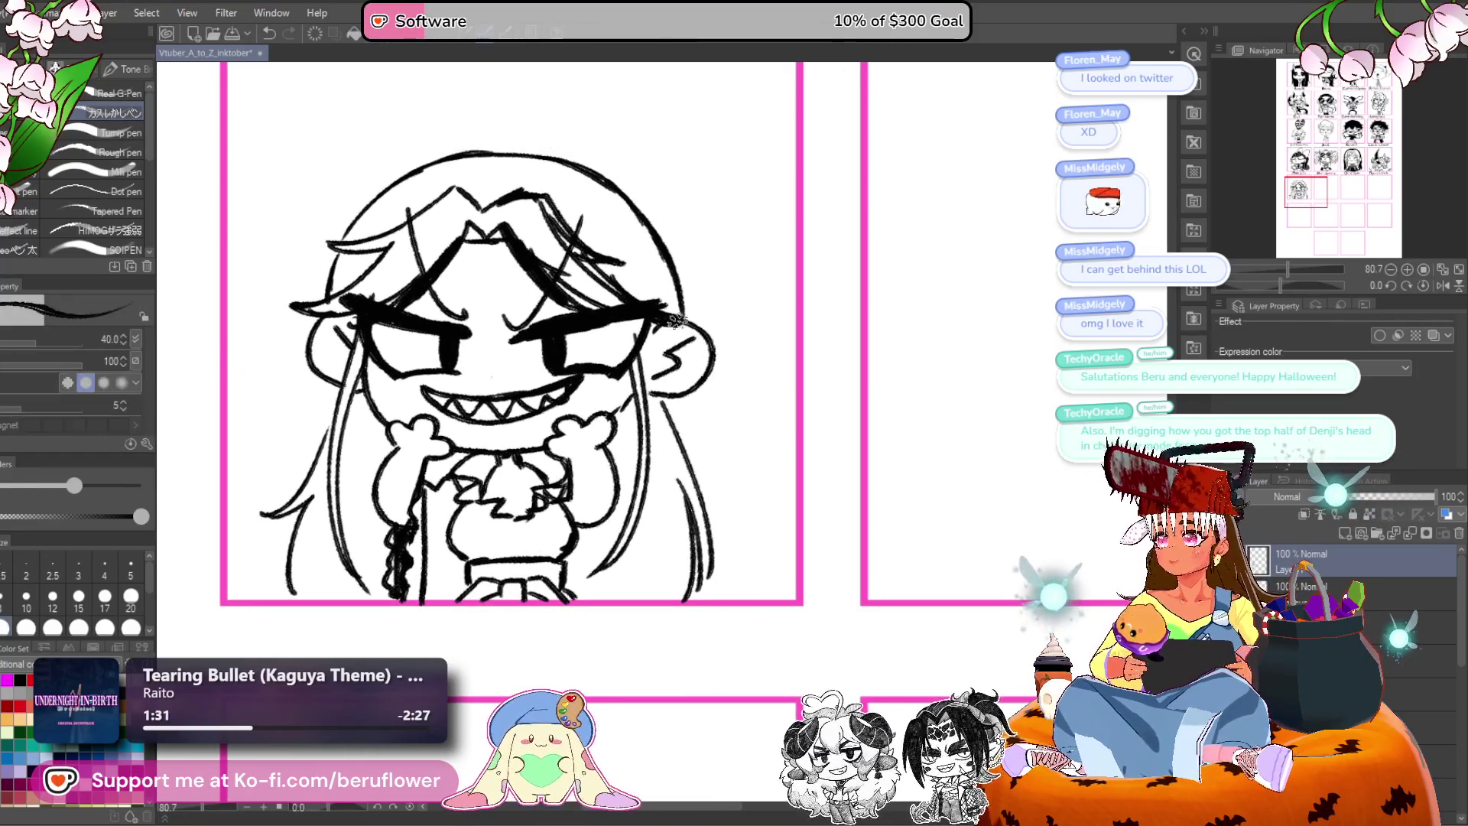
pyautogui.moveTo(670, 478); pyautogui.dragTo(726, 477)
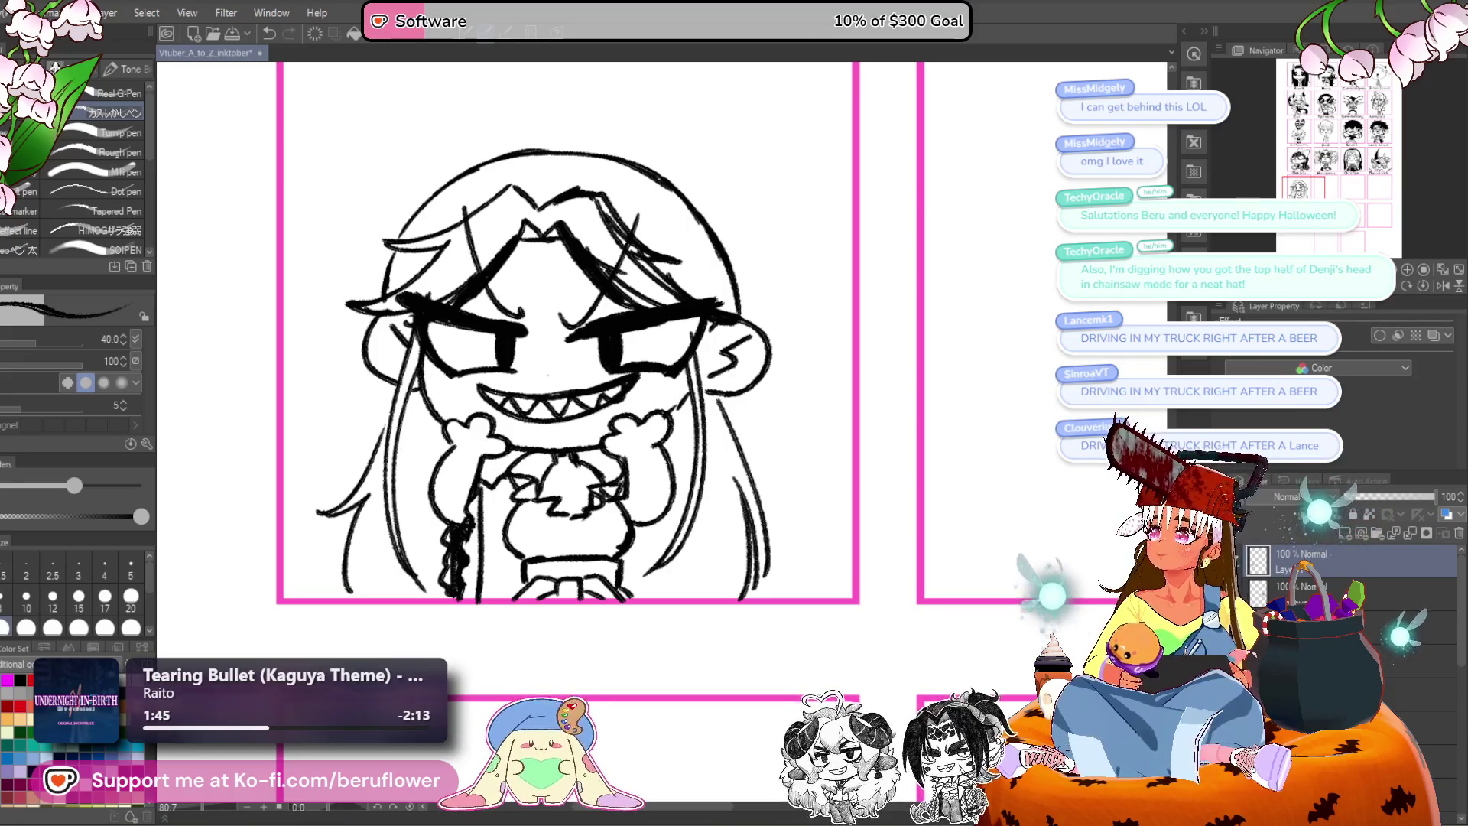
pyautogui.scroll(-2, 704, 217)
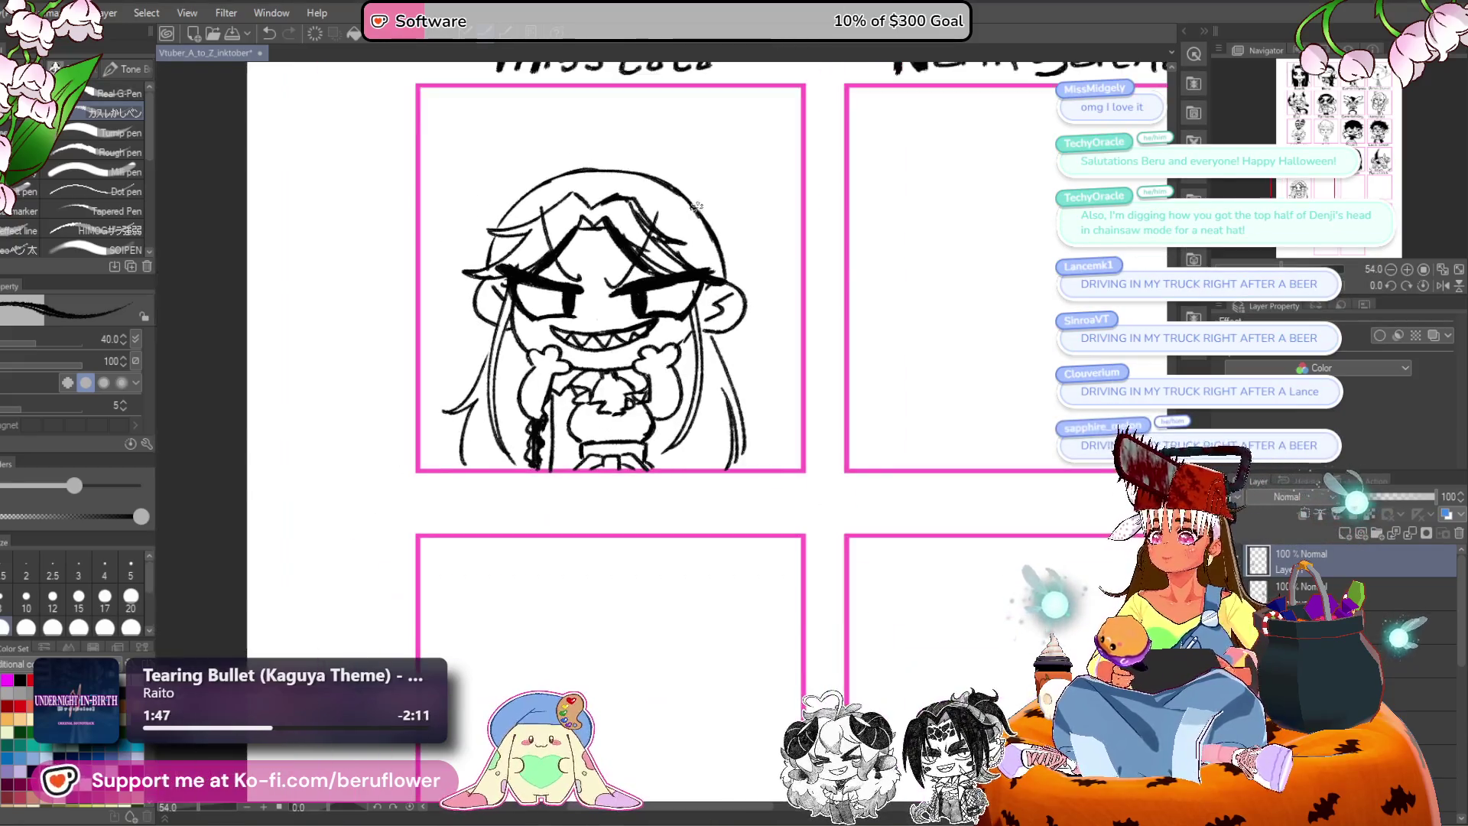
pyautogui.moveTo(839, 267); pyautogui.dragTo(751, 348)
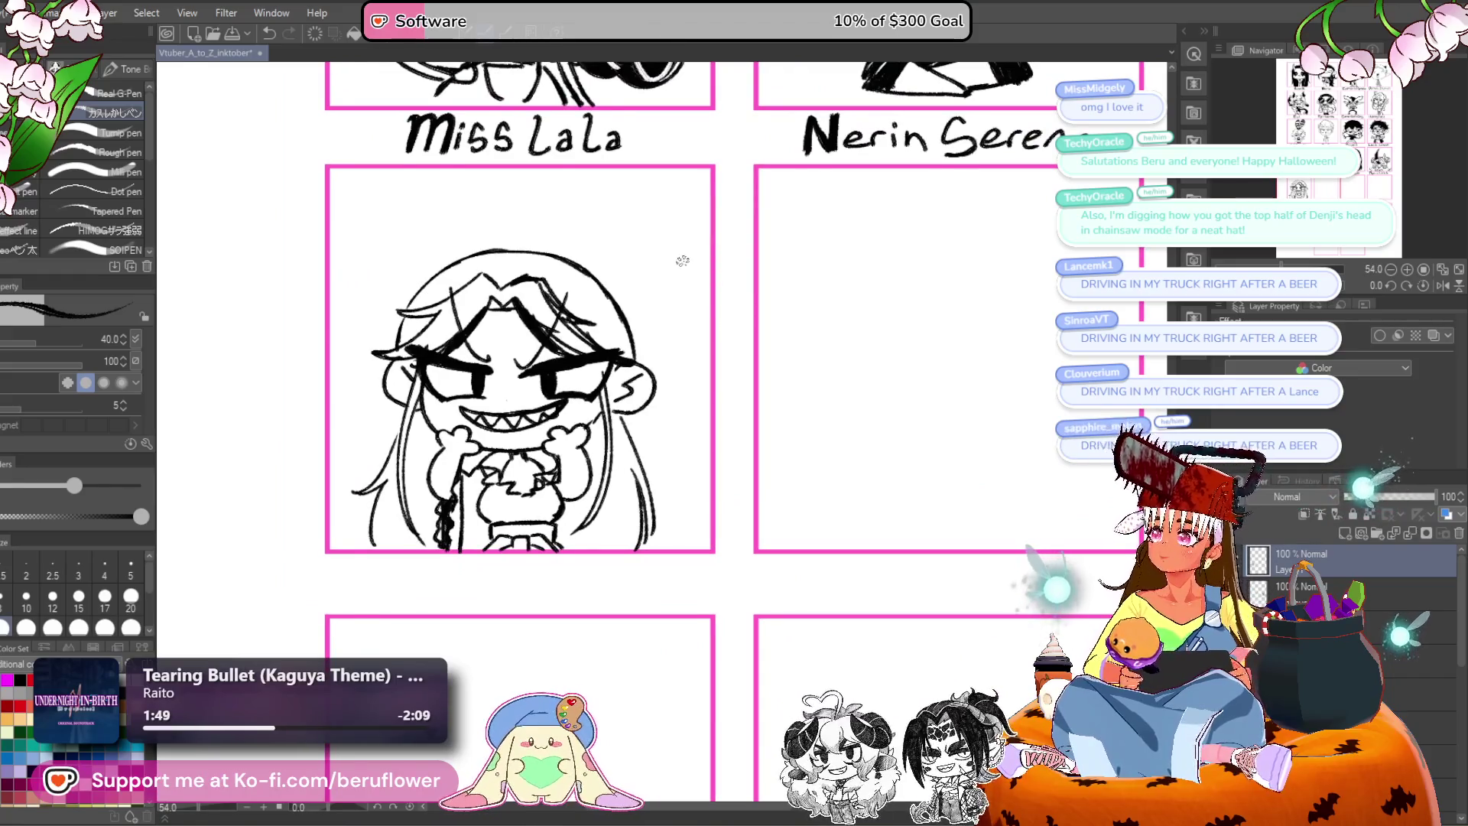
pyautogui.scroll(-1, 681, 260)
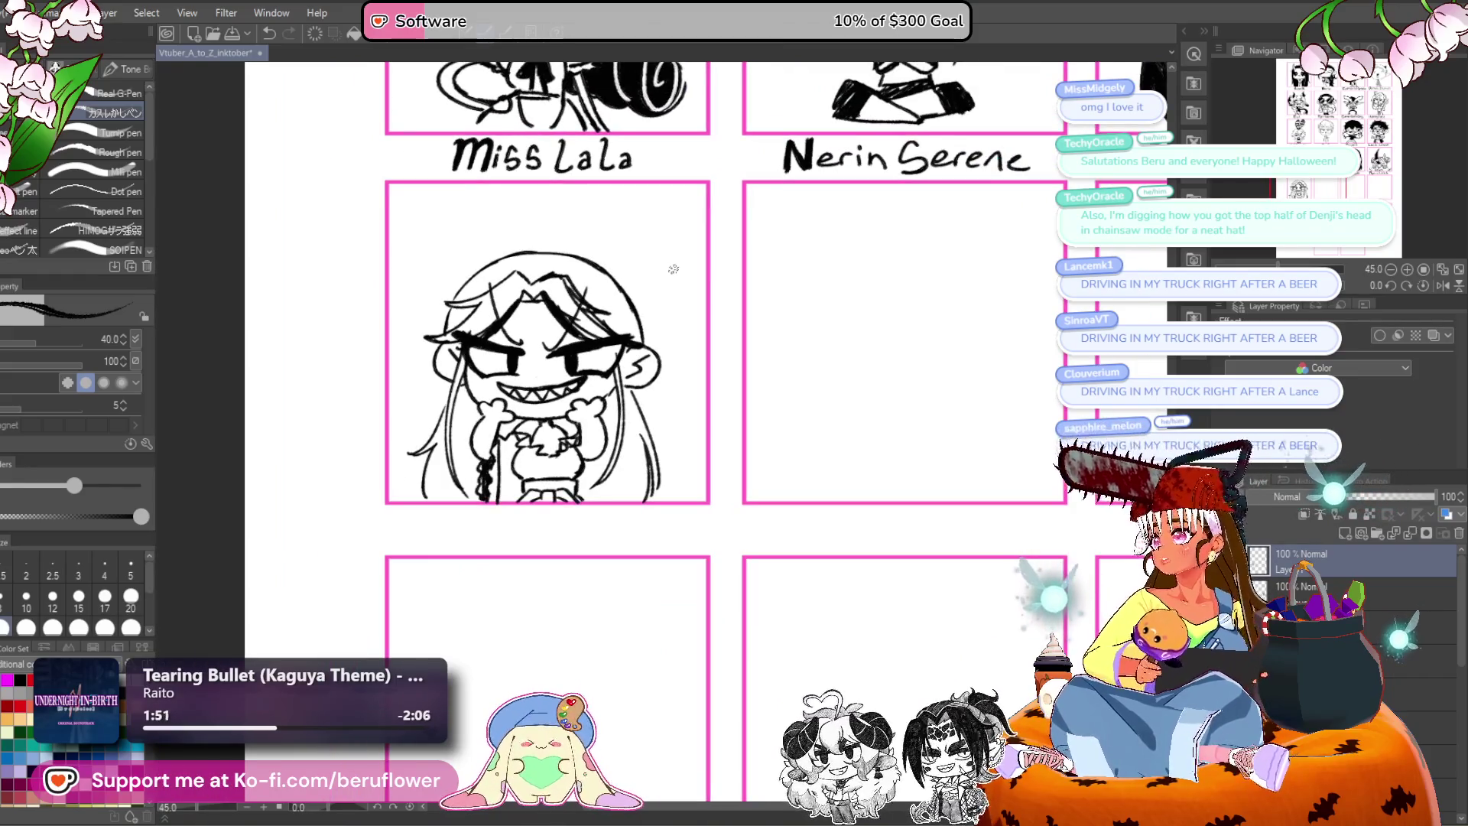
pyautogui.scroll(-4, 672, 264)
pyautogui.moveTo(721, 283); pyautogui.dragTo(392, 695)
pyautogui.scroll(-4, 538, 494)
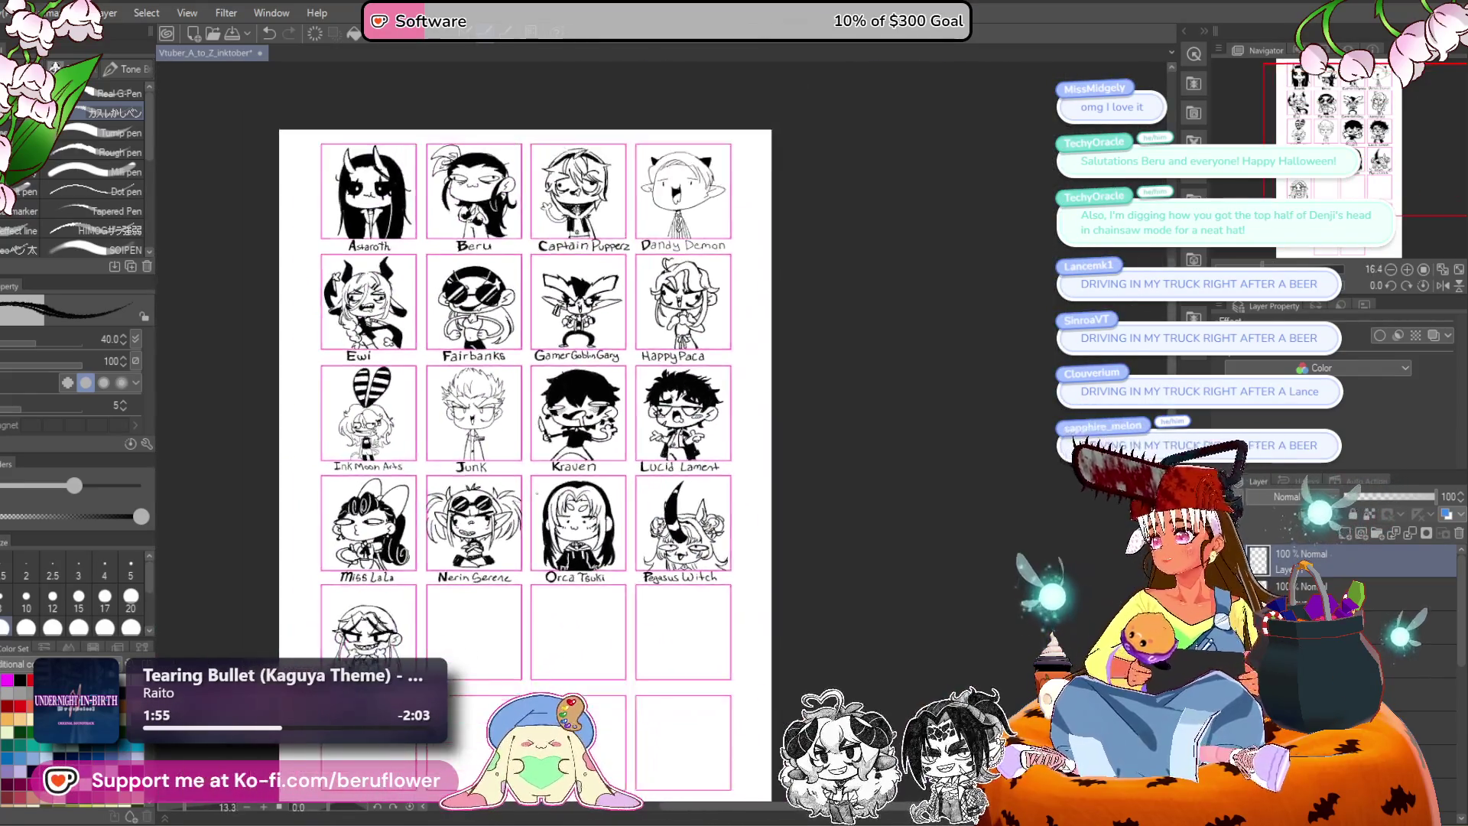
pyautogui.moveTo(538, 494); pyautogui.dragTo(651, 390)
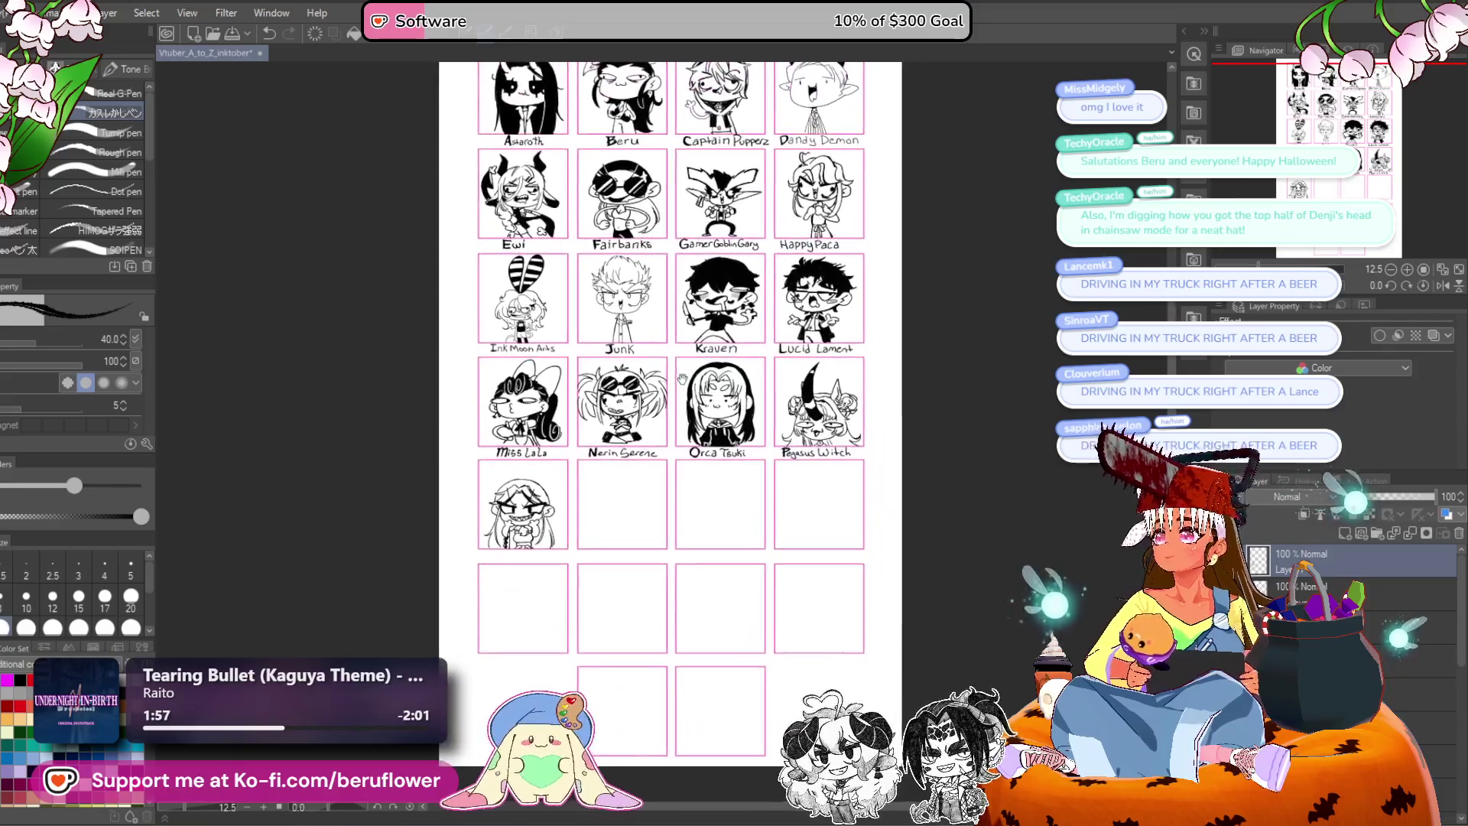
pyautogui.scroll(3, 688, 356)
pyautogui.moveTo(597, 467); pyautogui.dragTo(571, 490)
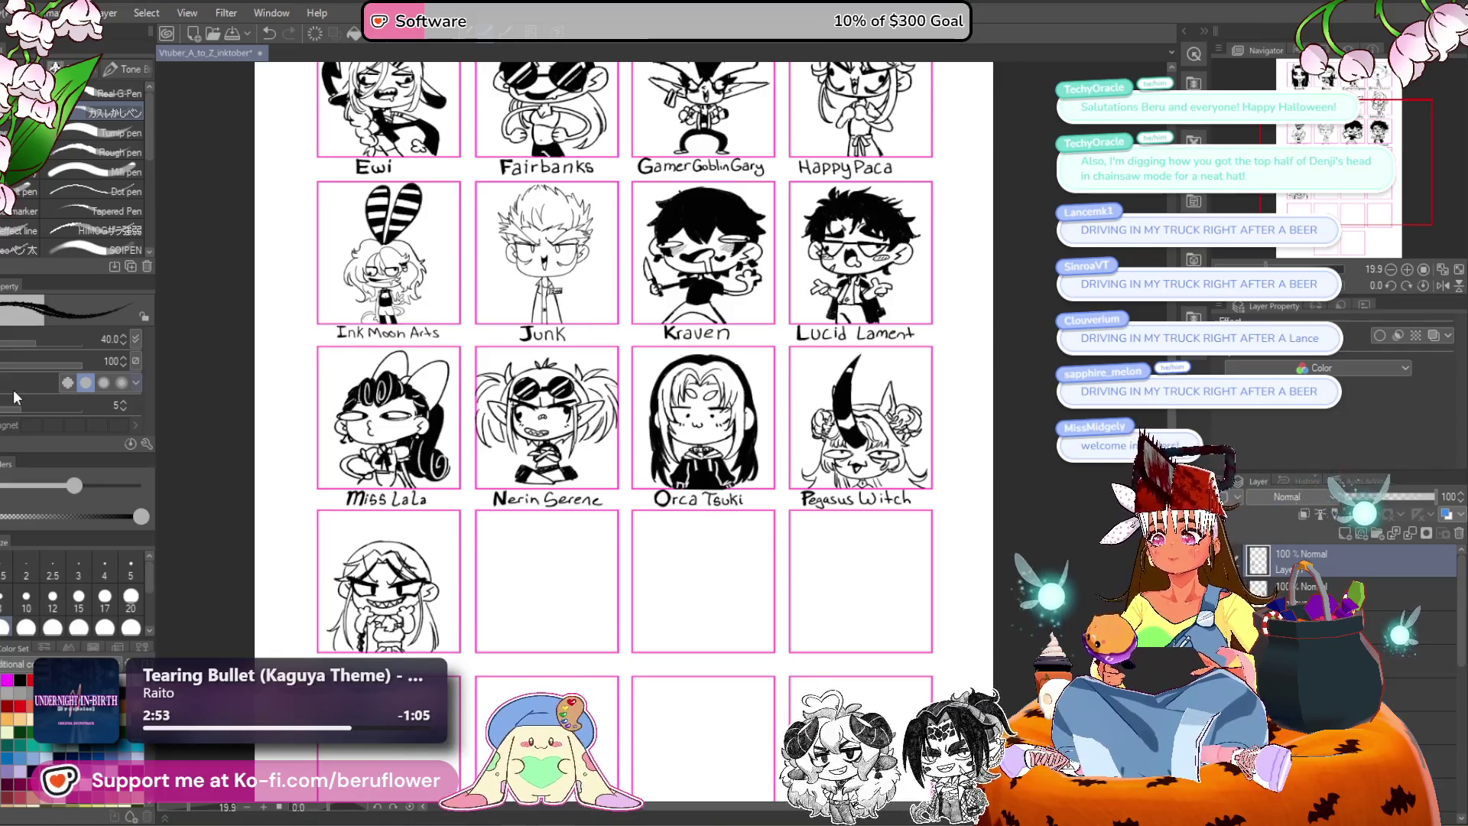
pyautogui.scroll(1, 483, 313)
# Undo the stray stroke across the Junk panel and zoom in on the new face.
pyautogui.moveTo(465, 348); pyautogui.dragTo(569, 187)
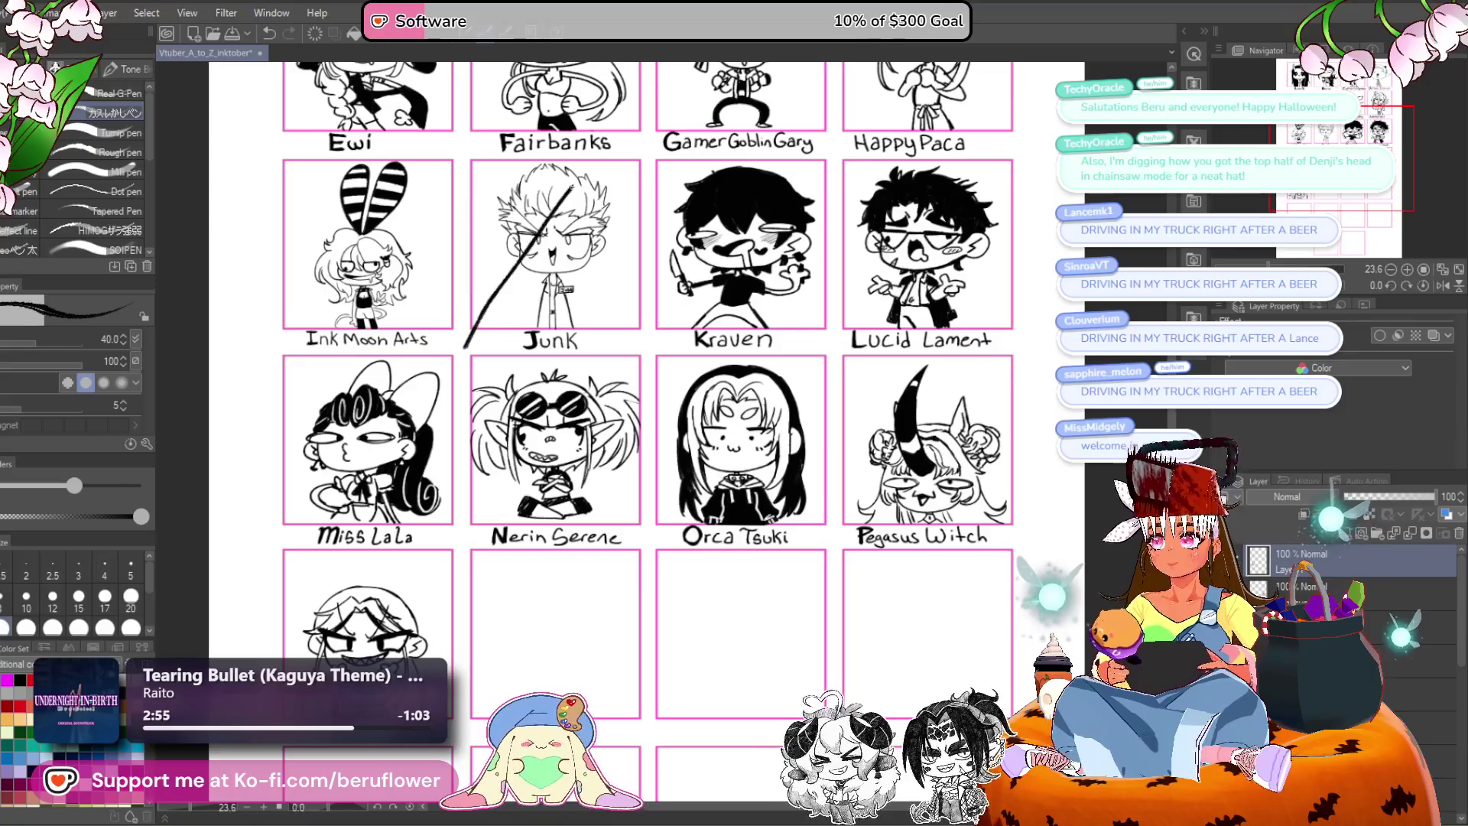
pyautogui.hotkey('ctrl', 'z')
pyautogui.moveTo(439, 461); pyautogui.dragTo(447, 152)
pyautogui.scroll(2, 441, 469)
pyautogui.scroll(4, 441, 469)
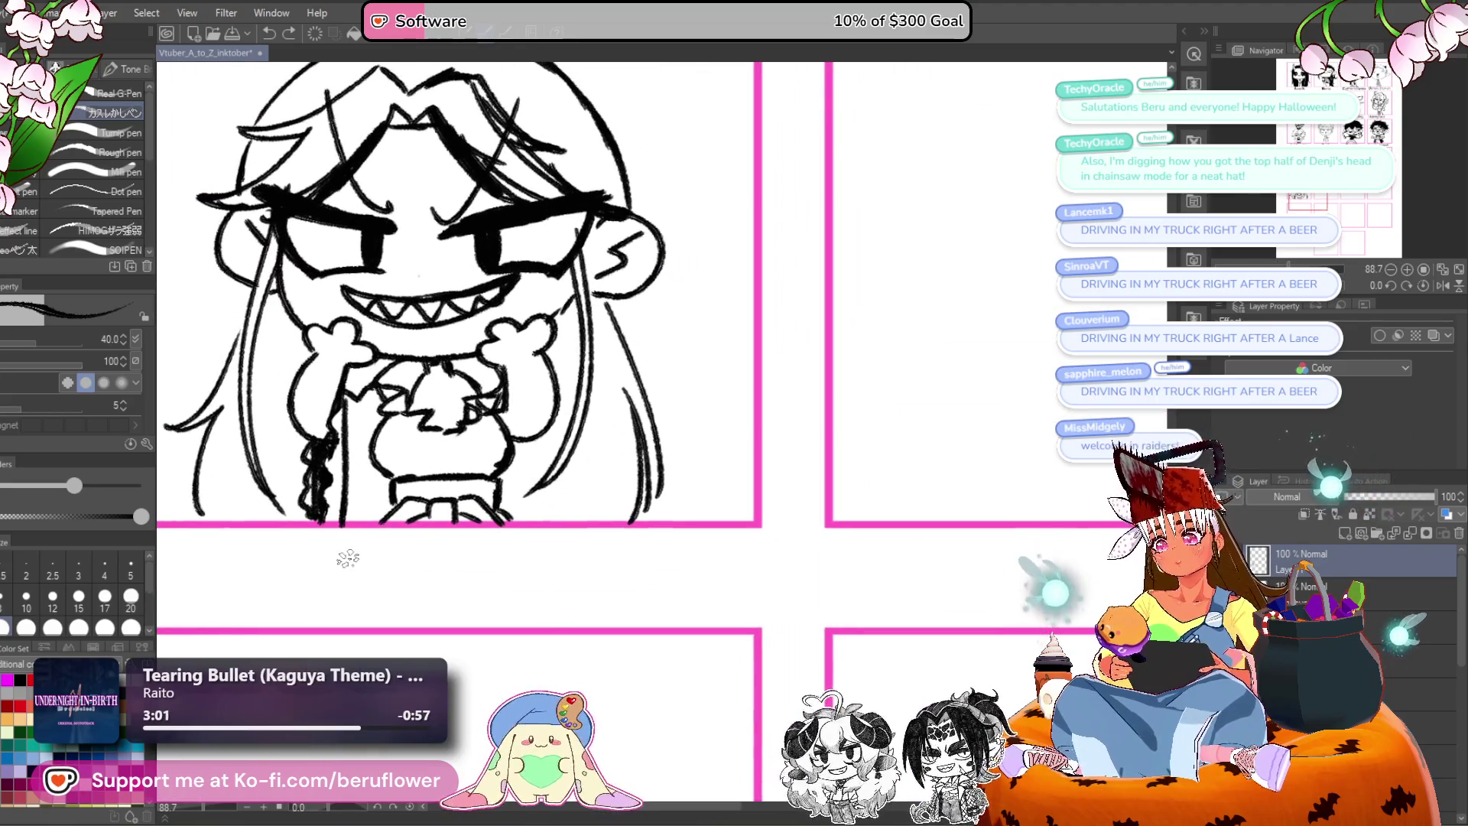
pyautogui.moveTo(533, 537)
pyautogui.mouseDown()
pyautogui.moveTo(639, 548)
pyautogui.moveTo(671, 593)
pyautogui.moveTo(682, 727)
pyautogui.mouseUp()
pyautogui.moveTo(260, 448)
pyautogui.mouseDown()
pyautogui.moveTo(289, 402)
pyautogui.moveTo(260, 447)
pyautogui.mouseUp()
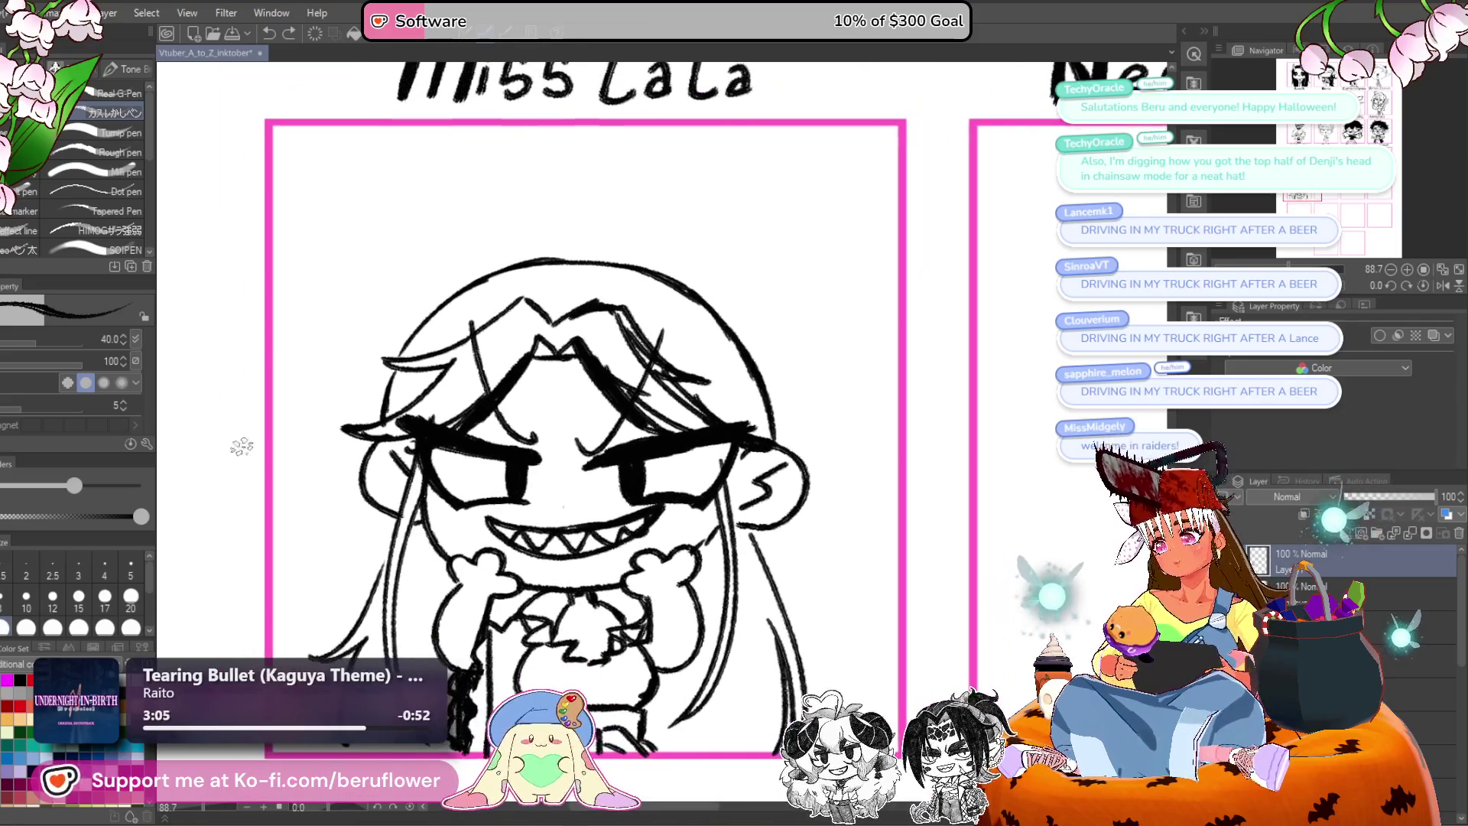
# Fill the four white hair regions of the chibi solid black.
pyautogui.press('g')
pyautogui.click(509, 352)
pyautogui.click(455, 389)
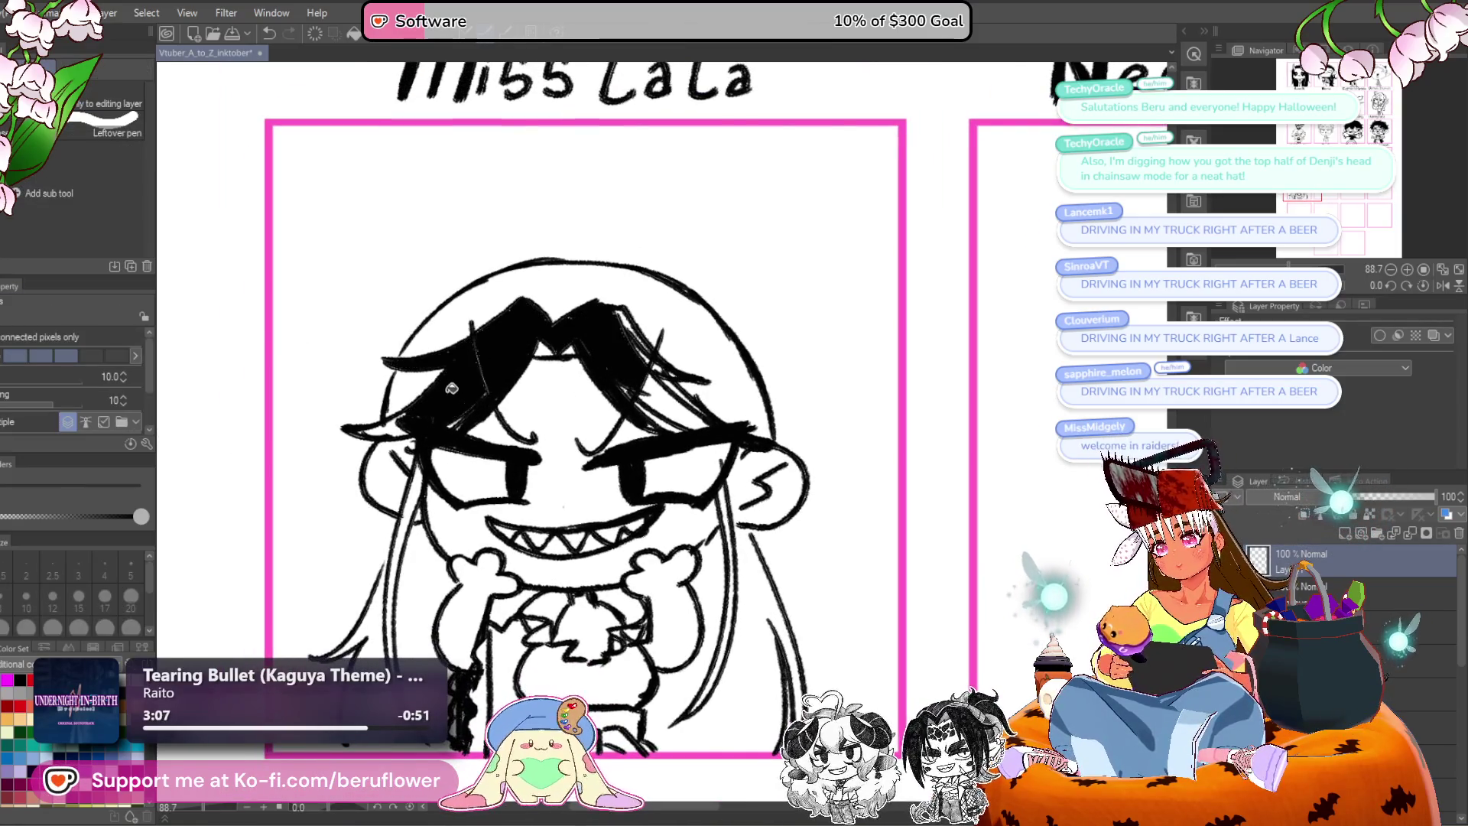
pyautogui.click(420, 393)
pyautogui.click(581, 306)
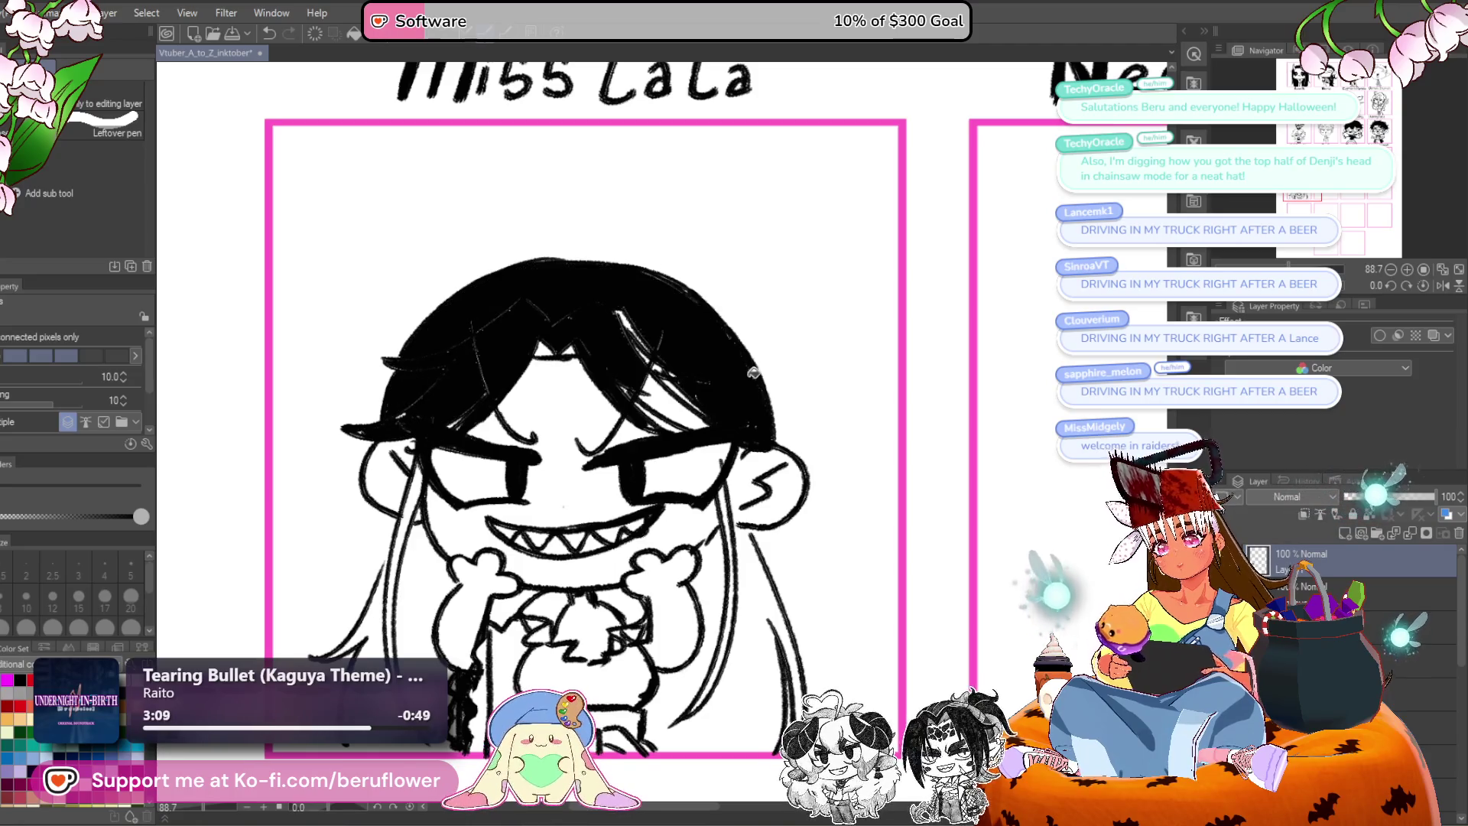
pyautogui.moveTo(648, 334)
pyautogui.mouseDown()
pyautogui.moveTo(622, 256)
pyautogui.moveTo(649, 256)
pyautogui.mouseUp()
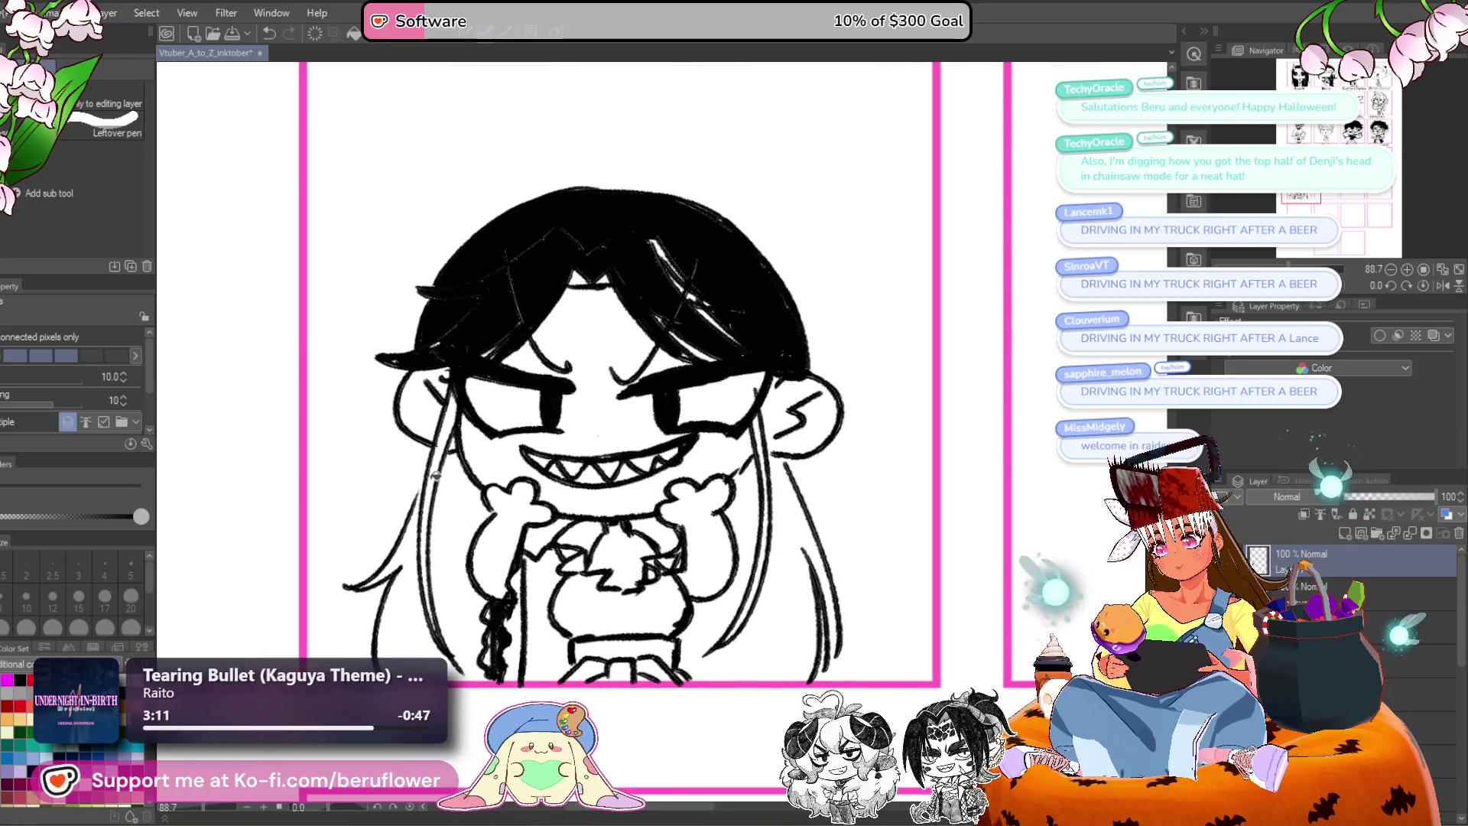
pyautogui.moveTo(729, 524)
pyautogui.mouseDown()
pyautogui.moveTo(729, 460)
pyautogui.moveTo(749, 456)
pyautogui.mouseUp()
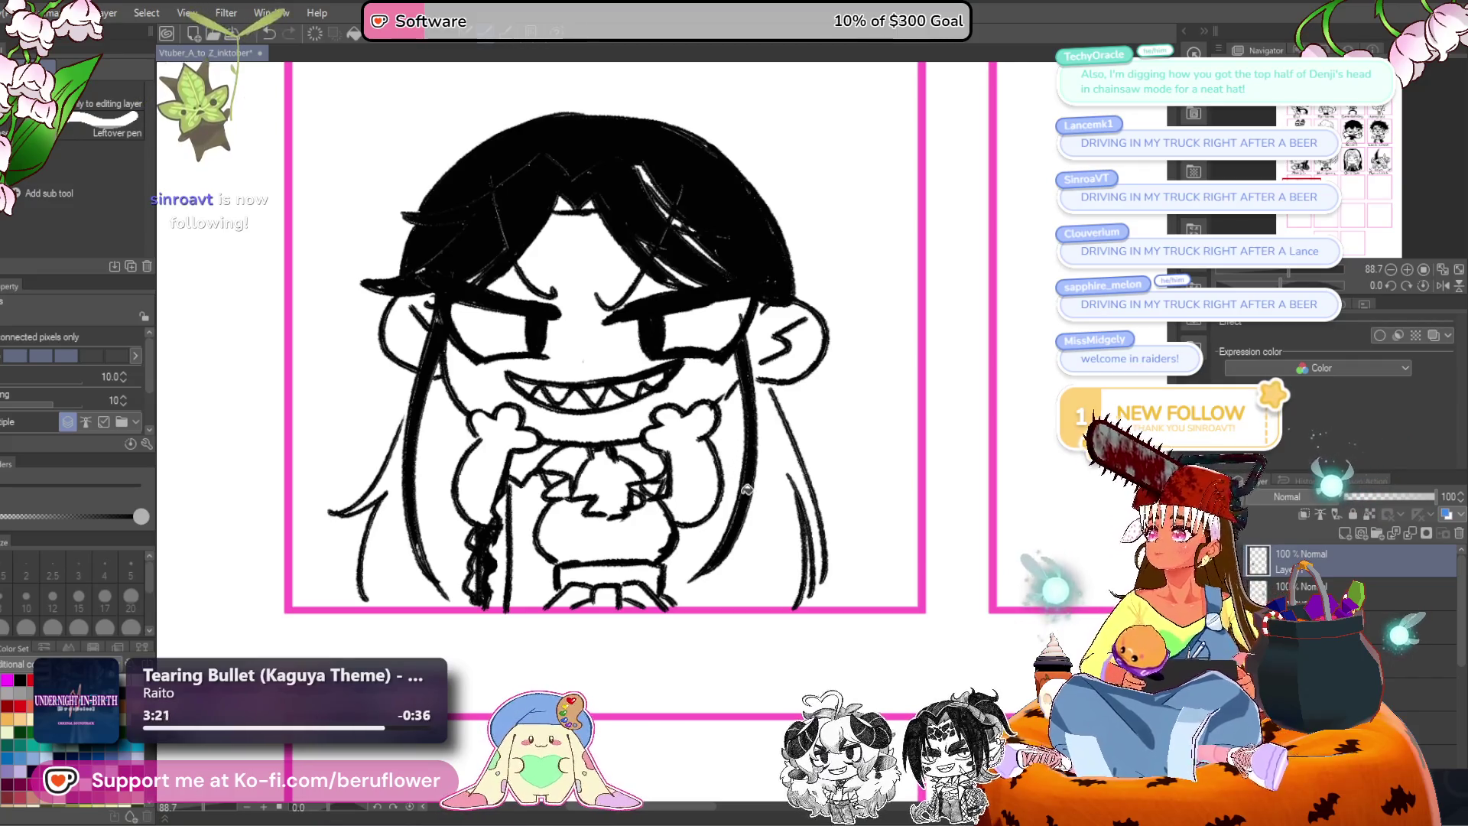
pyautogui.moveTo(715, 472); pyautogui.dragTo(711, 465)
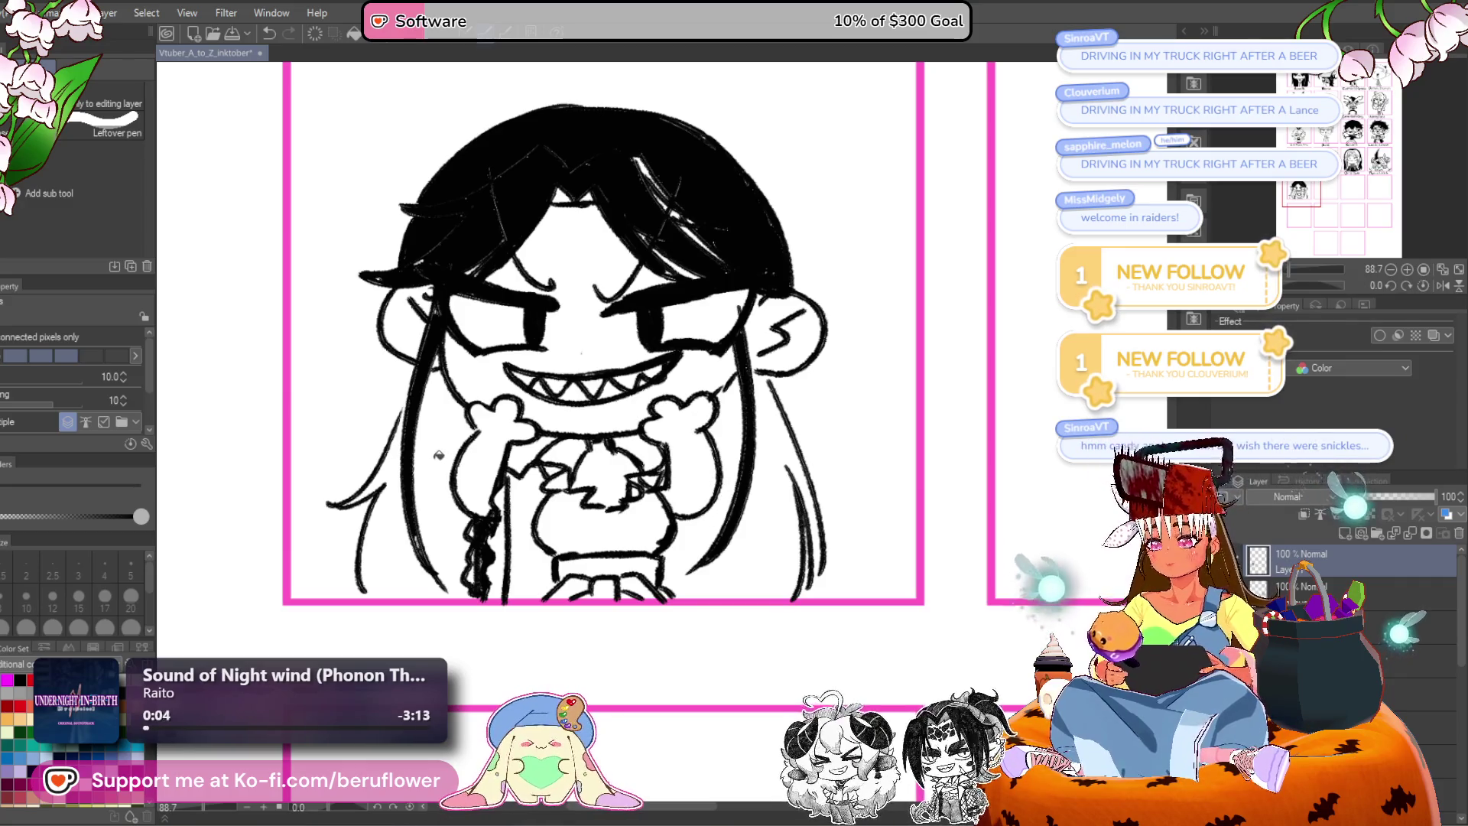
# Lengthen the braid's lower end with looped, thickened G-Pen strokes.
pyautogui.hotkey('ctrl', 'i')
pyautogui.hotkey('ctrl', 'z')
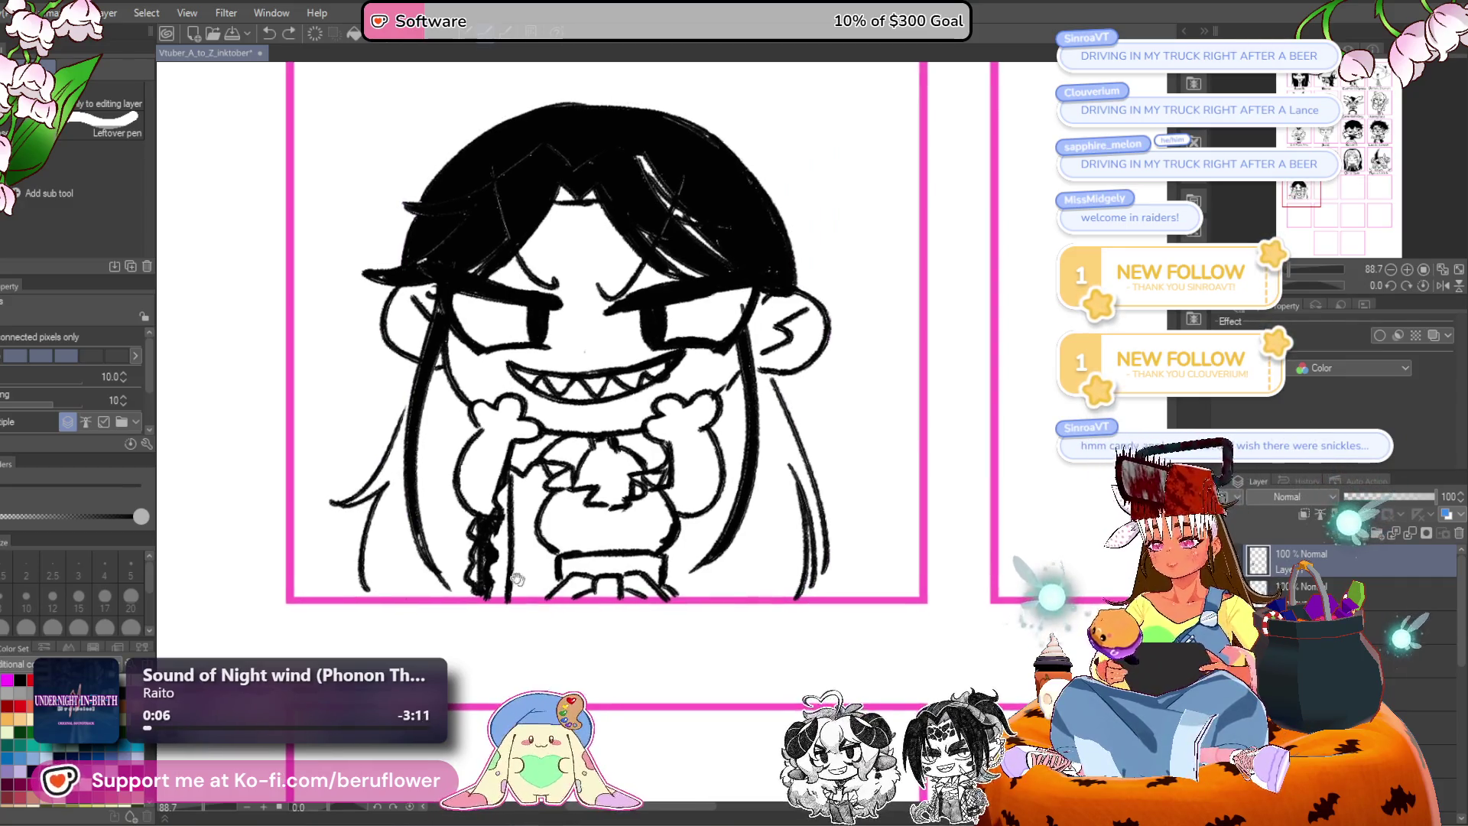
pyautogui.press('p')
pyautogui.moveTo(553, 483); pyautogui.dragTo(540, 509)
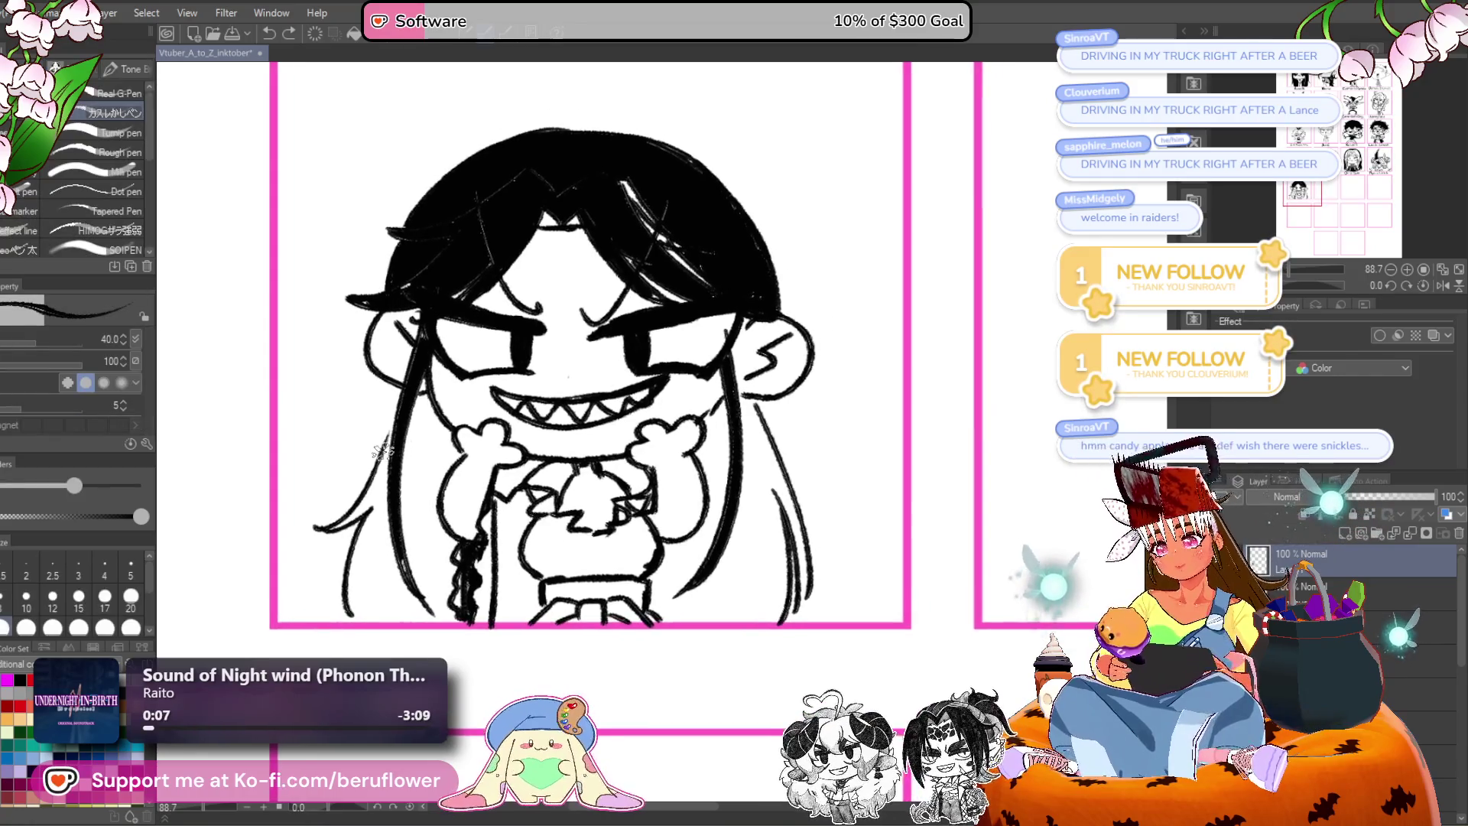
pyautogui.moveTo(794, 457); pyautogui.dragTo(635, 431)
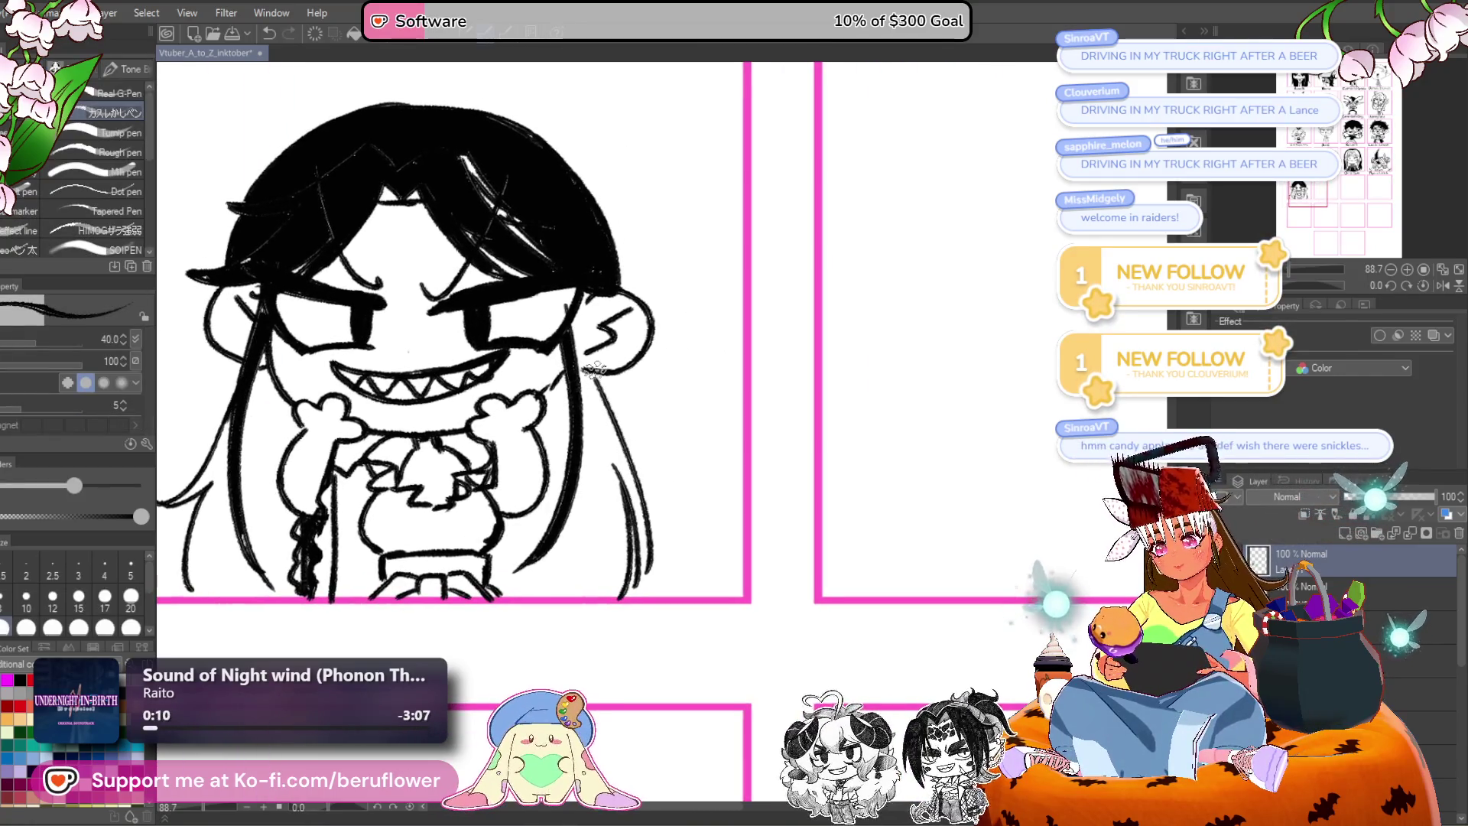
pyautogui.scroll(-2, 596, 379)
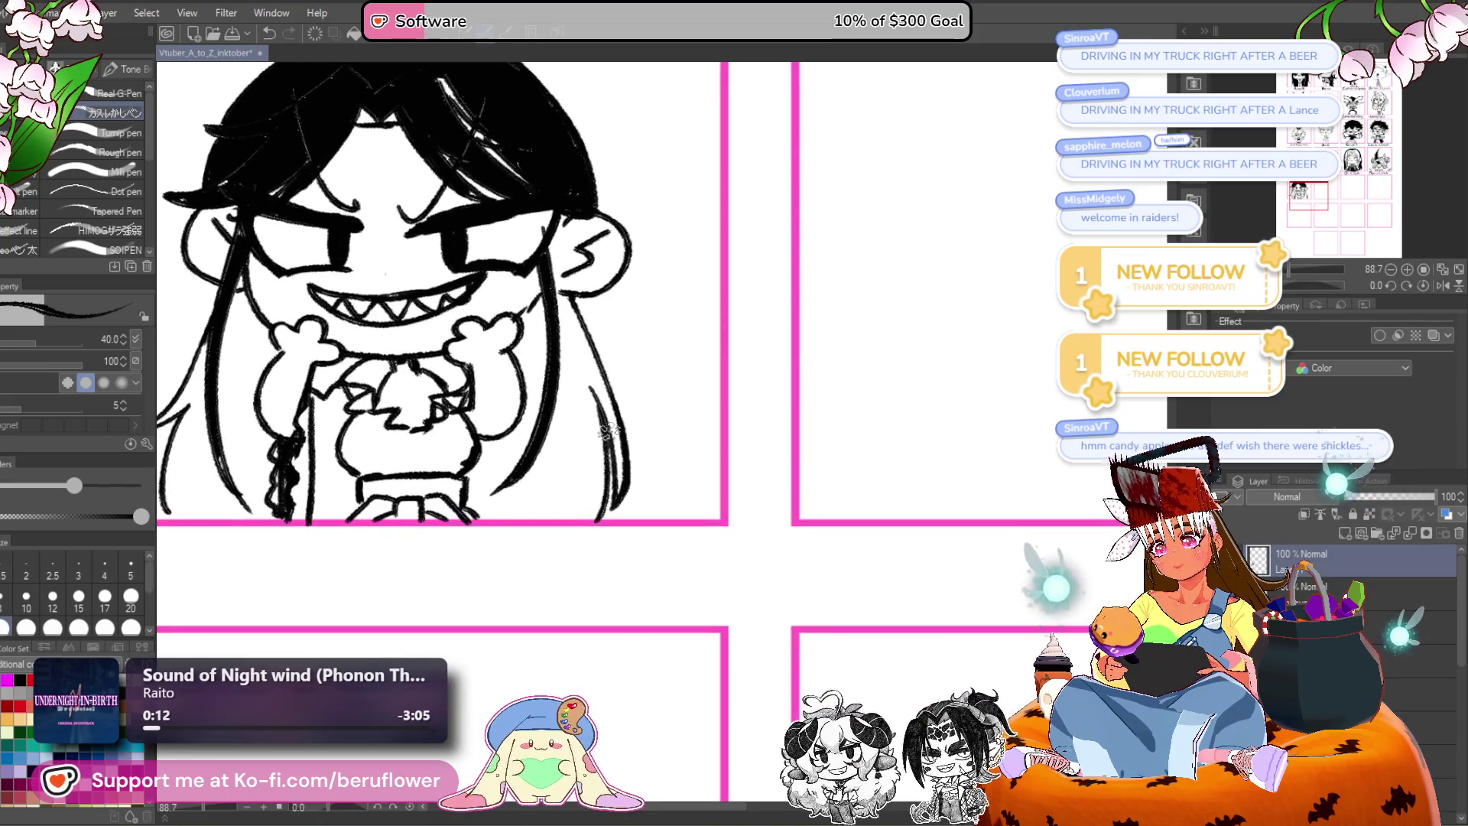
pyautogui.hscroll(-4, 592, 489)
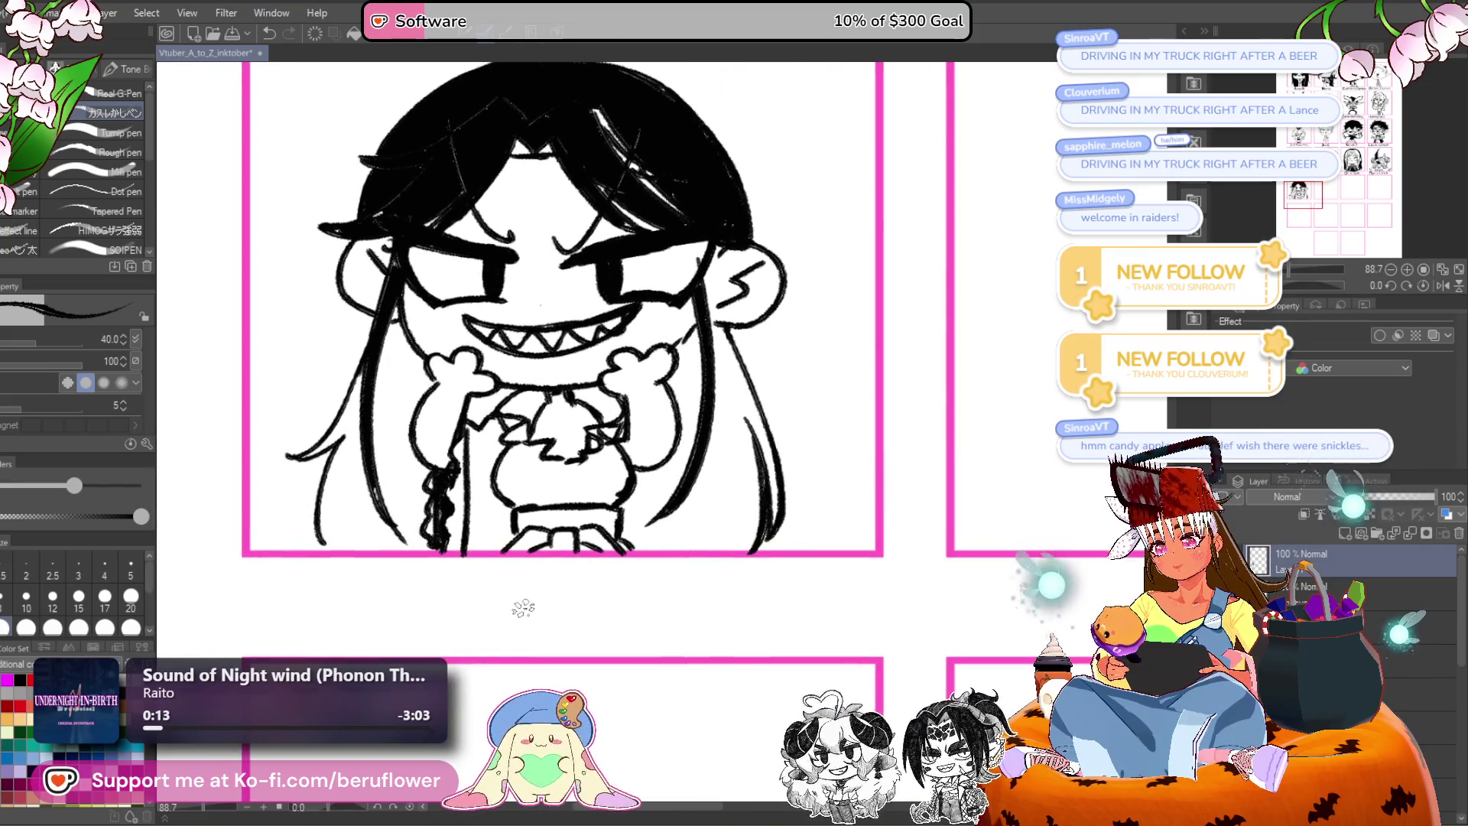
pyautogui.moveTo(438, 501)
pyautogui.mouseDown()
pyautogui.moveTo(437, 536)
pyautogui.moveTo(447, 526)
pyautogui.mouseUp()
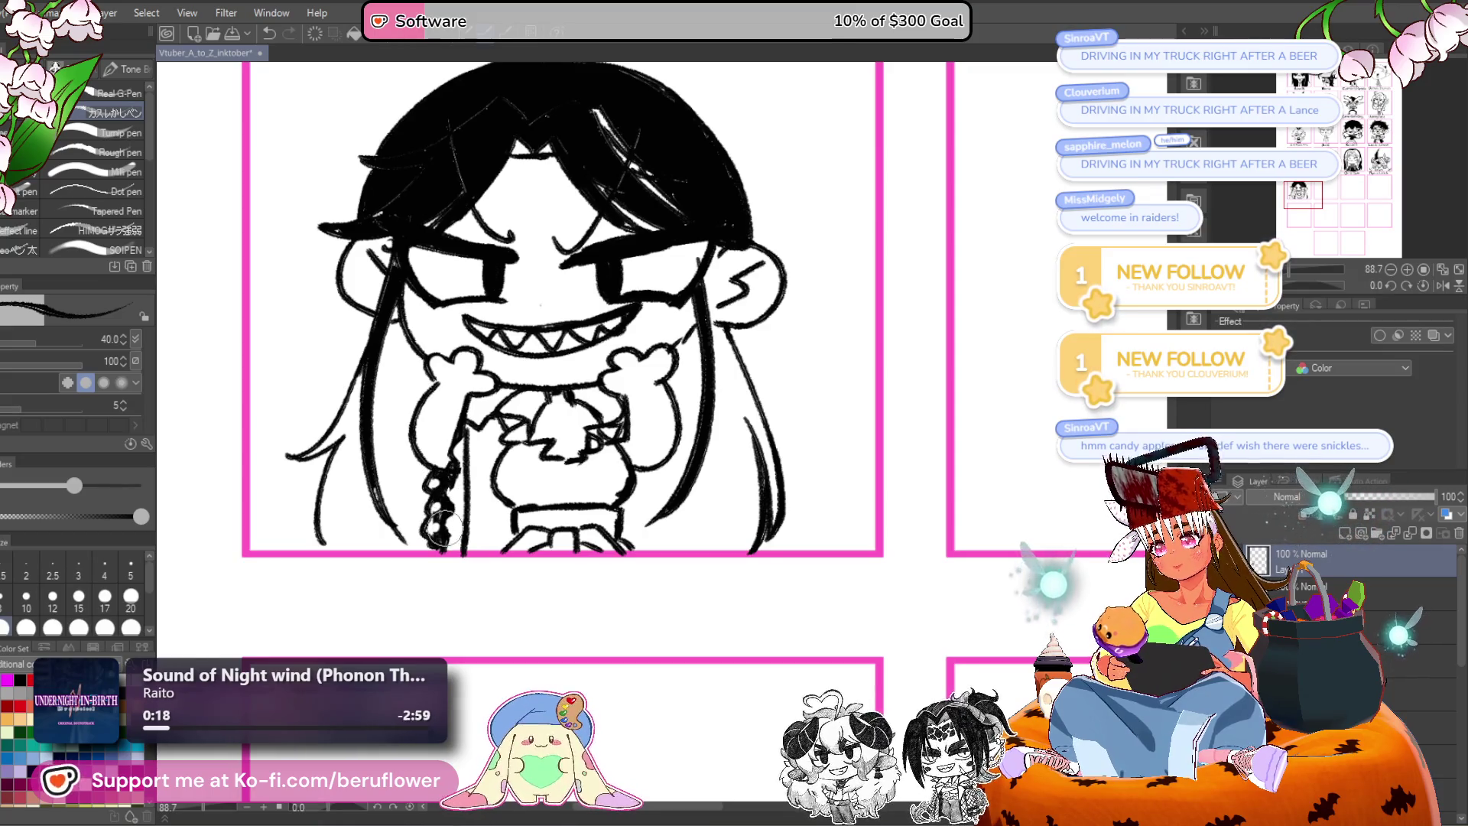
pyautogui.moveTo(561, 421); pyautogui.dragTo(559, 424)
pyautogui.moveTo(438, 486); pyautogui.dragTo(436, 490)
pyautogui.moveTo(643, 430)
pyautogui.mouseDown()
pyautogui.moveTo(613, 377)
pyautogui.moveTo(609, 391)
pyautogui.mouseUp()
# Undo a fill that leaked into the background, then ink strokes closing the hair's bottom outline.
pyautogui.press('g')
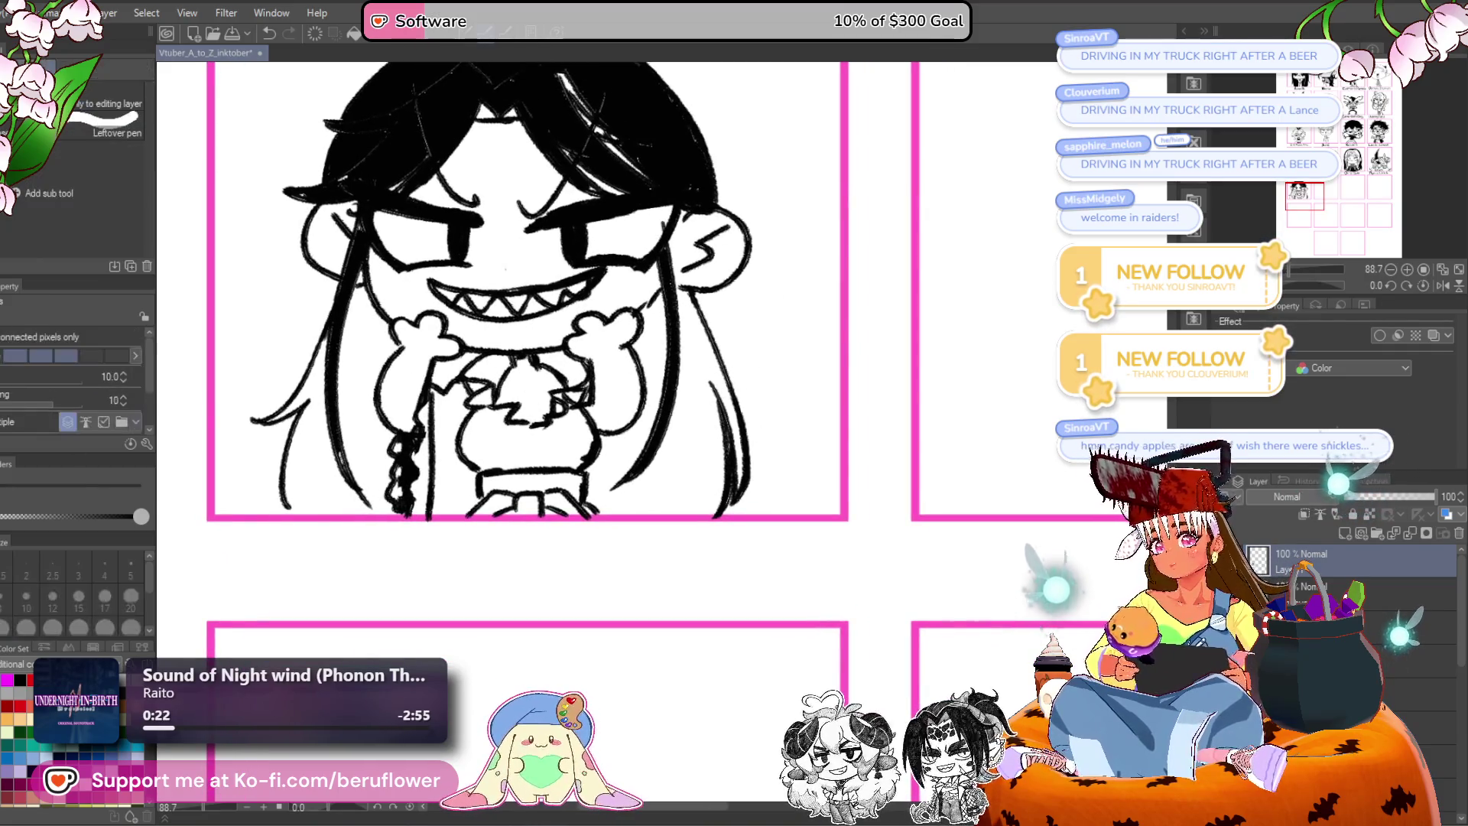
pyautogui.click(744, 416)
pyautogui.hotkey('ctrl', 'z')
pyautogui.scroll(2, 490, 344)
pyautogui.press('p')
pyautogui.moveTo(333, 559); pyautogui.dragTo(403, 567)
pyautogui.moveTo(718, 490)
pyautogui.mouseDown()
pyautogui.moveTo(661, 483)
pyautogui.moveTo(591, 442)
pyautogui.mouseUp()
pyautogui.moveTo(607, 497)
pyautogui.mouseDown()
pyautogui.moveTo(582, 528)
pyautogui.moveTo(527, 522)
pyautogui.moveTo(564, 538)
pyautogui.mouseUp()
# Fill the right and left hair regions black, plus the small gaps by the hand and collar.
pyautogui.press('g')
pyautogui.click(649, 489)
pyautogui.click(535, 386)
pyautogui.click(413, 394)
pyautogui.click(328, 428)
pyautogui.click(309, 488)
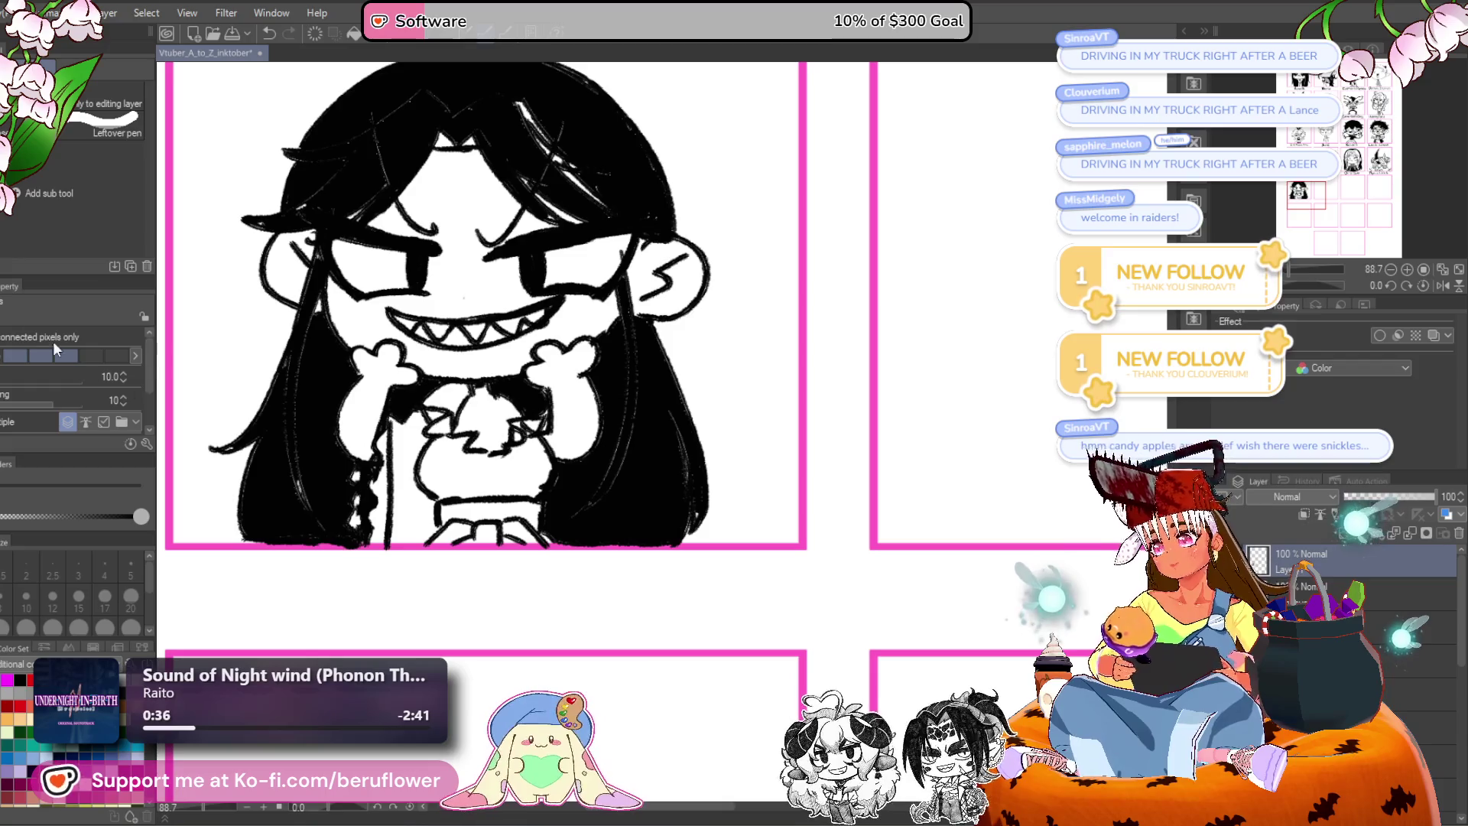
# Frame the chibi's head in view and return to the pen.
pyautogui.moveTo(329, 340); pyautogui.dragTo(302, 482)
pyautogui.press('p')
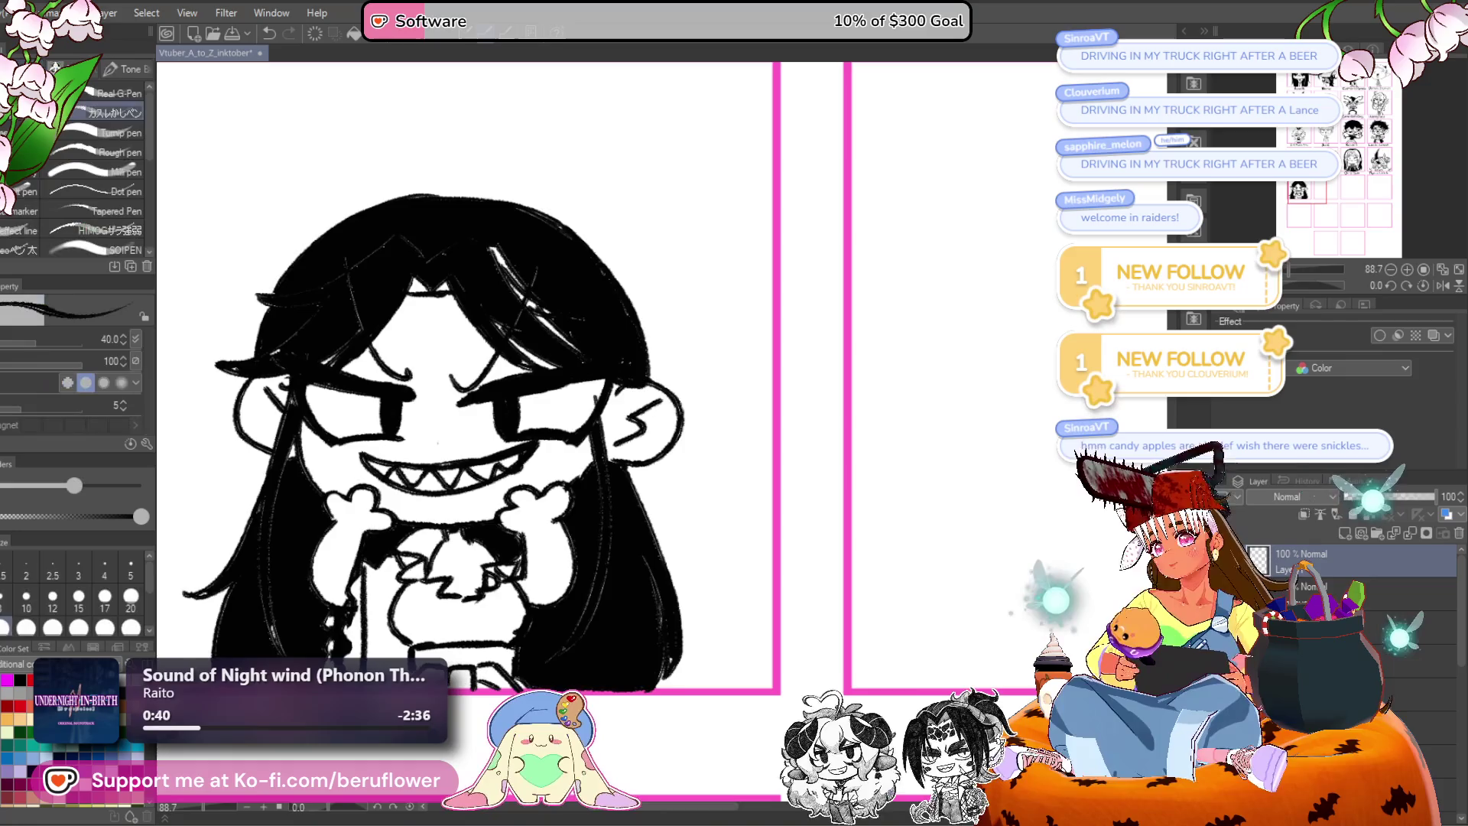
pyautogui.moveTo(191, 406); pyautogui.dragTo(321, 406)
pyautogui.moveTo(550, 248); pyautogui.dragTo(550, 283)
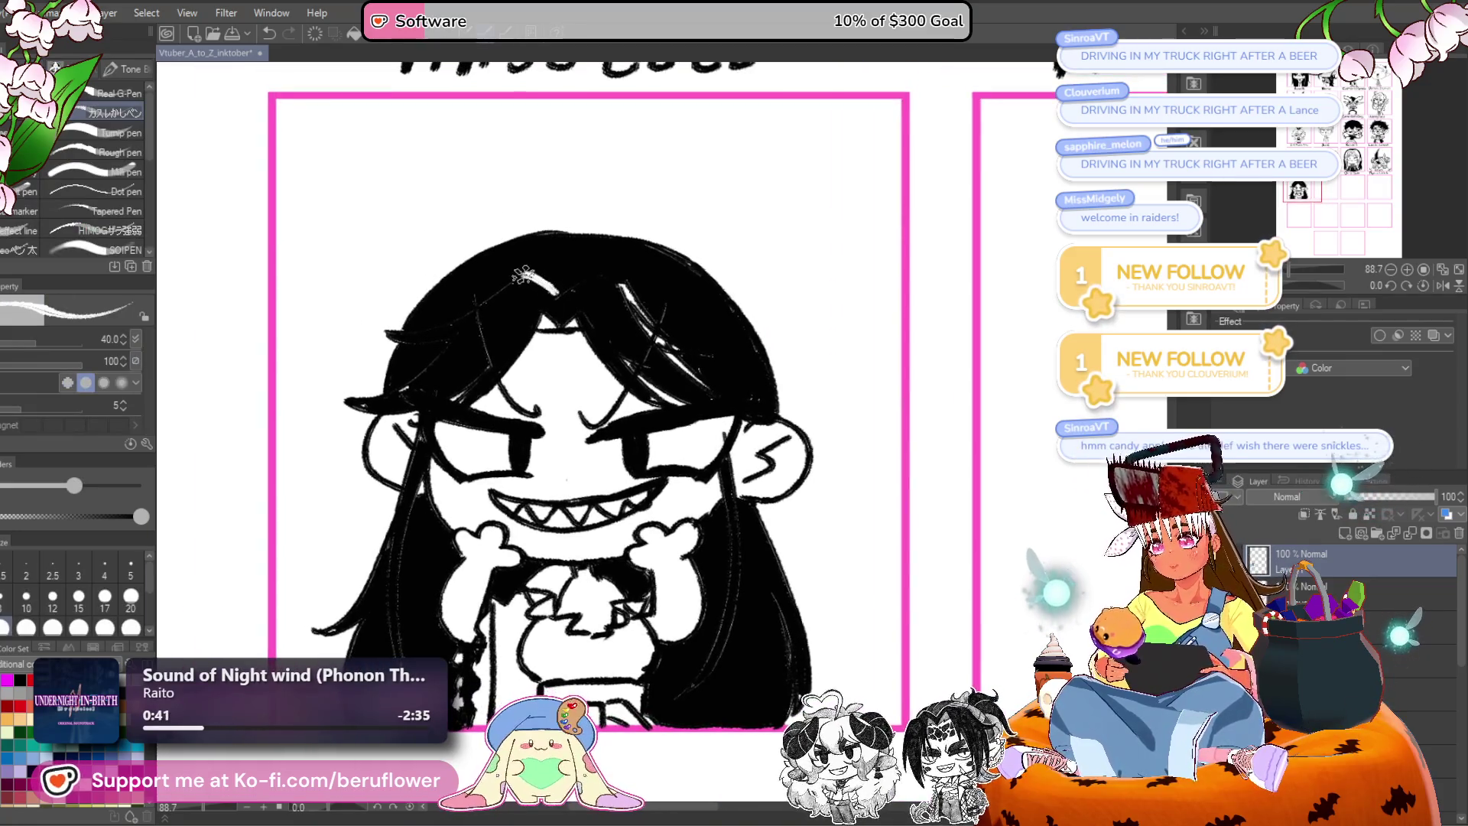
pyautogui.moveTo(795, 369)
pyautogui.mouseDown()
pyautogui.moveTo(613, 346)
pyautogui.moveTo(647, 336)
pyautogui.mouseUp()
pyautogui.moveTo(411, 384); pyautogui.dragTo(396, 403)
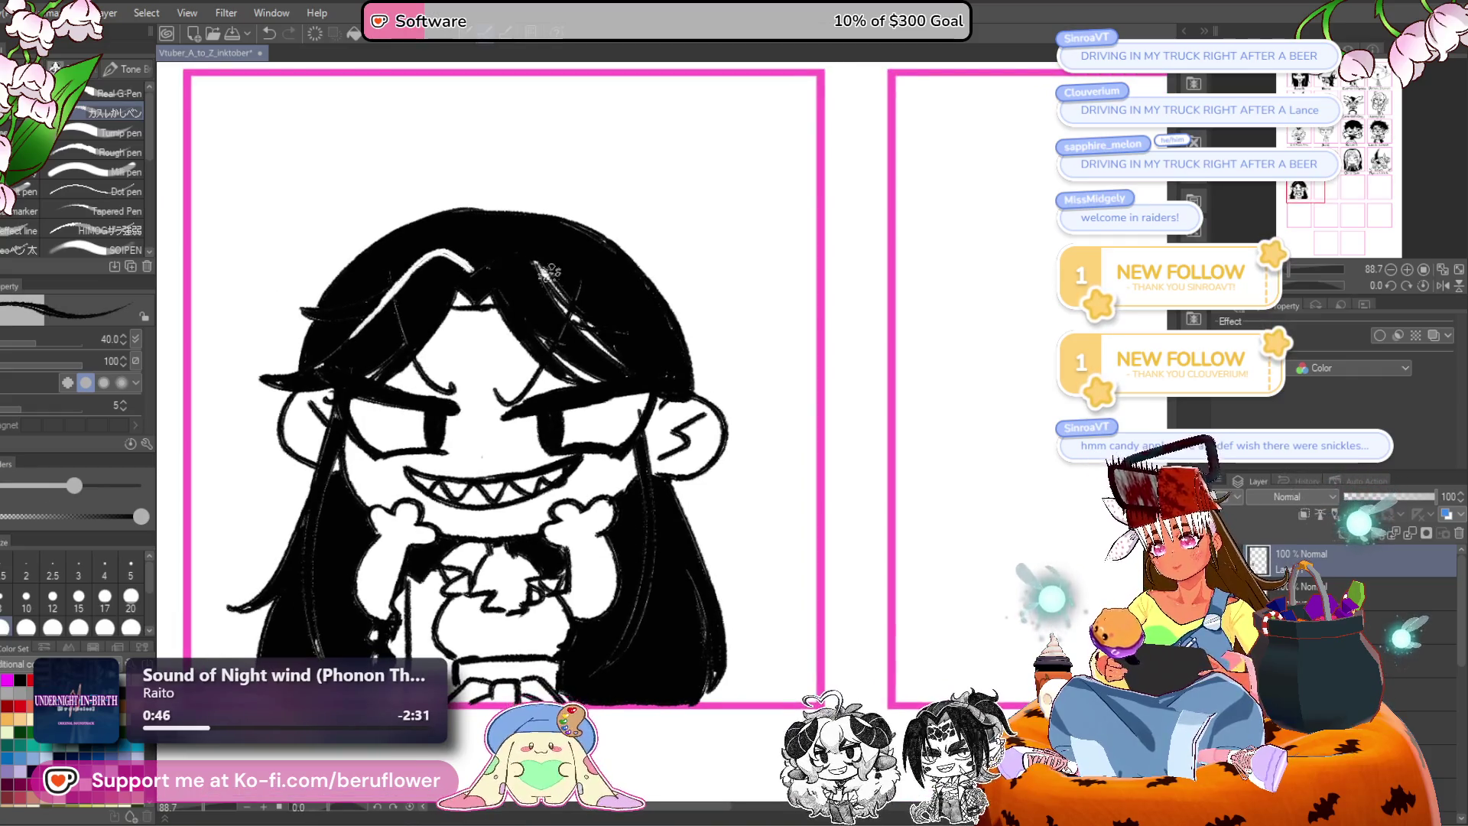
# Draw thin white highlight lines down the left and right hair strands.
pyautogui.press('x')
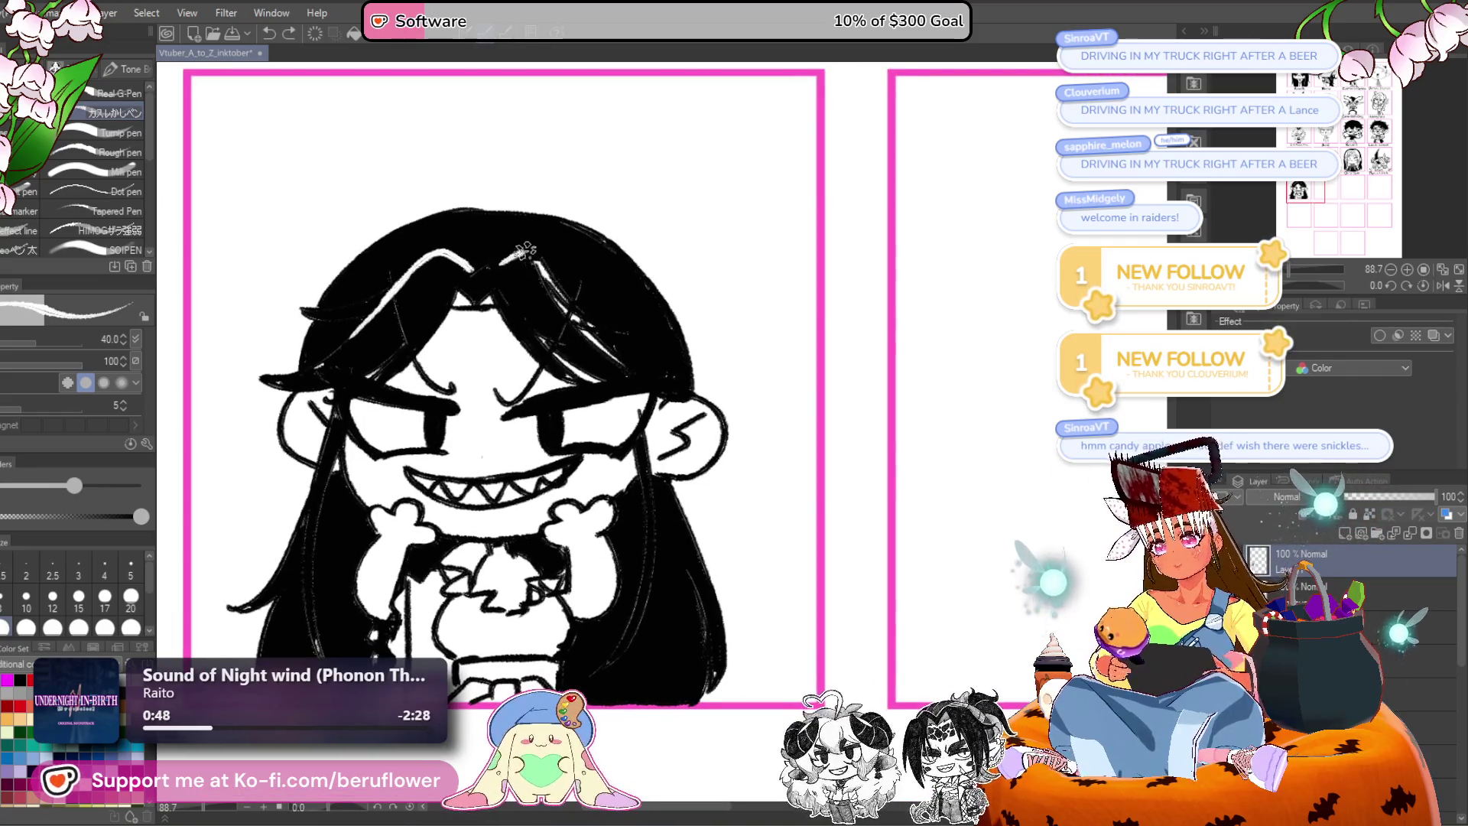
pyautogui.moveTo(326, 532); pyautogui.dragTo(365, 405)
pyautogui.moveTo(369, 355); pyautogui.dragTo(374, 537)
pyautogui.moveTo(436, 489); pyautogui.dragTo(386, 480)
pyautogui.moveTo(648, 356); pyautogui.dragTo(639, 538)
pyautogui.moveTo(634, 415); pyautogui.dragTo(604, 518)
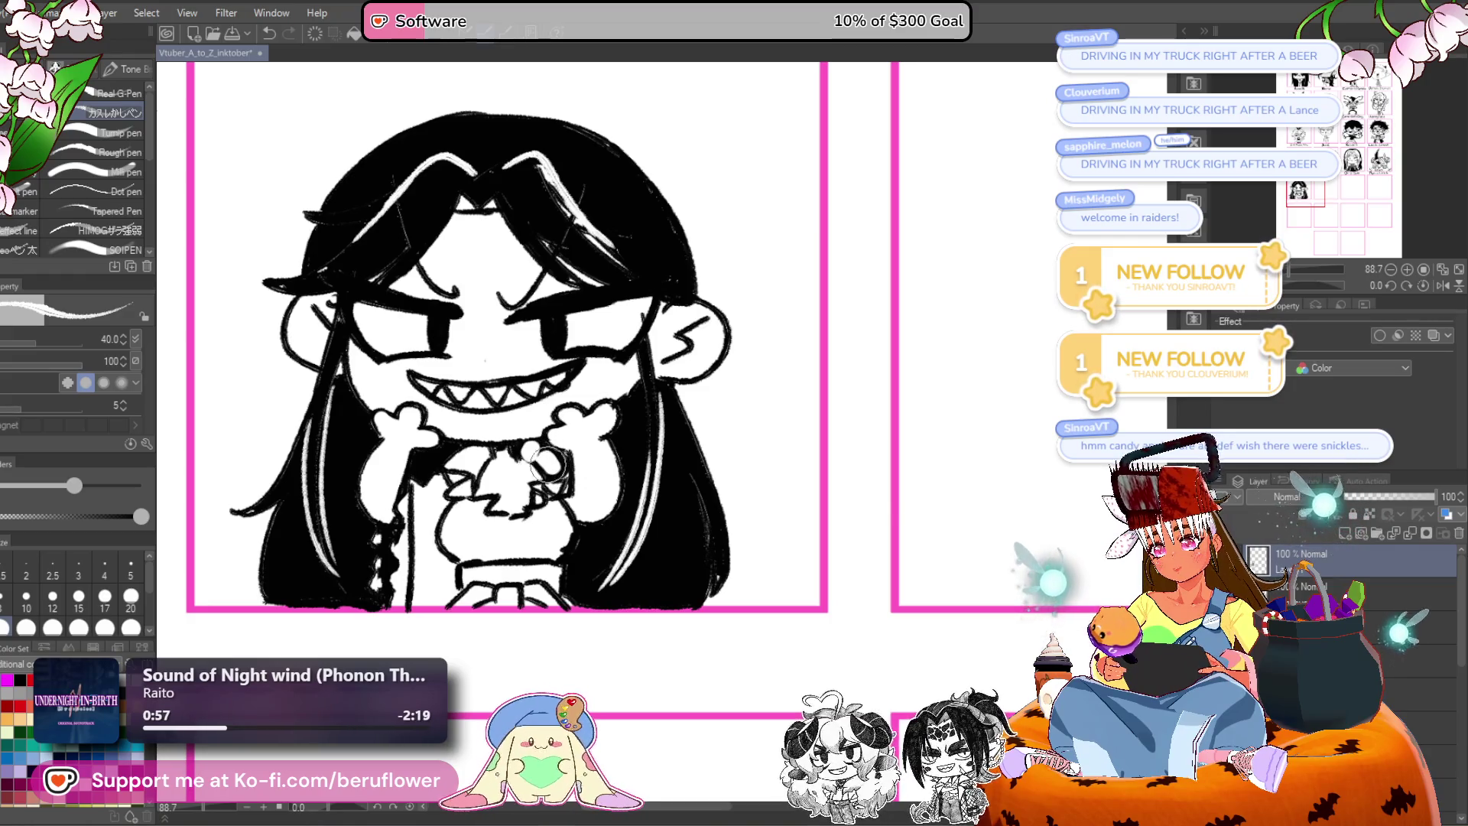
# Swap back to black ink and move the view toward the chibi's hand.
pyautogui.press('x')
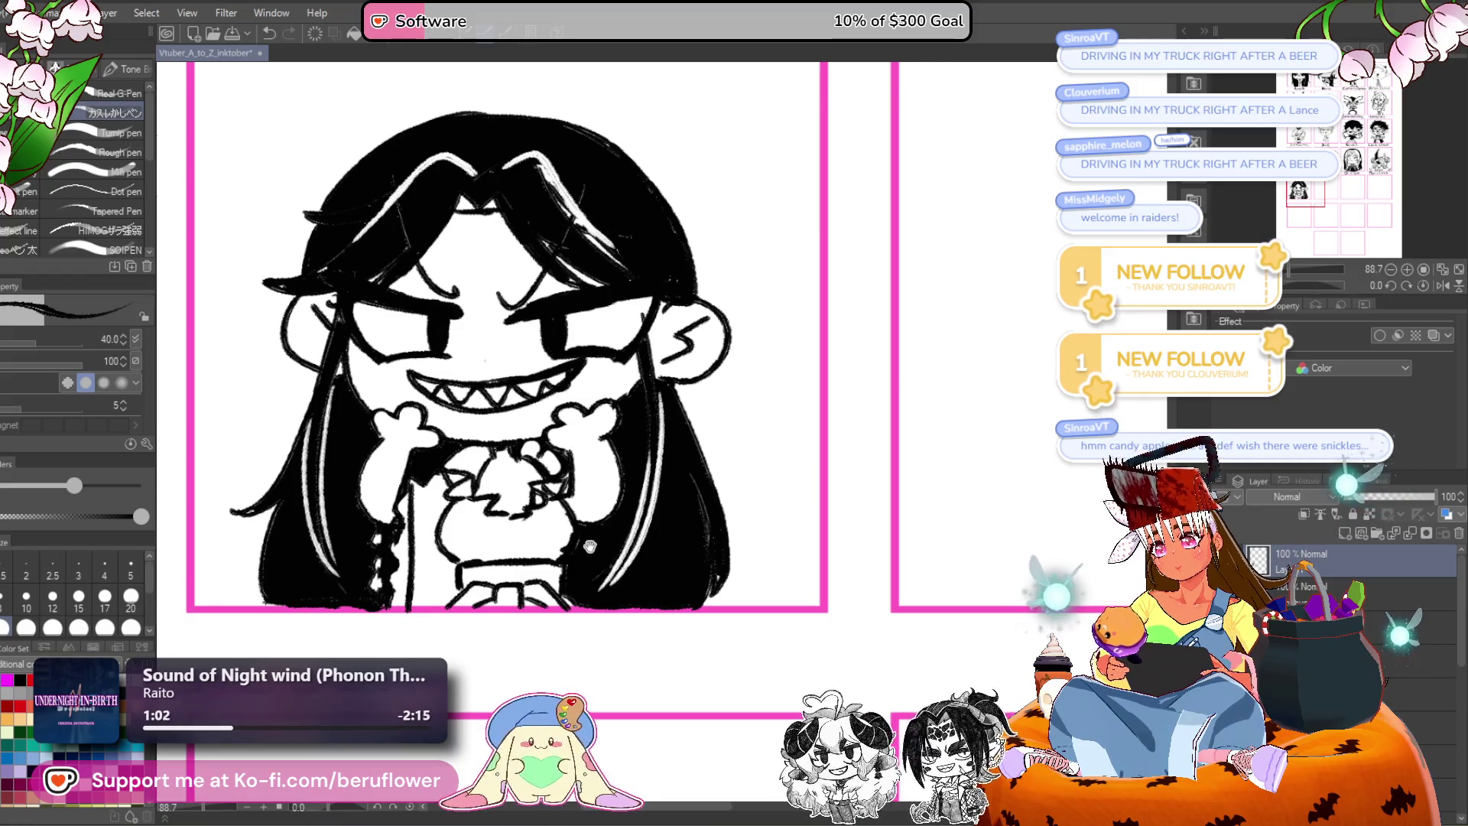
pyautogui.moveTo(591, 545); pyautogui.dragTo(634, 542)
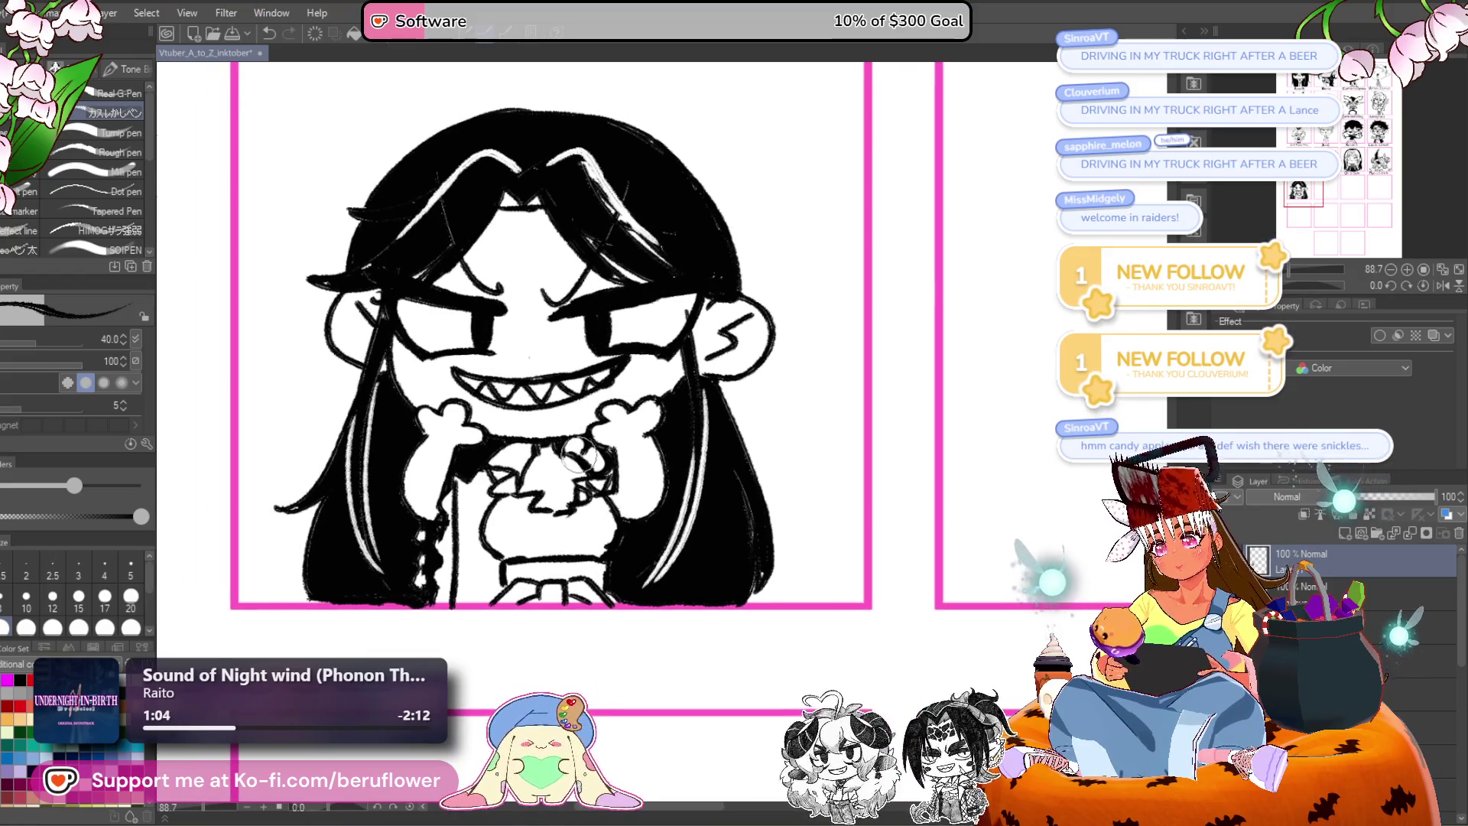
pyautogui.moveTo(587, 394)
pyautogui.mouseDown()
pyautogui.moveTo(570, 407)
pyautogui.moveTo(593, 361)
pyautogui.mouseUp()
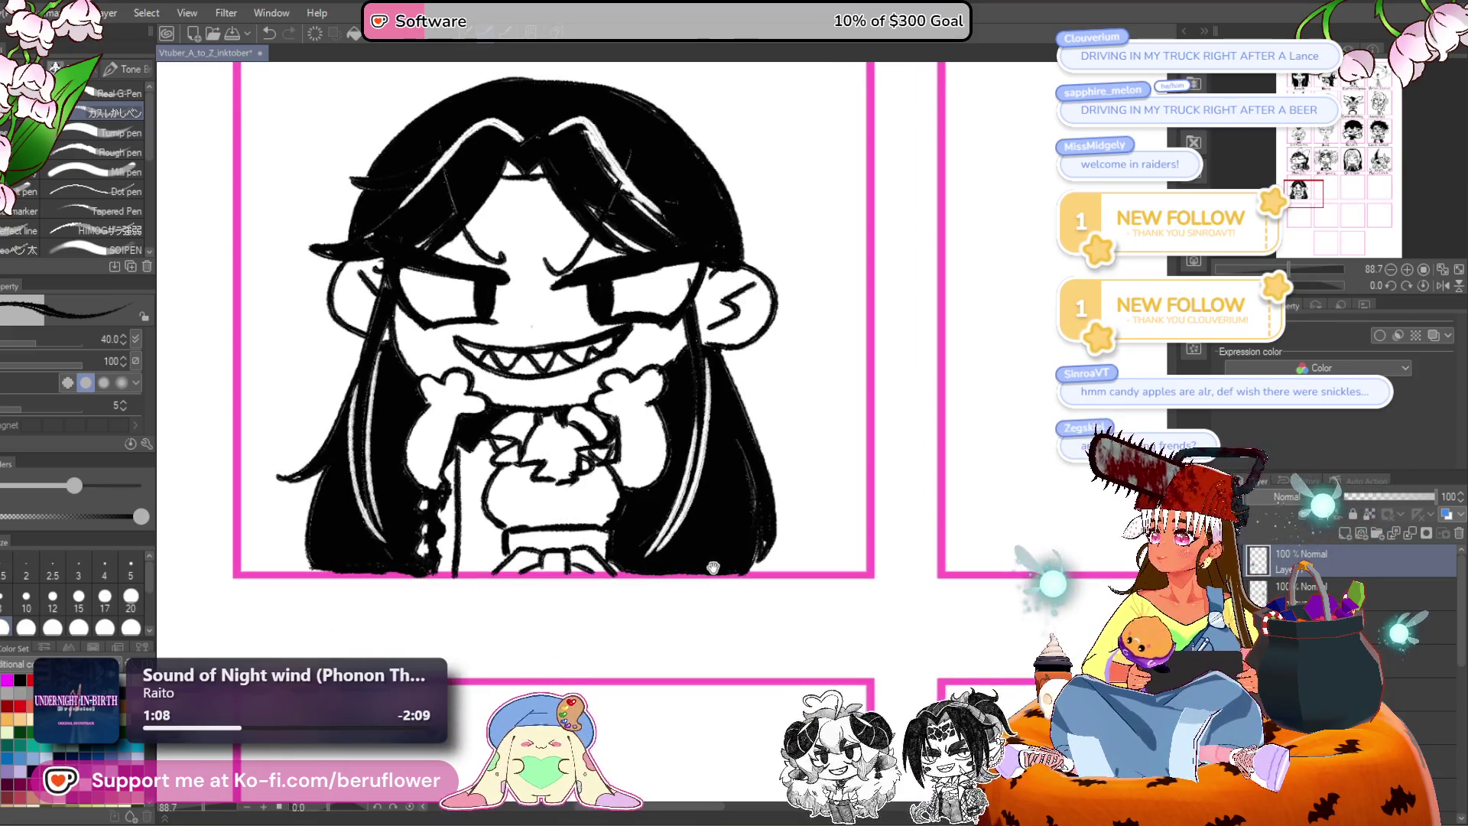
pyautogui.moveTo(697, 498); pyautogui.dragTo(688, 490)
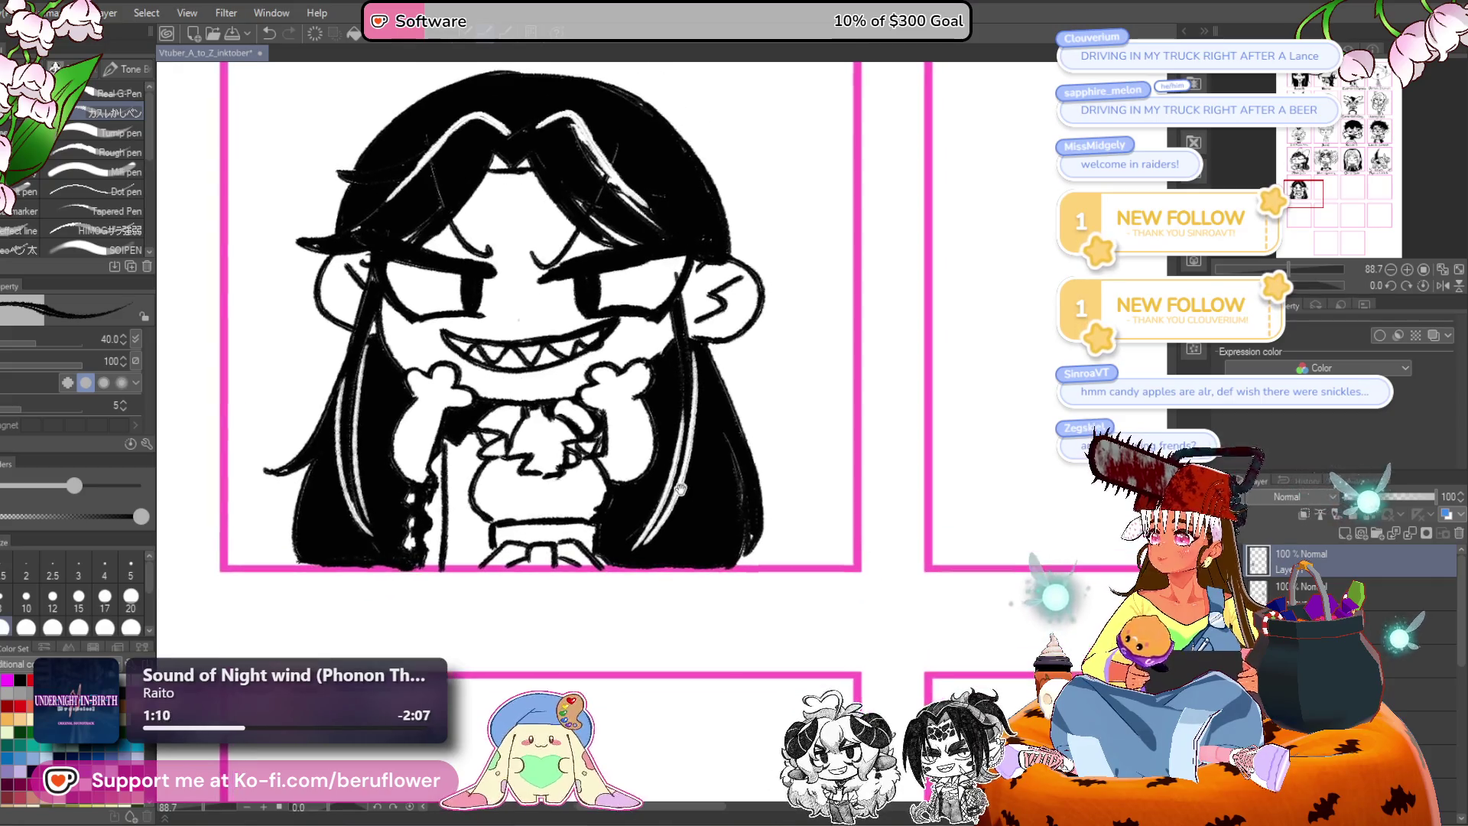
pyautogui.scroll(-5, 615, 378)
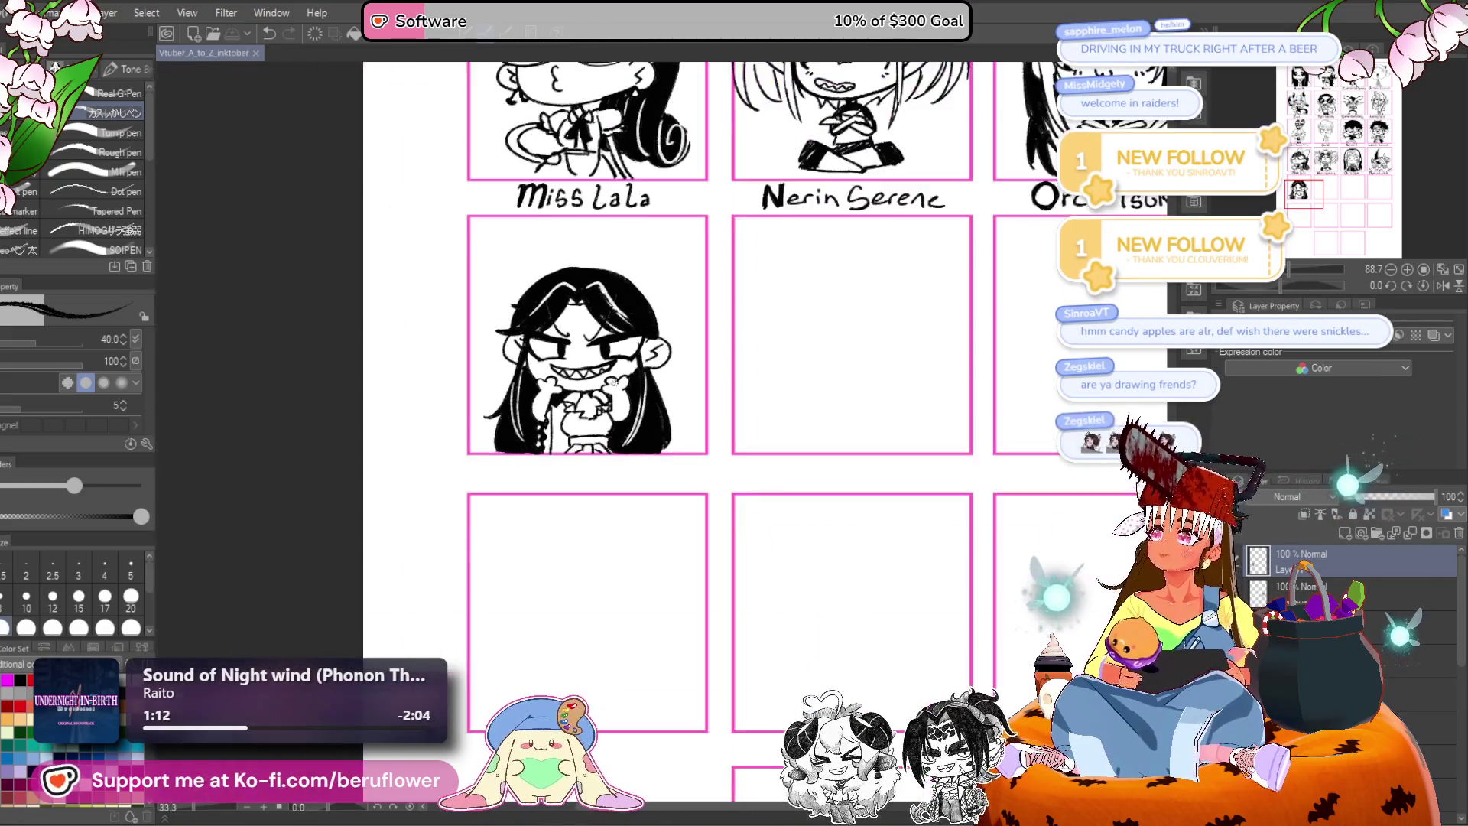
# Look over the grid, then fill the white gaps in the chibi's shirt black.
pyautogui.moveTo(806, 416)
pyautogui.mouseDown()
pyautogui.moveTo(723, 443)
pyautogui.moveTo(594, 405)
pyautogui.moveTo(521, 456)
pyautogui.mouseUp()
pyautogui.scroll(3, 596, 417)
pyautogui.press('g')
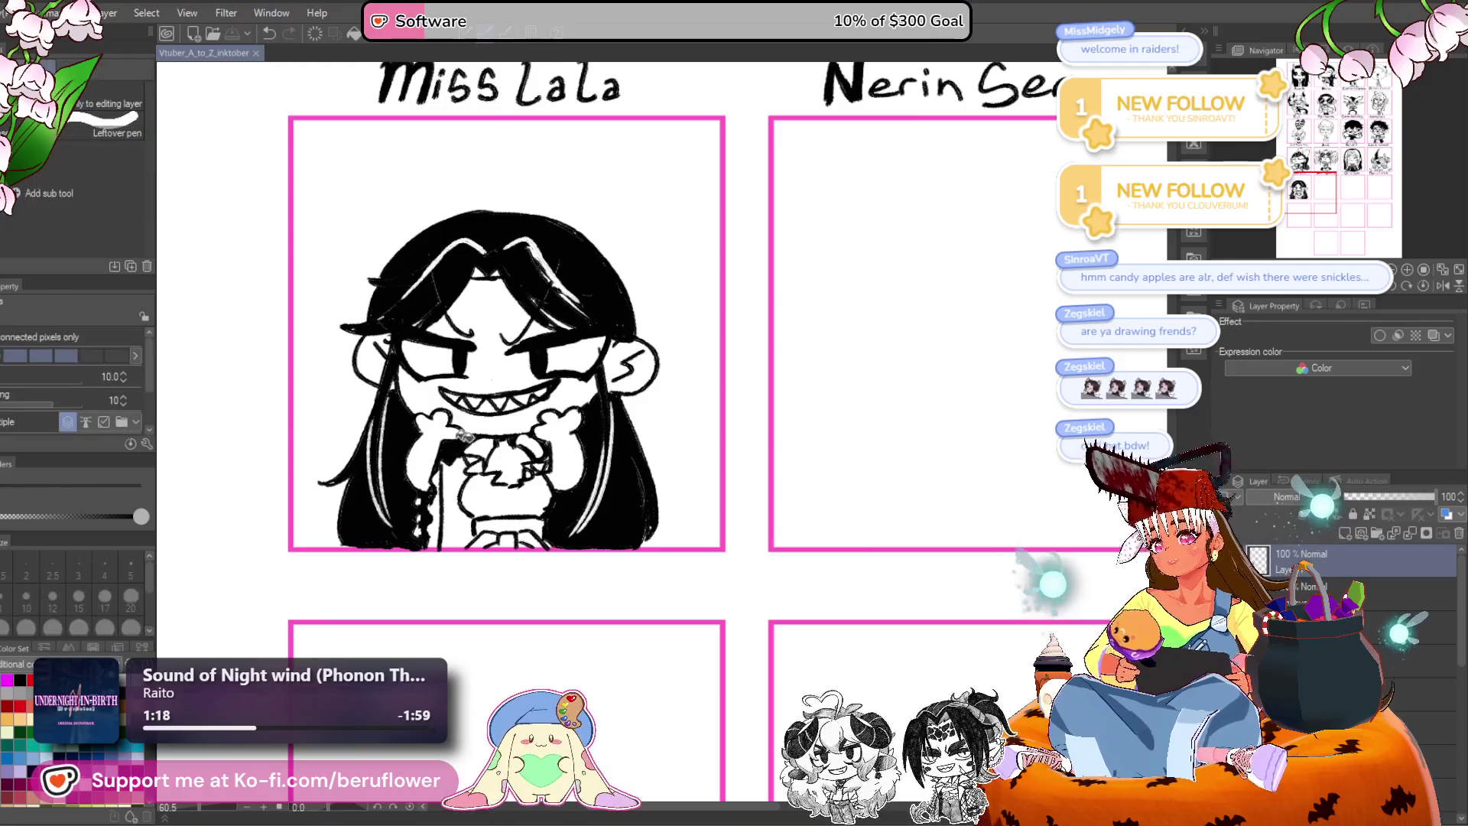
pyautogui.click(505, 495)
pyautogui.click(493, 539)
# Add small white details on the black shirt with the pen.
pyautogui.press('p')
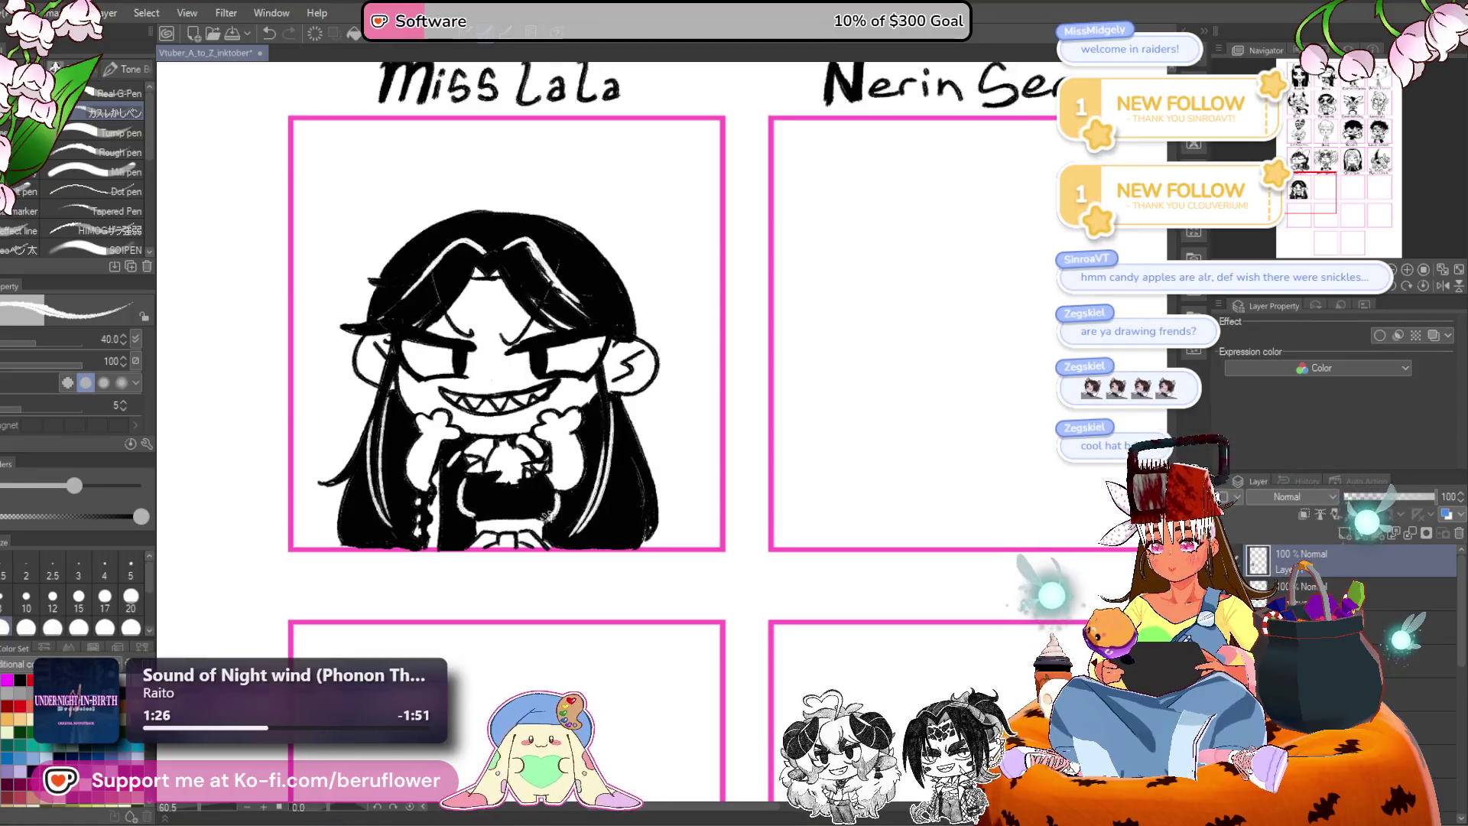
pyautogui.moveTo(492, 492); pyautogui.dragTo(521, 505)
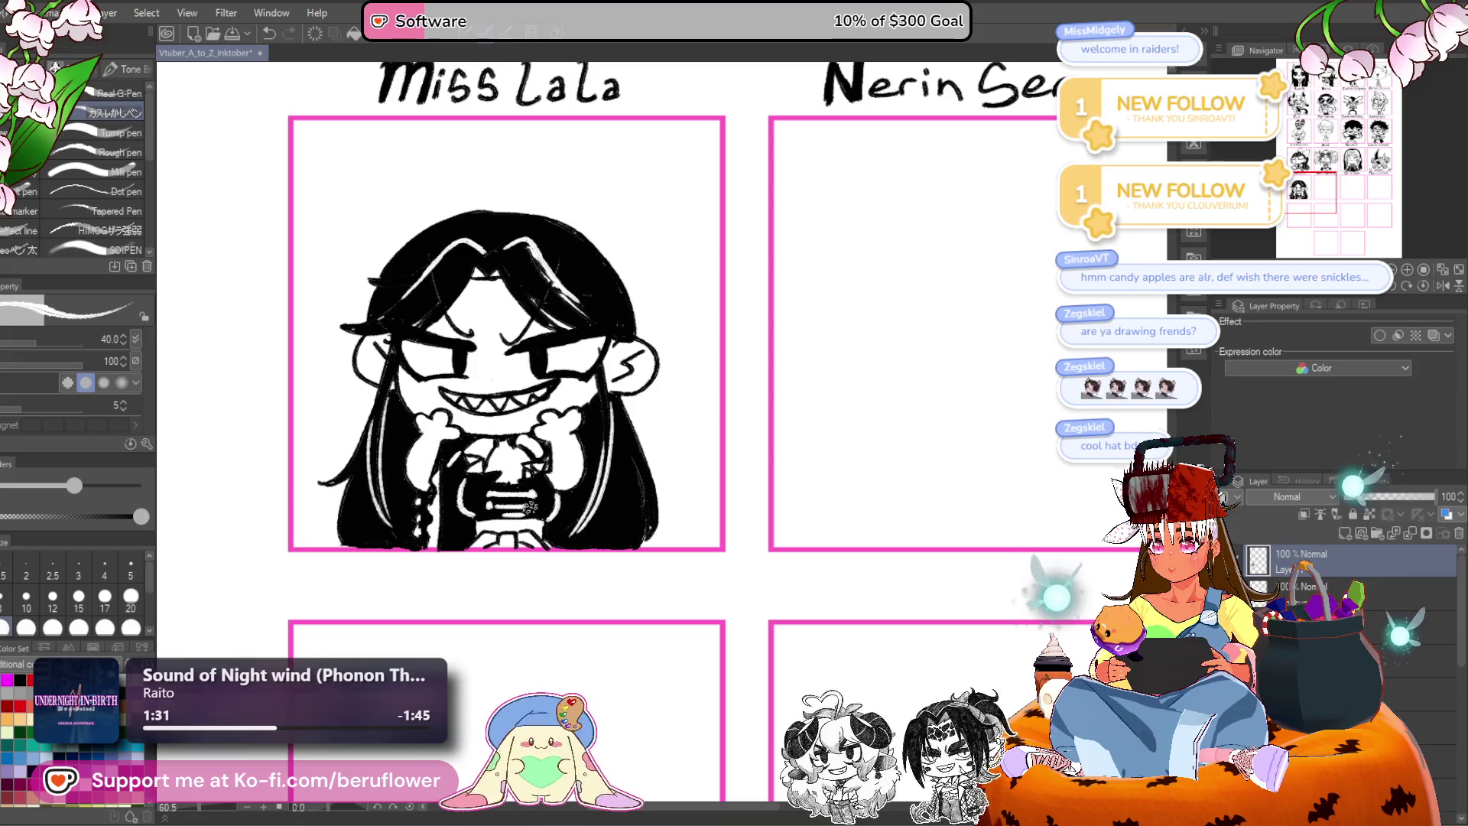
pyautogui.moveTo(487, 341)
pyautogui.mouseDown()
pyautogui.moveTo(510, 445)
pyautogui.moveTo(562, 470)
pyautogui.mouseUp()
pyautogui.moveTo(497, 380); pyautogui.dragTo(451, 285)
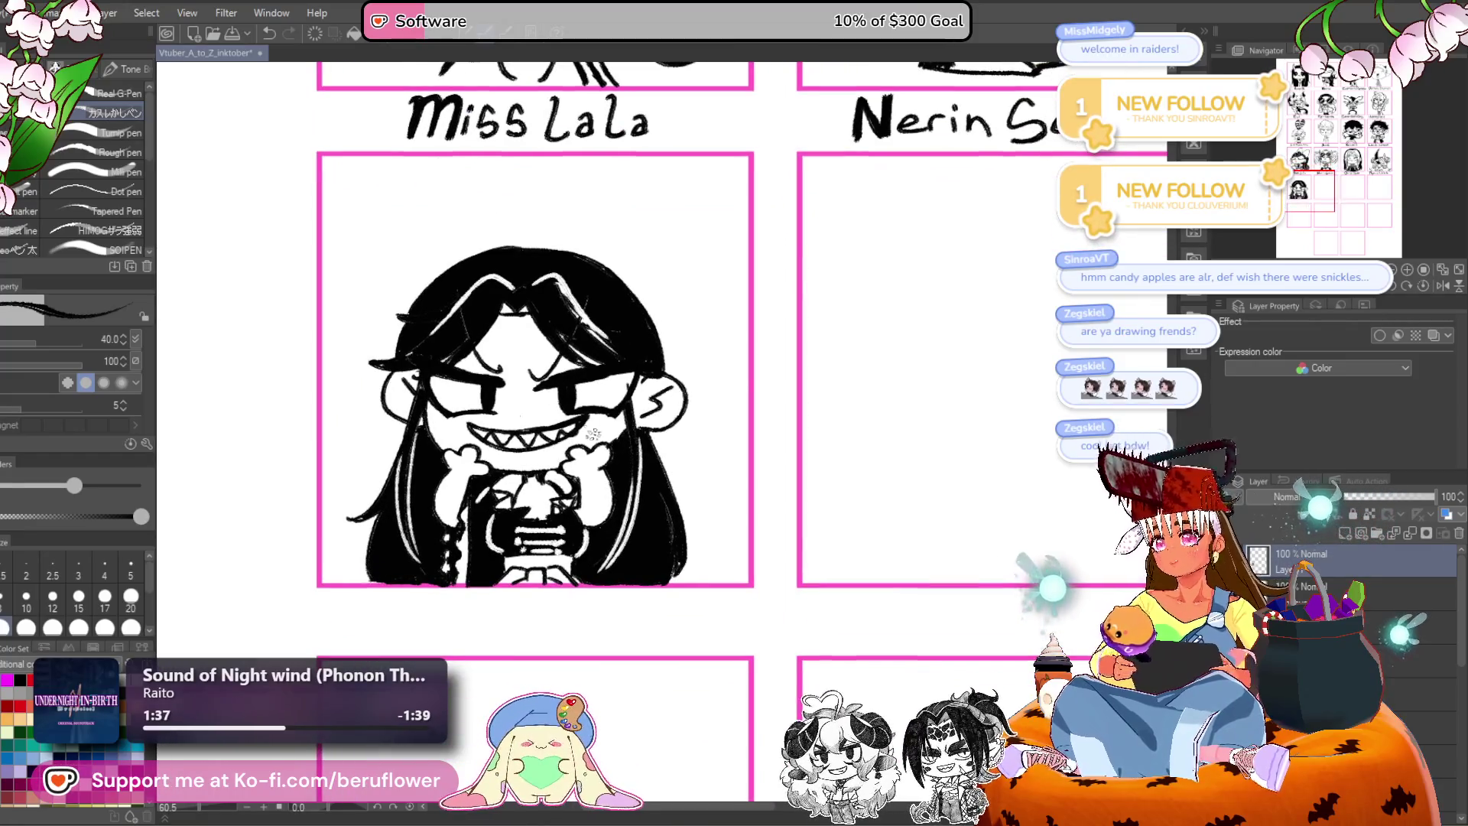
pyautogui.scroll(4, 559, 409)
# Ink a small teardrop on her left cheek and the first horn from the hair.
pyautogui.moveTo(433, 416)
pyautogui.mouseDown()
pyautogui.moveTo(428, 432)
pyautogui.moveTo(450, 415)
pyautogui.mouseUp()
pyautogui.scroll(-4, 449, 415)
pyautogui.moveTo(474, 275)
pyautogui.mouseDown()
pyautogui.moveTo(485, 383)
pyautogui.moveTo(492, 260)
pyautogui.mouseUp()
# Ink the right horn and fill both horns solid black.
pyautogui.moveTo(612, 385)
pyautogui.mouseDown()
pyautogui.moveTo(581, 362)
pyautogui.moveTo(632, 253)
pyautogui.mouseUp()
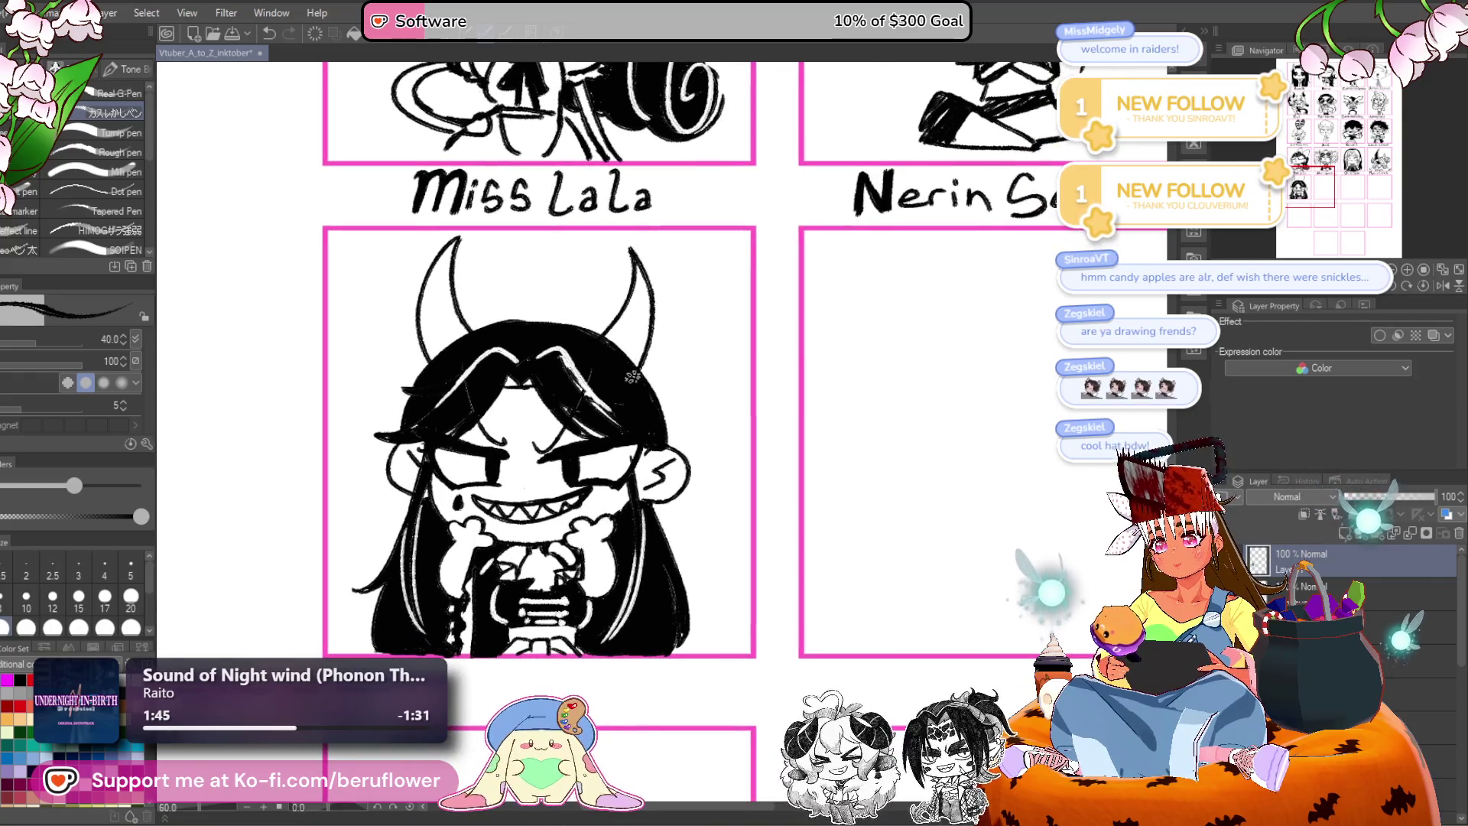
pyautogui.press('g')
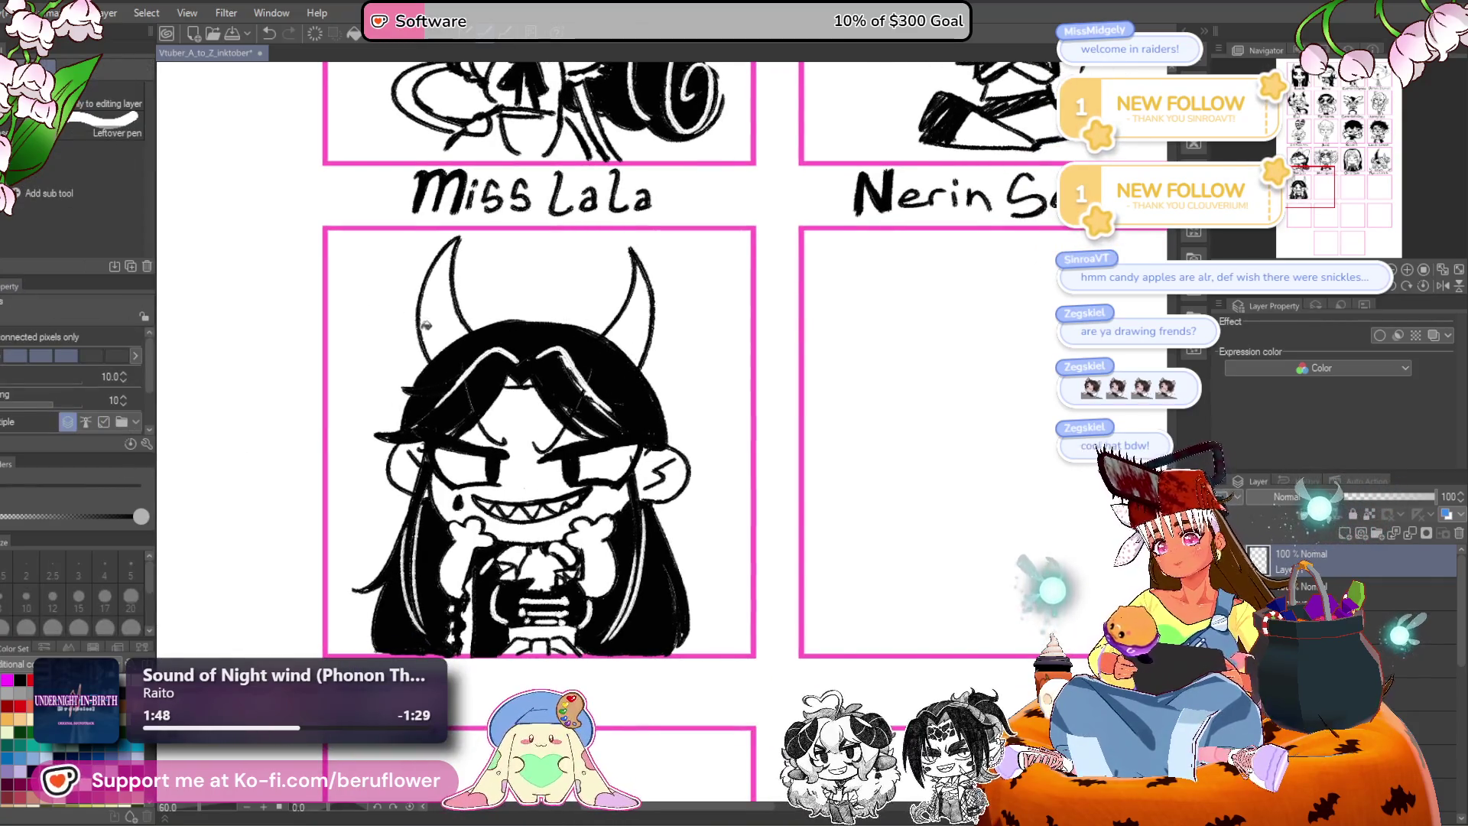
pyautogui.click(419, 325)
pyautogui.click(641, 318)
pyautogui.press('p')
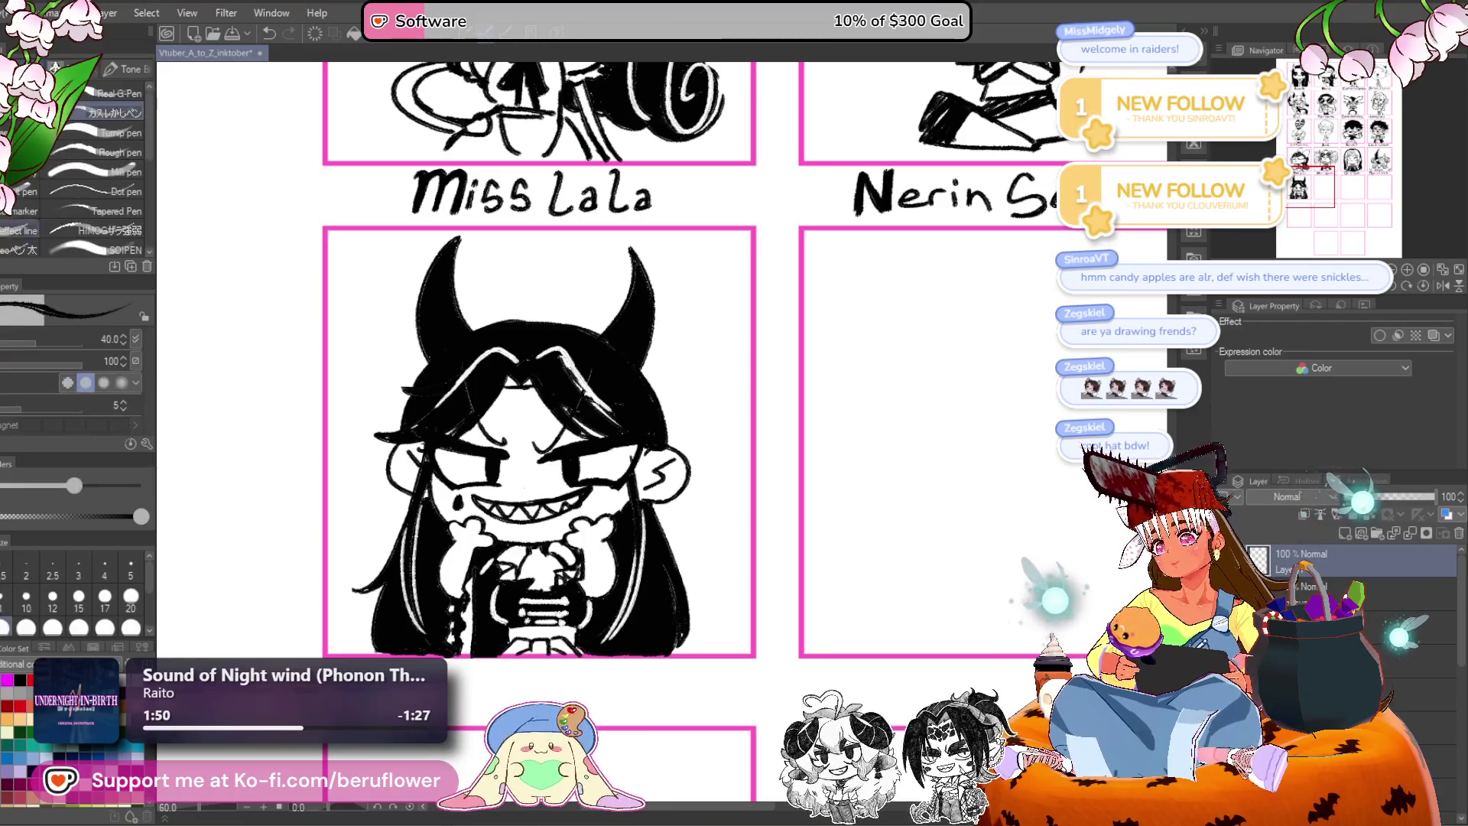
# Undo the horn fills and draw a white highlight on the hair below the right horn.
pyautogui.press('x')
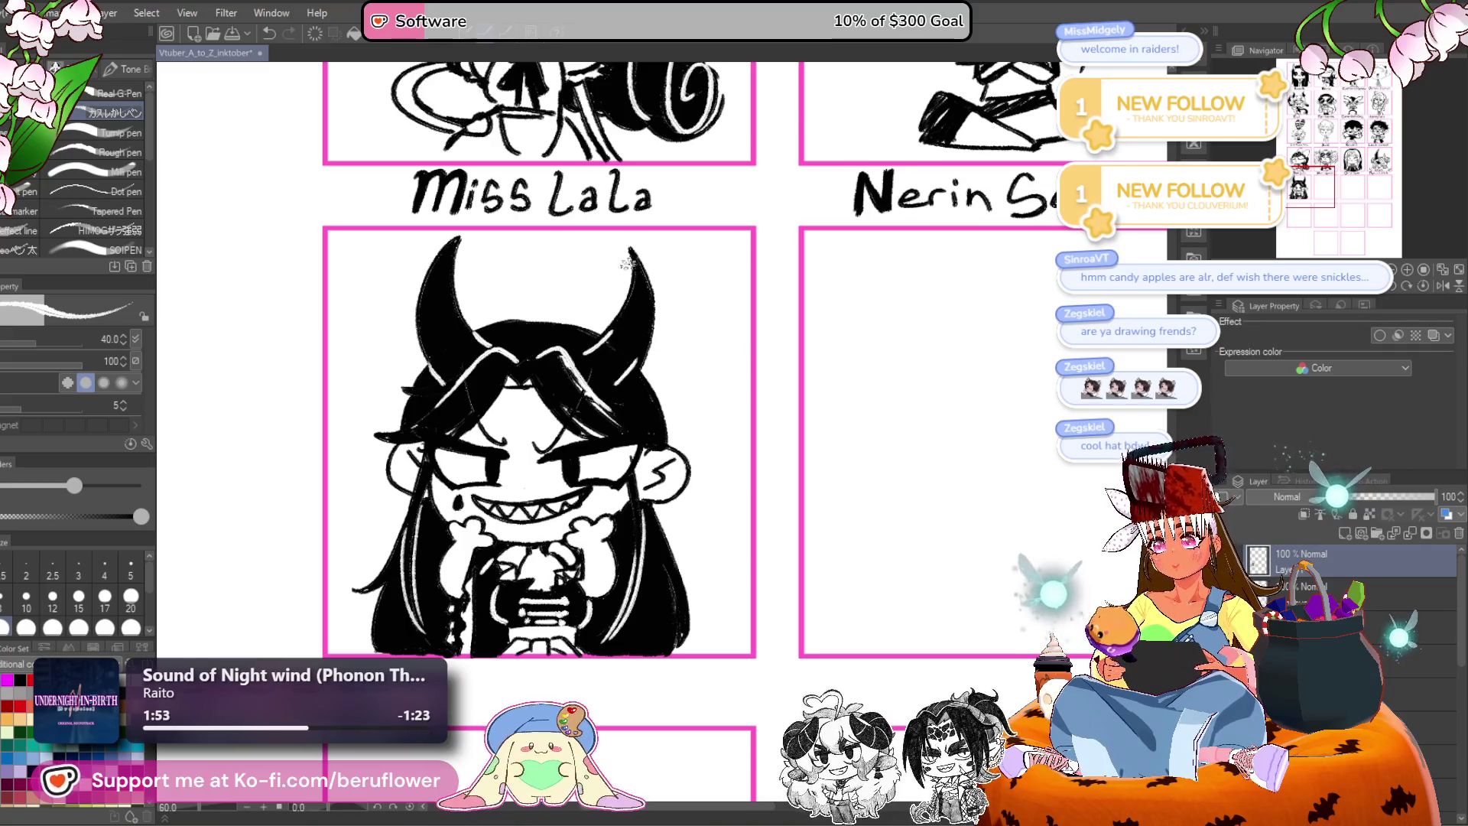
pyautogui.moveTo(534, 269); pyautogui.dragTo(554, 289)
pyautogui.hotkey('ctrl', 'z')
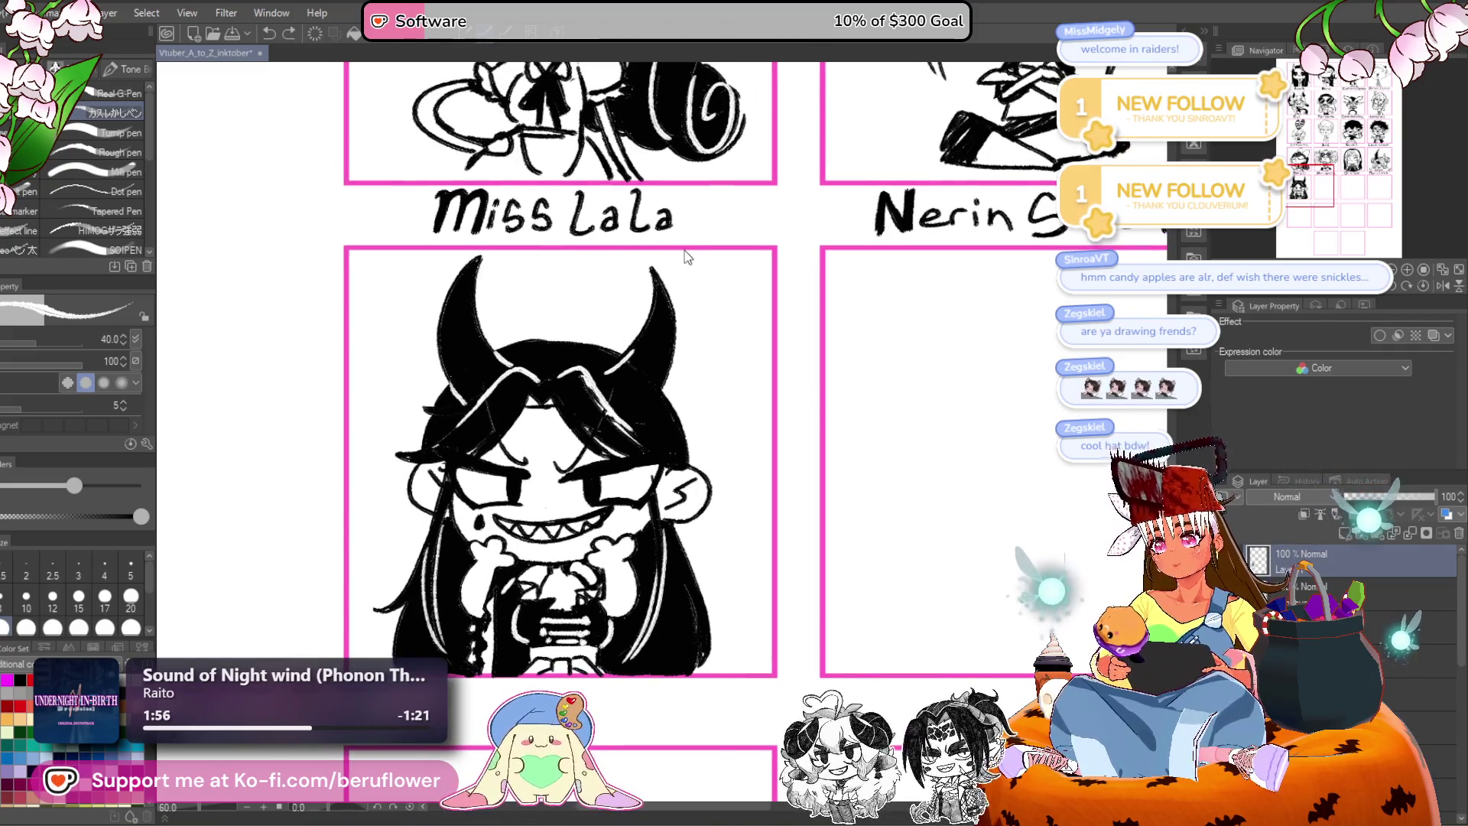
pyautogui.hotkey('ctrl', 'z')
pyautogui.hotkey('ctrl', 'z')
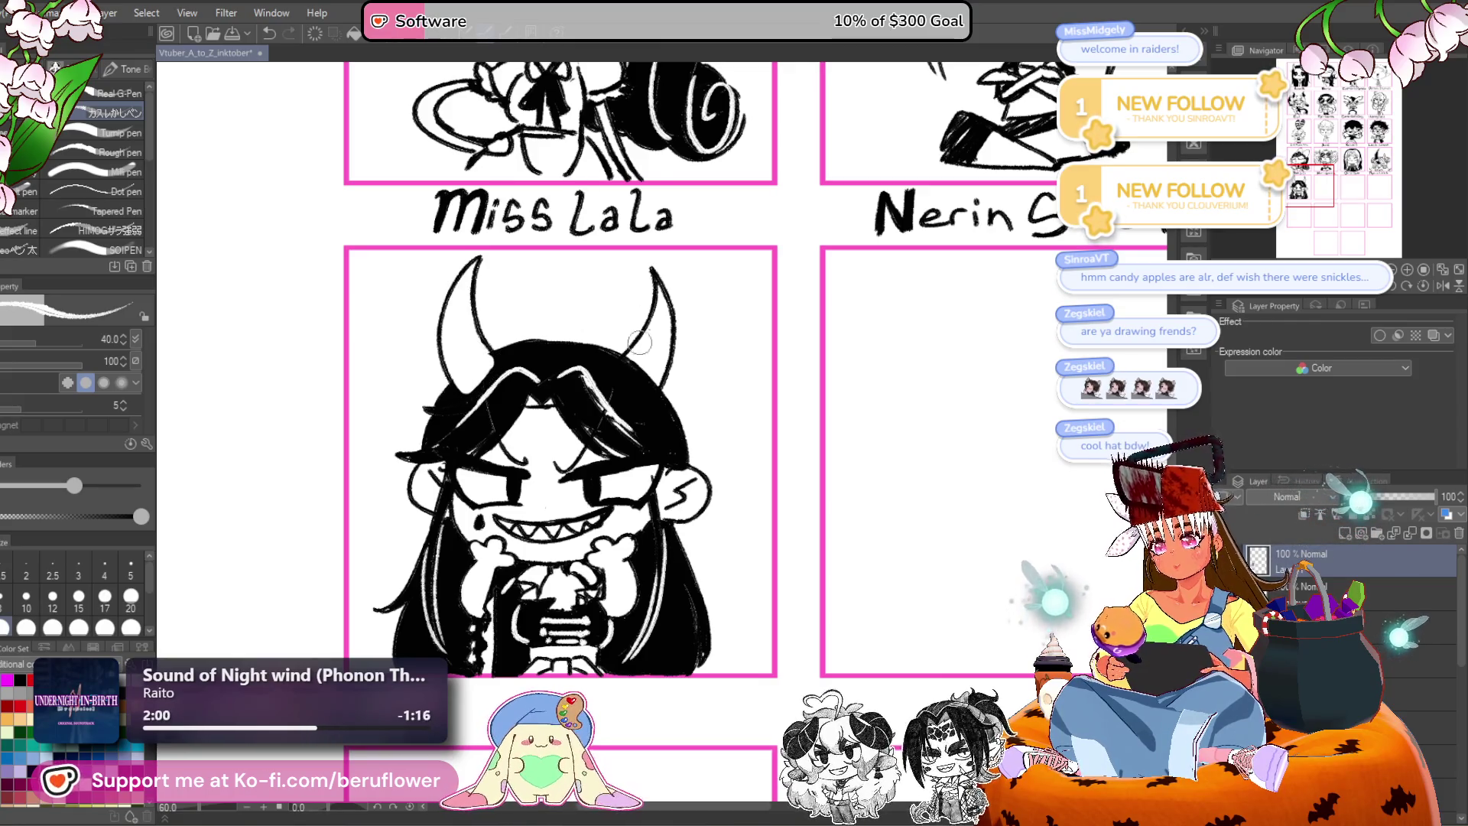
pyautogui.moveTo(627, 358)
pyautogui.mouseDown()
pyautogui.moveTo(621, 386)
pyautogui.moveTo(636, 369)
pyautogui.mouseUp()
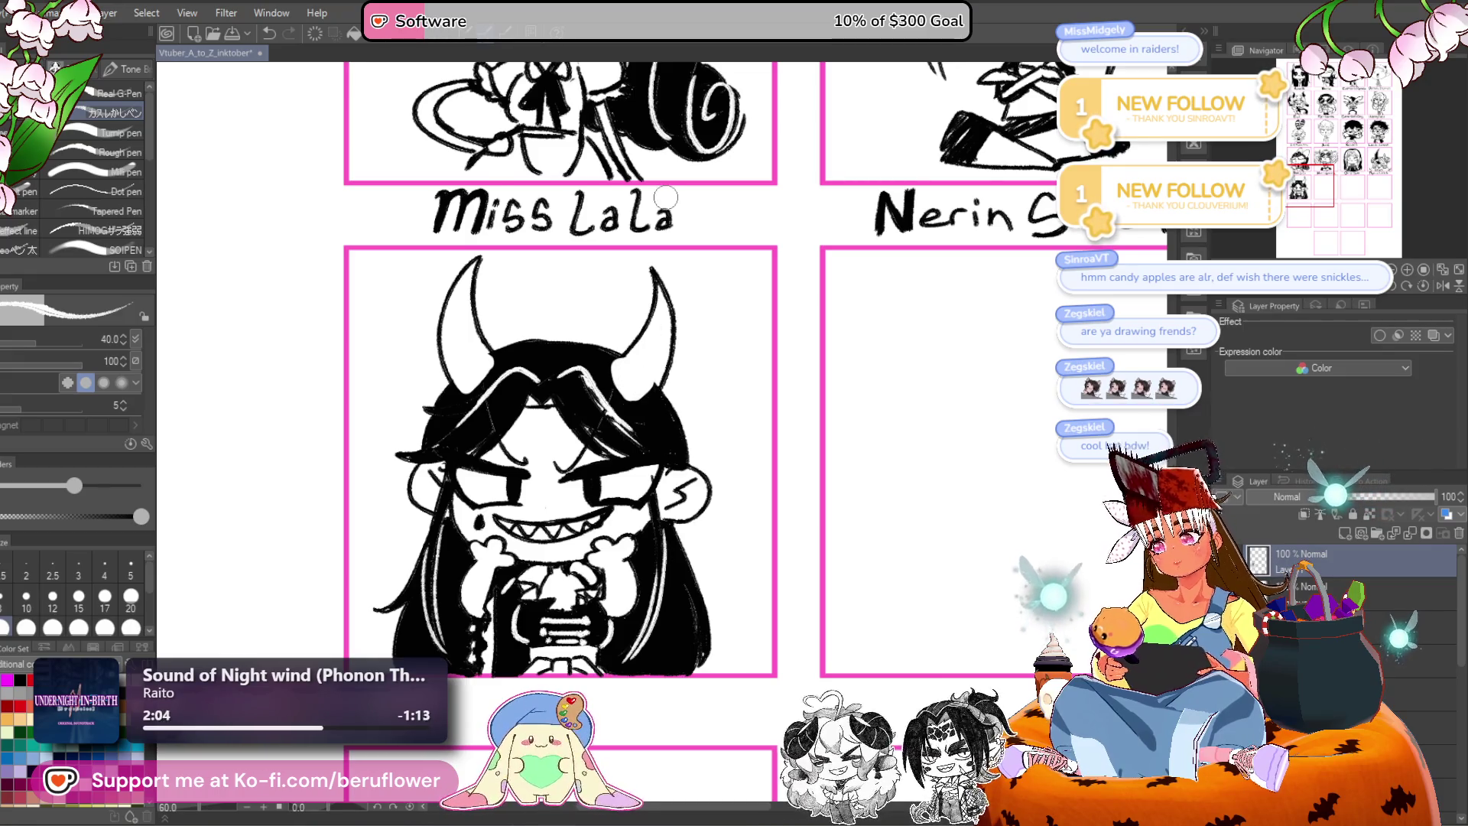
# Ink short strokes inside the left horn's base, then view the Miss Lala and Nerin panels.
pyautogui.moveTo(665, 197); pyautogui.dragTo(703, 216)
pyautogui.moveTo(499, 341)
pyautogui.mouseDown()
pyautogui.moveTo(528, 383)
pyautogui.moveTo(499, 386)
pyautogui.mouseUp()
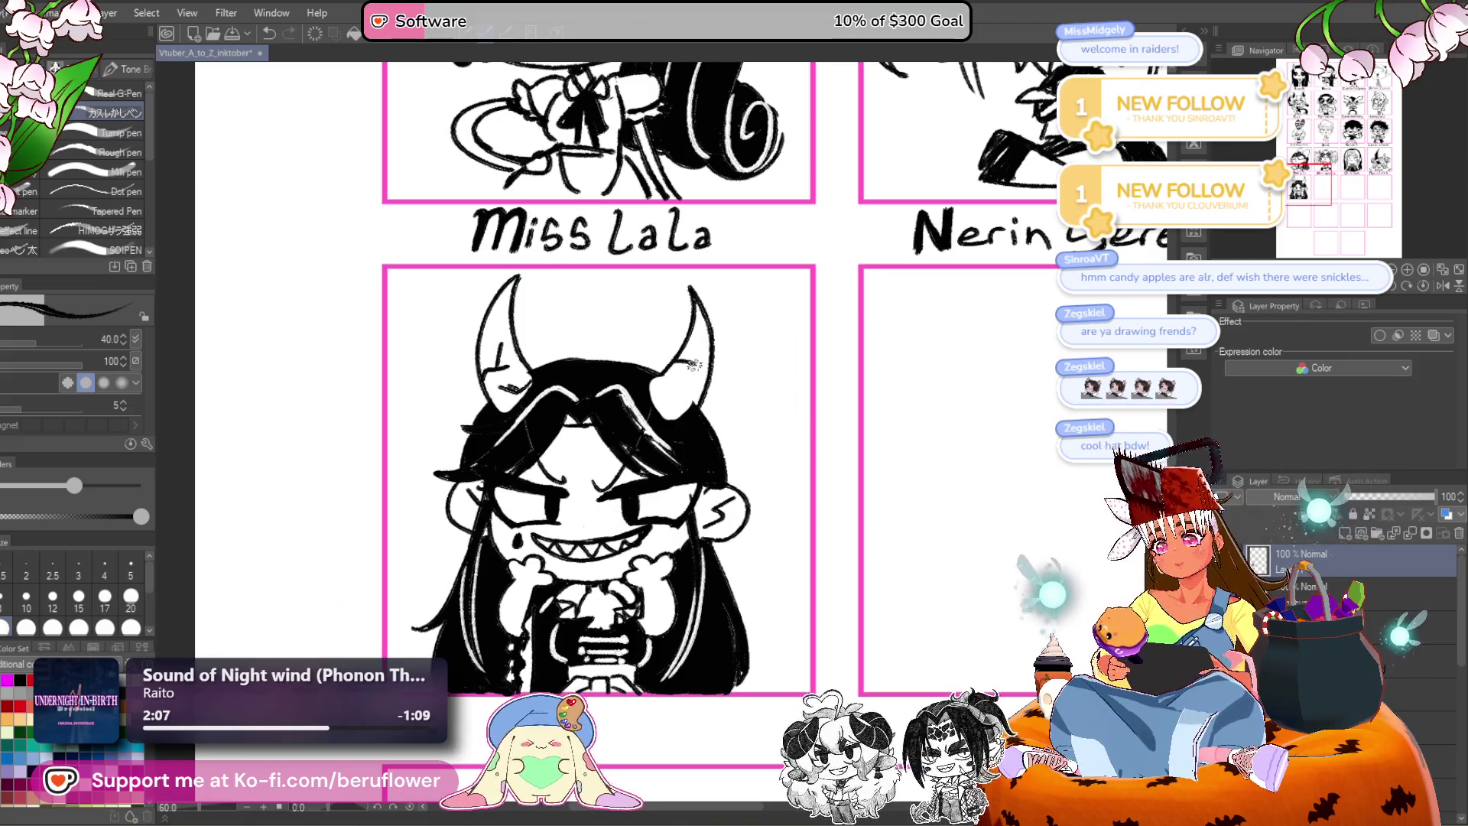
pyautogui.scroll(-3, 687, 360)
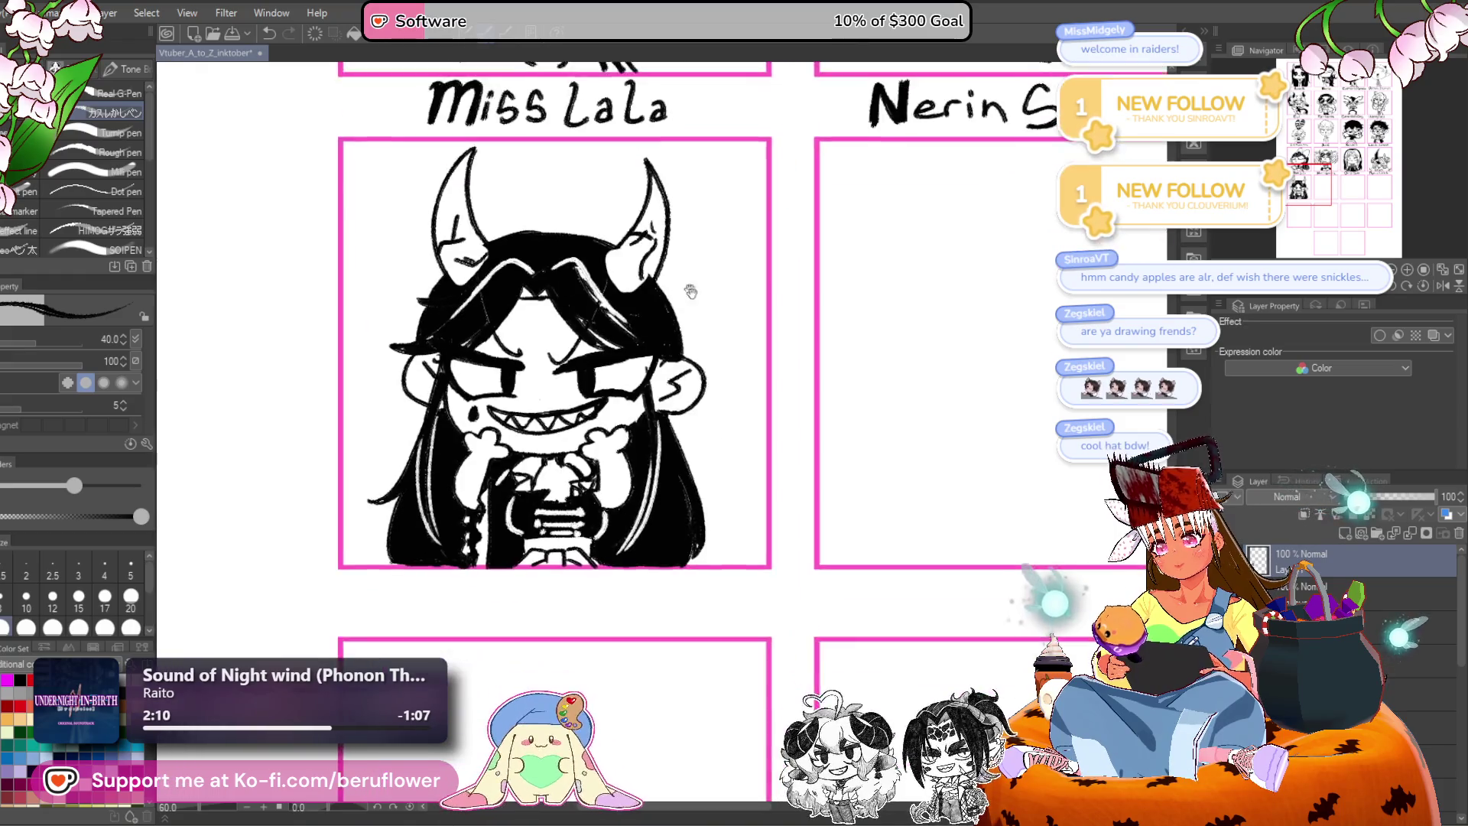
pyautogui.scroll(1, 678, 363)
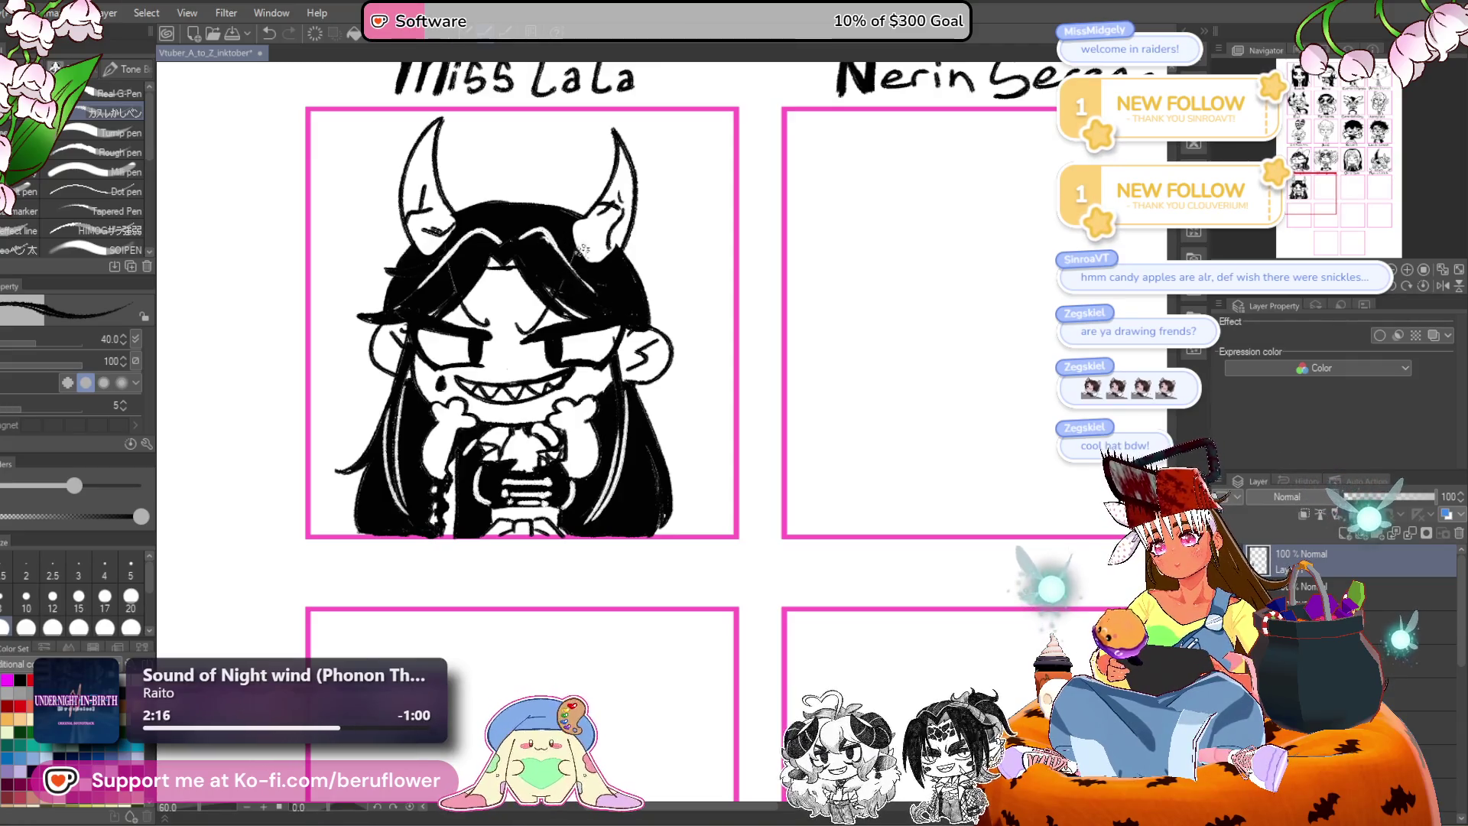
pyautogui.moveTo(584, 289); pyautogui.dragTo(552, 327)
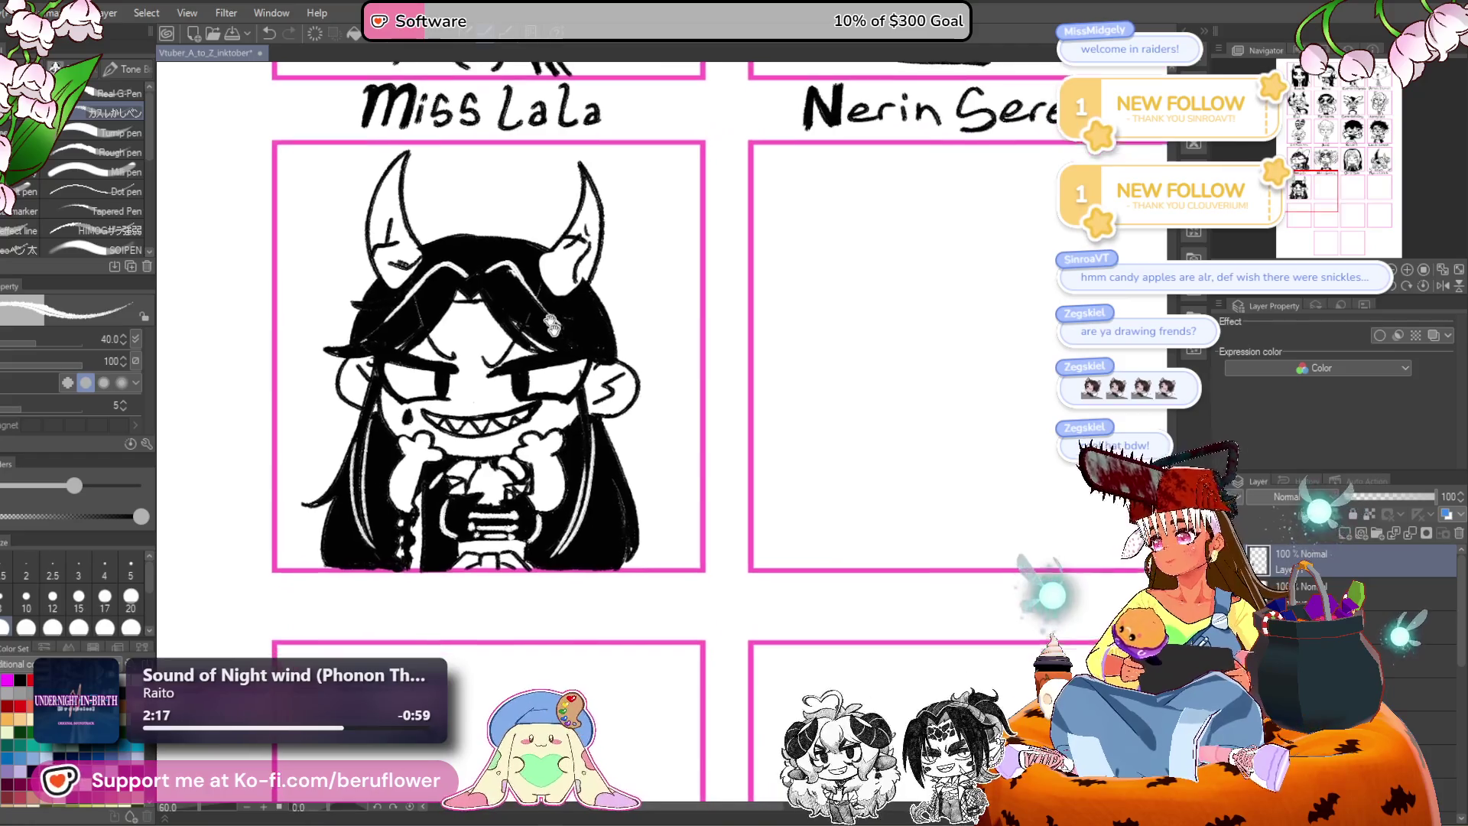
pyautogui.scroll(-3, 581, 329)
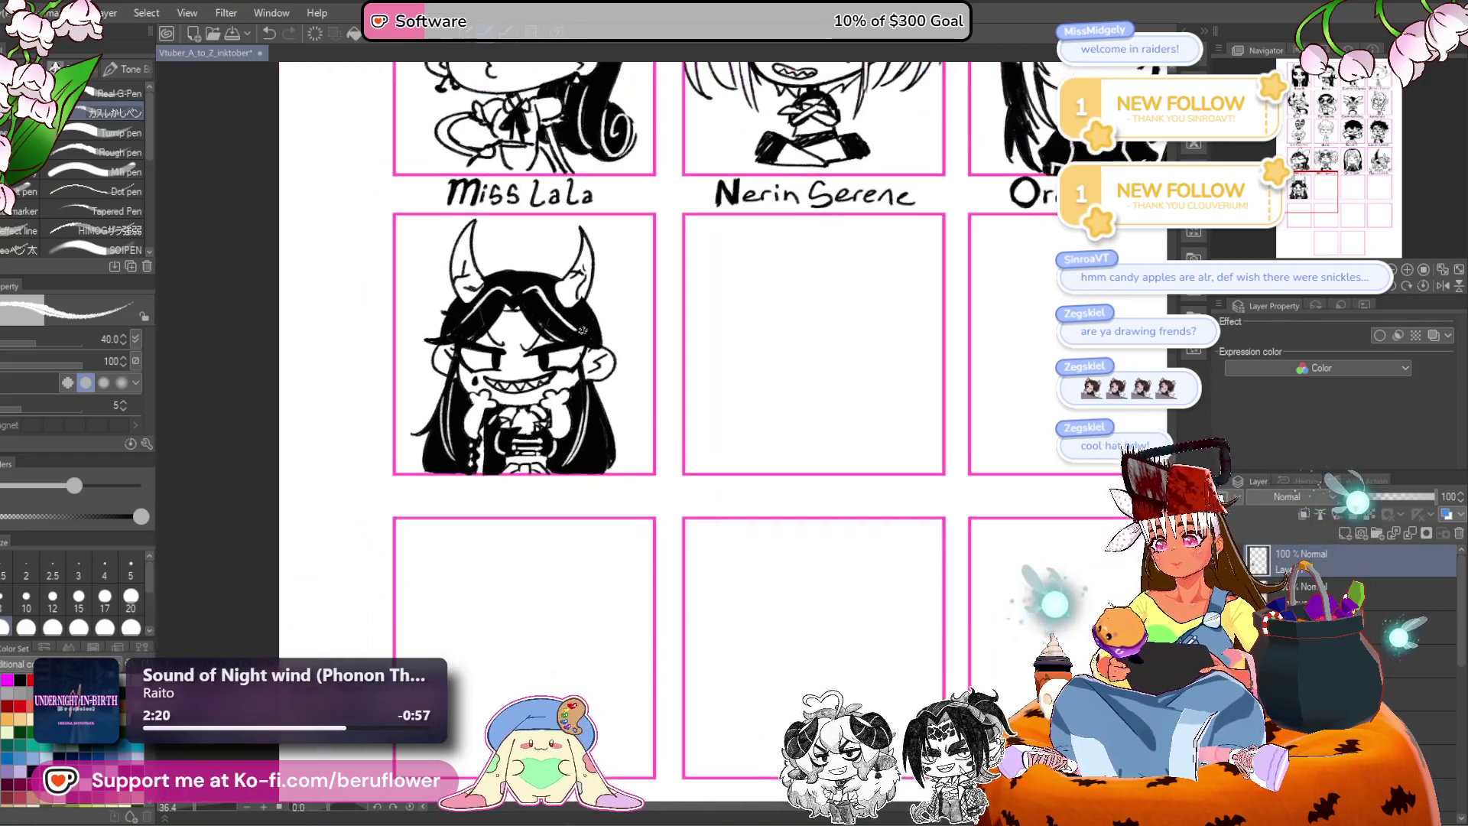
# Touch up the hair's lower-left edge and hand-letter 'Quinn' below the panel.
pyautogui.scroll(3, 522, 447)
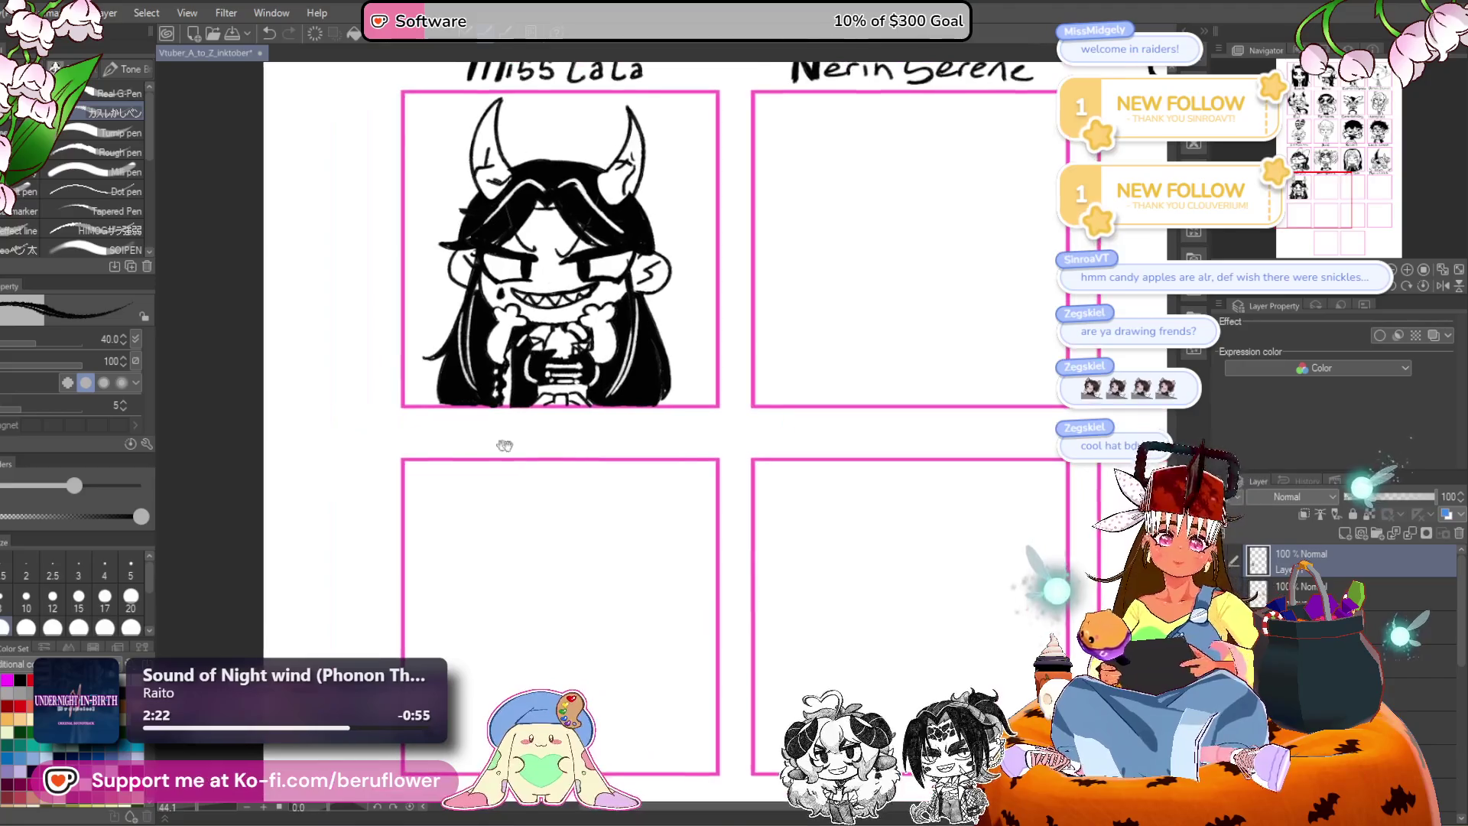
pyautogui.scroll(5, 419, 429)
pyautogui.moveTo(307, 353); pyautogui.dragTo(378, 369)
pyautogui.moveTo(299, 418)
pyautogui.mouseDown()
pyautogui.moveTo(403, 436)
pyautogui.moveTo(348, 394)
pyautogui.mouseUp()
pyautogui.moveTo(354, 447); pyautogui.dragTo(408, 492)
pyautogui.moveTo(469, 479); pyautogui.dragTo(440, 446)
pyautogui.moveTo(382, 397)
pyautogui.mouseDown()
pyautogui.moveTo(443, 420)
pyautogui.moveTo(451, 459)
pyautogui.mouseUp()
pyautogui.moveTo(496, 417)
pyautogui.mouseDown()
pyautogui.moveTo(444, 397)
pyautogui.moveTo(435, 428)
pyautogui.mouseUp()
pyautogui.moveTo(468, 381)
pyautogui.mouseDown()
pyautogui.moveTo(468, 420)
pyautogui.moveTo(527, 435)
pyautogui.moveTo(589, 403)
pyautogui.moveTo(596, 436)
pyautogui.moveTo(433, 390)
pyautogui.mouseUp()
# Lasso the Quinn label, then enlarge it and centre it under the panel.
pyautogui.scroll(-5, 435, 391)
pyautogui.scroll(3, 434, 392)
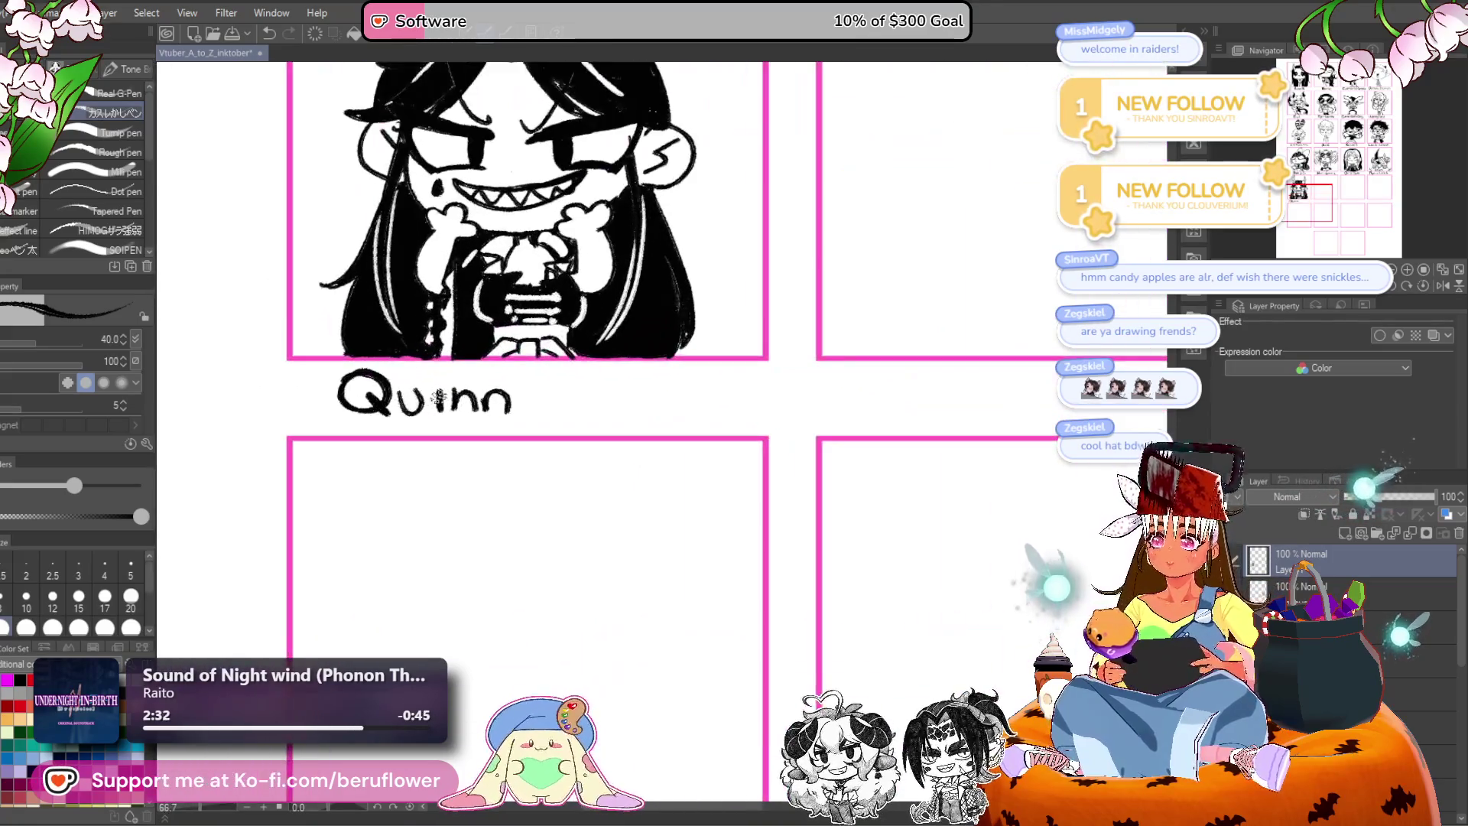
pyautogui.press('m')
pyautogui.moveTo(428, 359)
pyautogui.mouseDown()
pyautogui.moveTo(452, 386)
pyautogui.moveTo(229, 359)
pyautogui.moveTo(429, 353)
pyautogui.mouseUp()
pyautogui.hotkey('ctrl', 't')
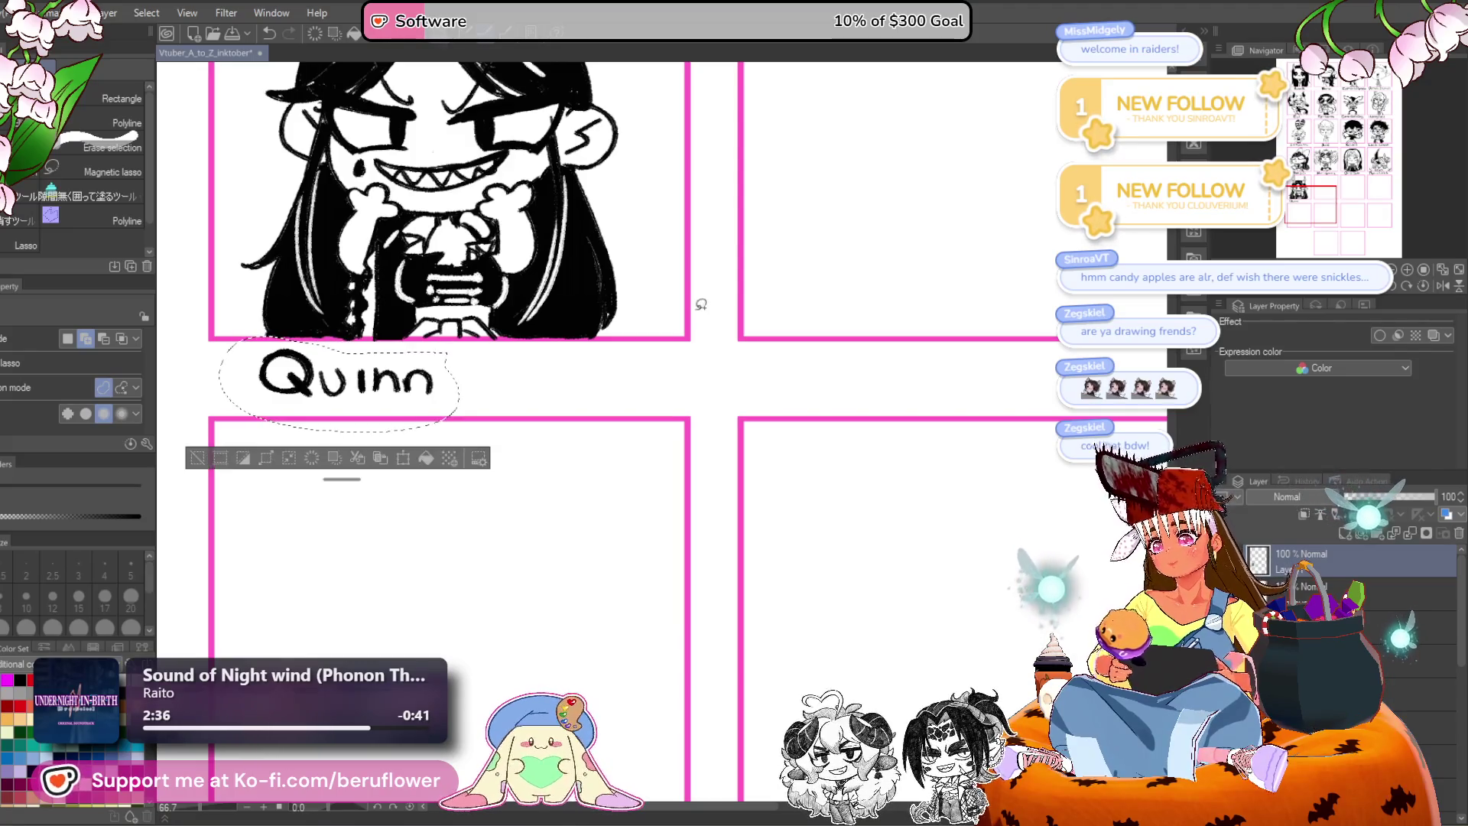
pyautogui.moveTo(422, 417)
pyautogui.mouseDown()
pyautogui.moveTo(481, 428)
pyautogui.moveTo(442, 437)
pyautogui.moveTo(451, 426)
pyautogui.mouseUp()
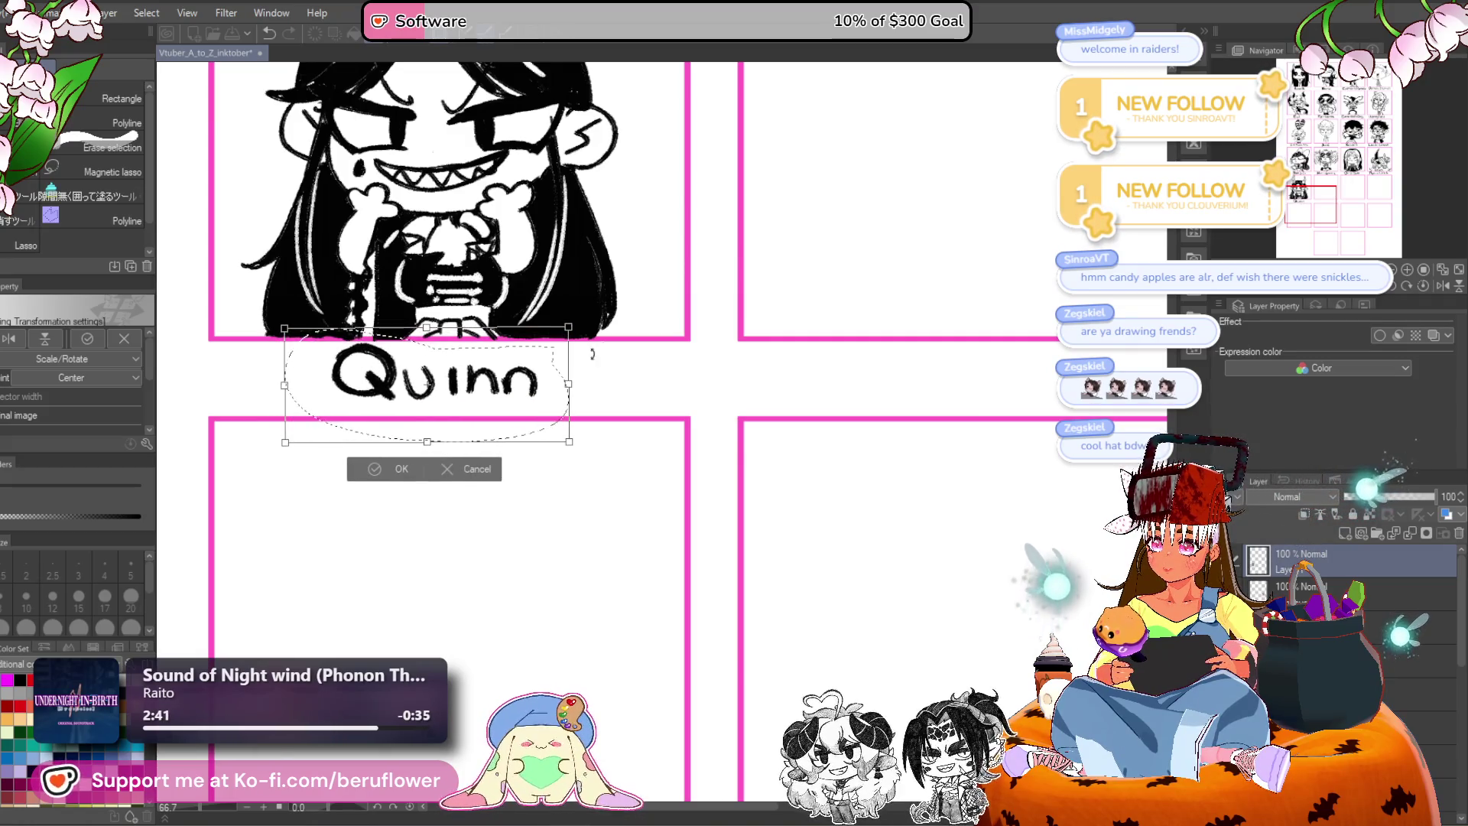
pyautogui.press('Return')
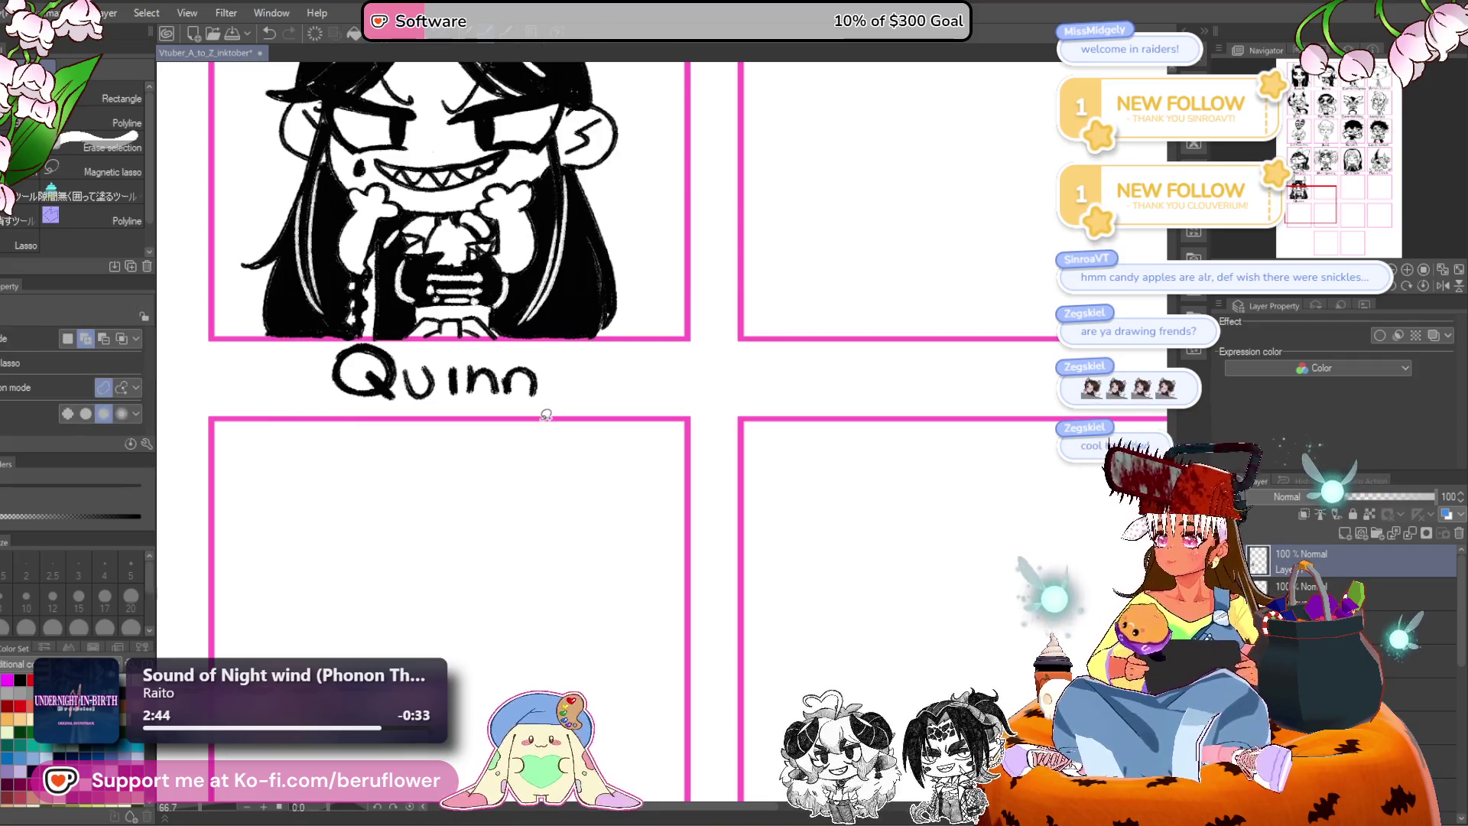
# Start renaming the top layer 'quinn', cancel it, and view the upper row's names.
pyautogui.scroll(-5, 546, 414)
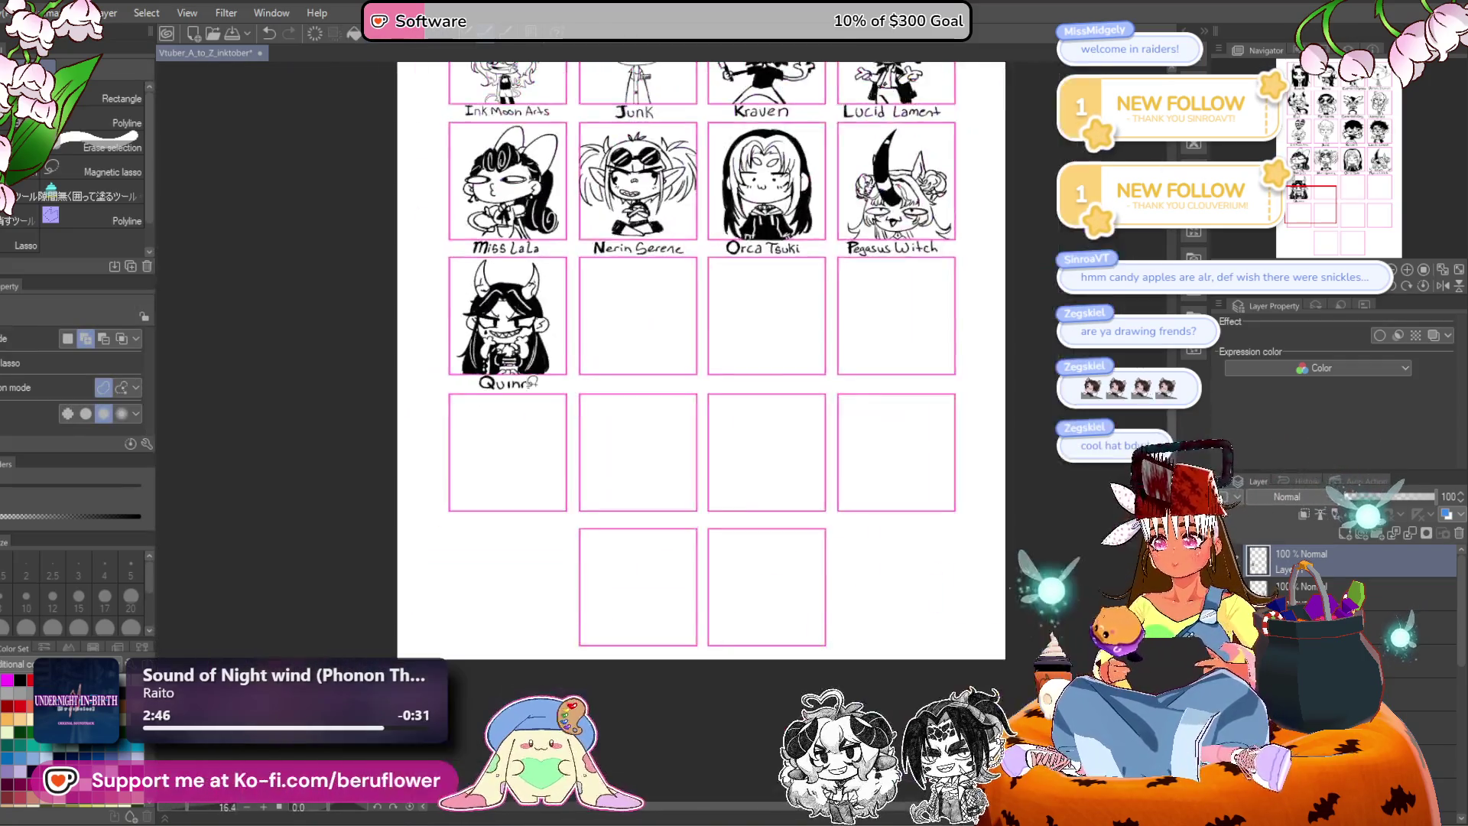
pyautogui.scroll(2, 894, 516)
pyautogui.moveTo(894, 516)
pyautogui.mouseDown()
pyautogui.moveTo(704, 632)
pyautogui.moveTo(708, 648)
pyautogui.moveTo(684, 649)
pyautogui.mouseUp()
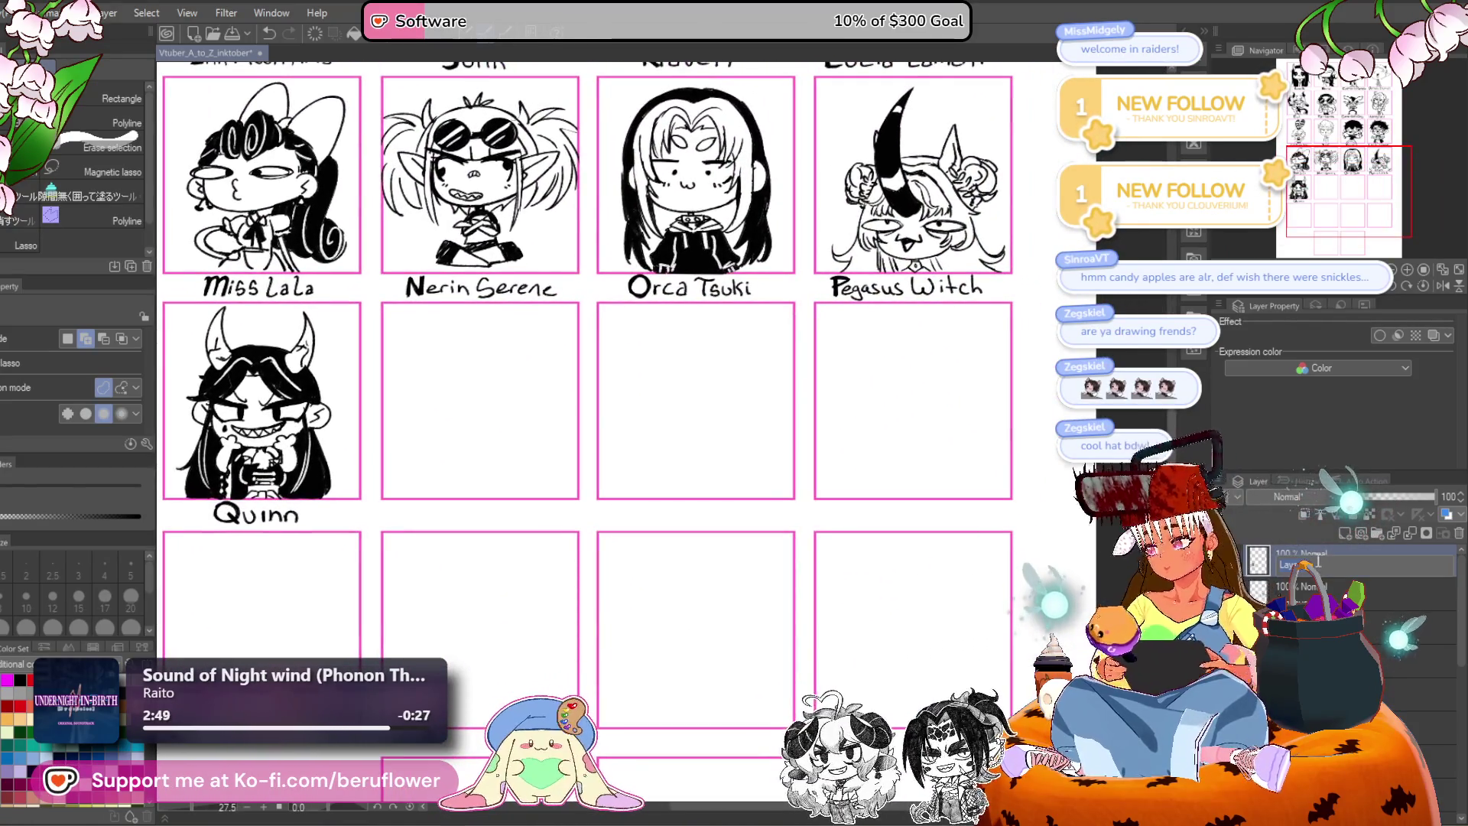
pyautogui.doubleClick(1312, 559)
pyautogui.write('quinn')
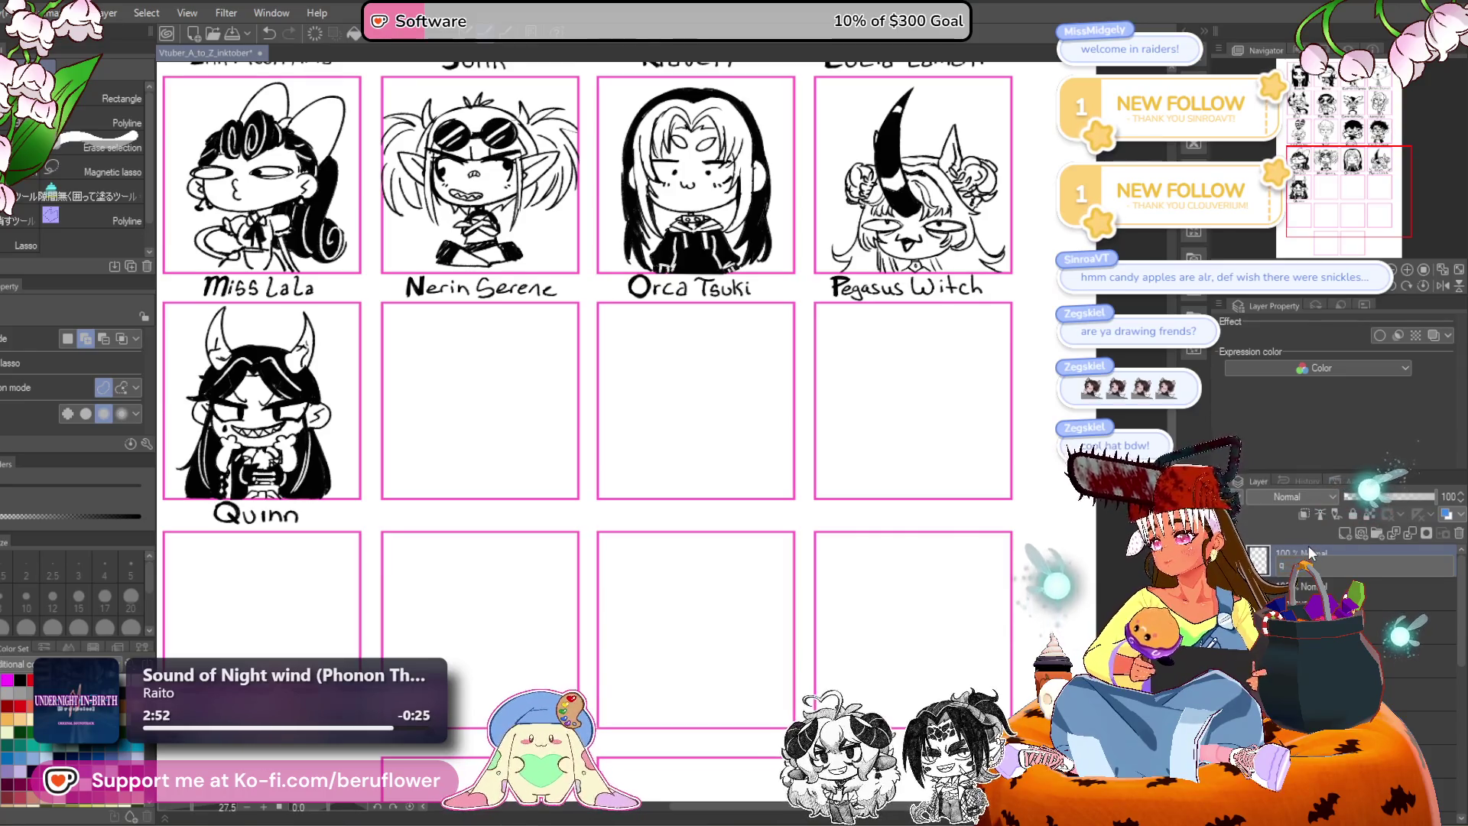
pyautogui.press('Escape')
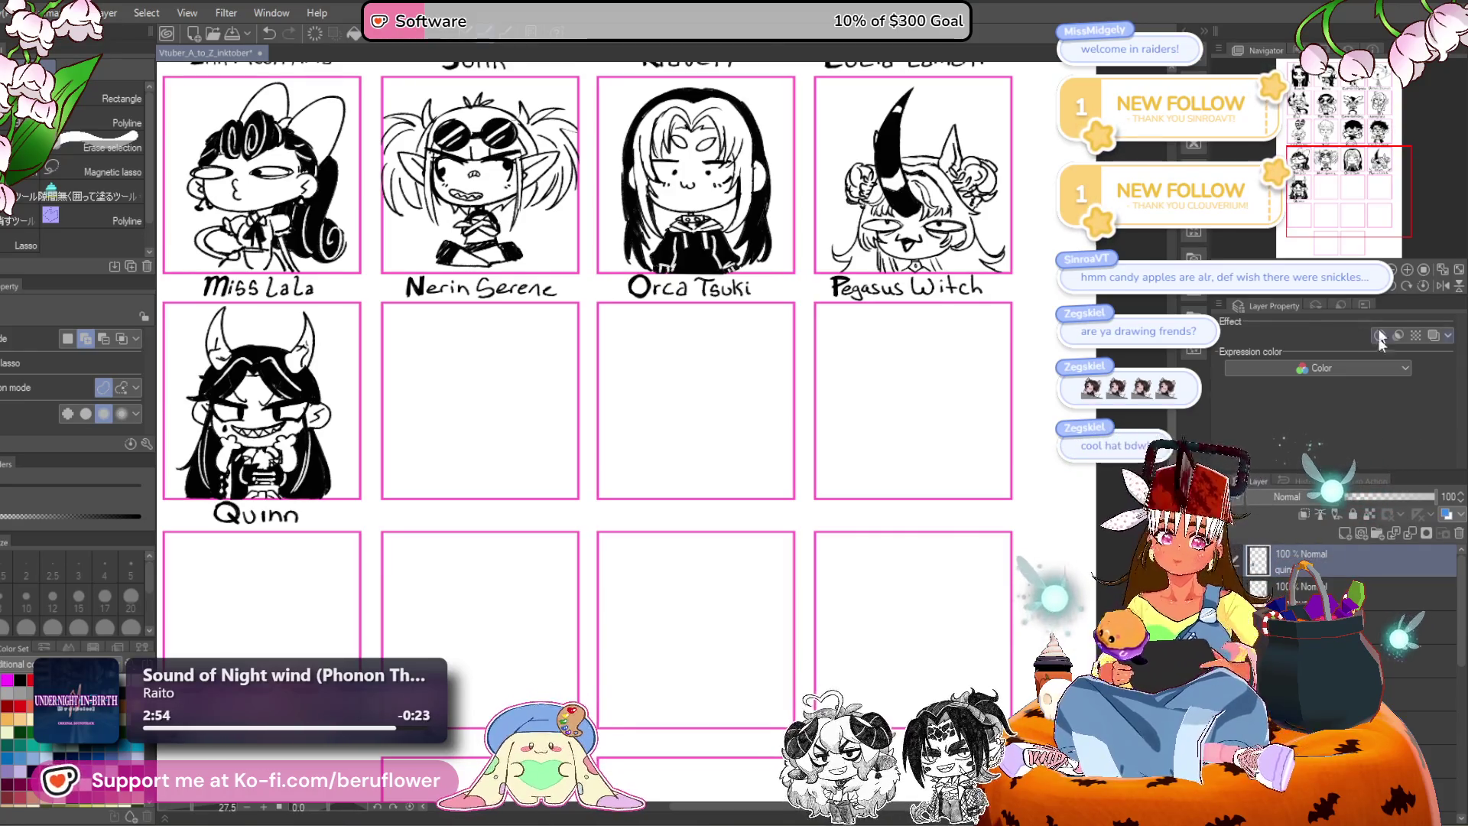
pyautogui.moveTo(561, 607); pyautogui.dragTo(592, 617)
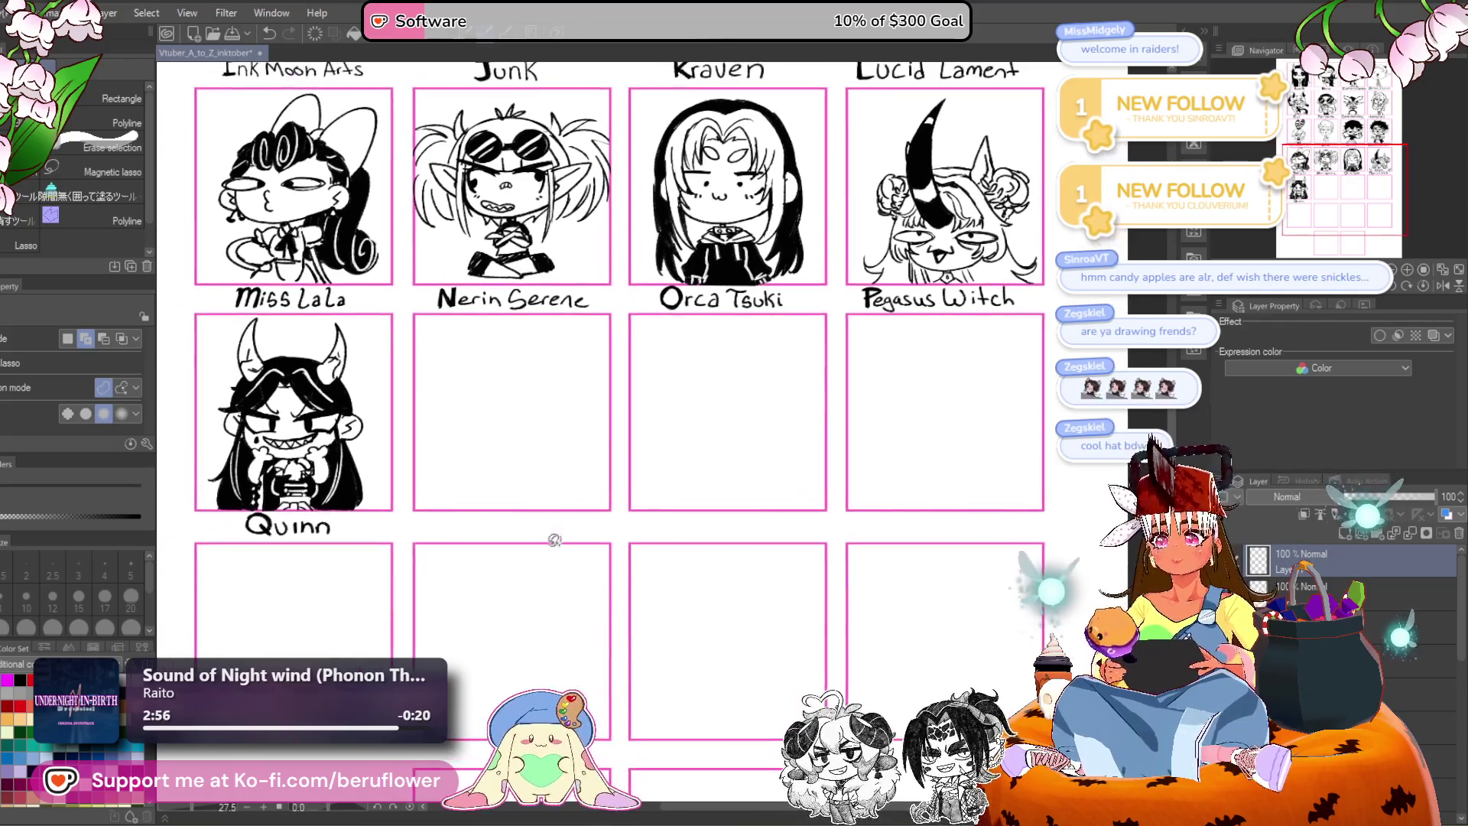
pyautogui.moveTo(429, 416); pyautogui.dragTo(340, 552)
pyautogui.press('p')
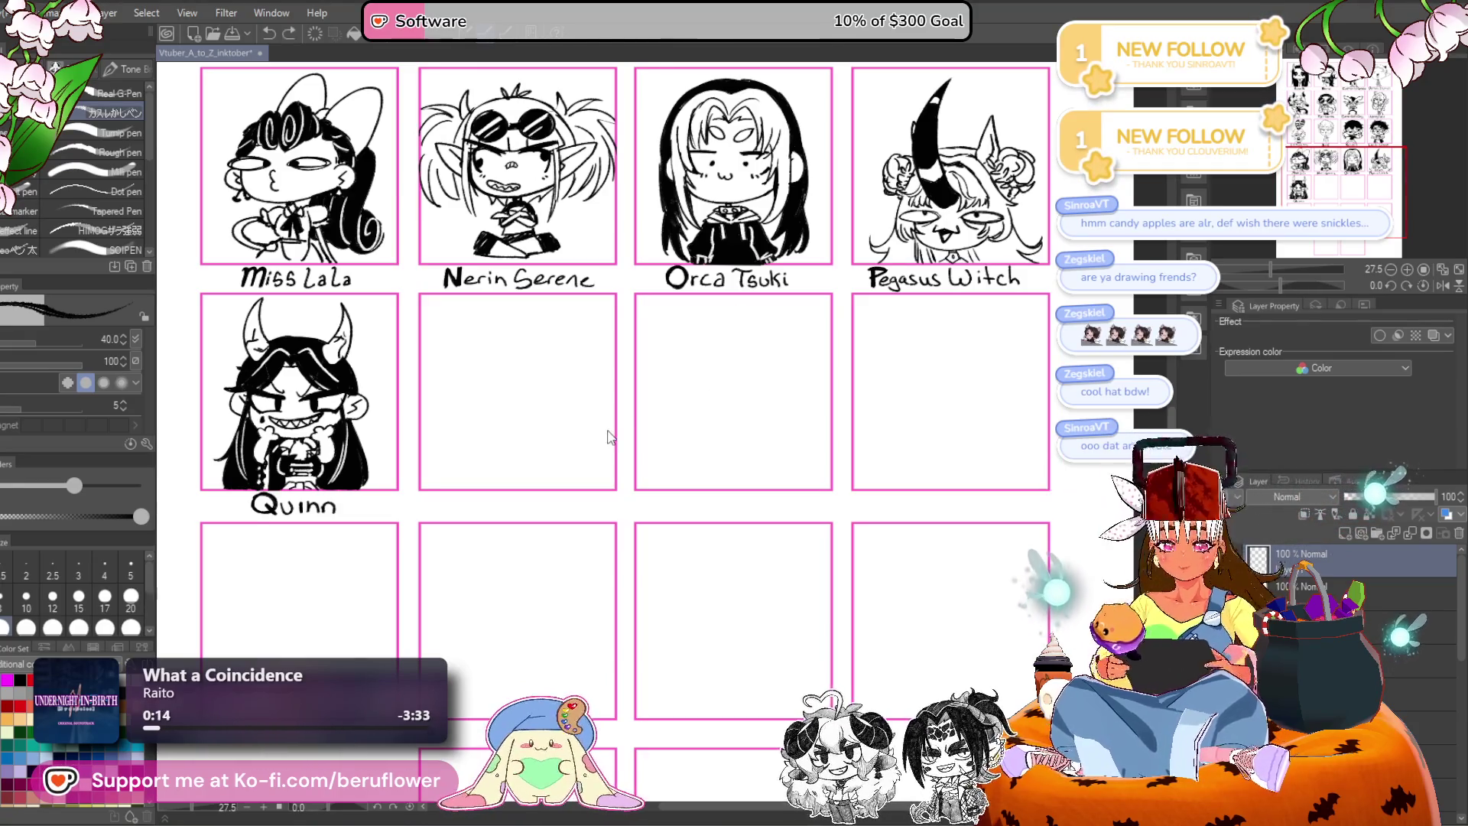
# Pan and zoom out to see the full grid of named portraits ending with Quinn.
pyautogui.moveTo(607, 431); pyautogui.dragTo(510, 639)
pyautogui.scroll(-5, 651, 426)
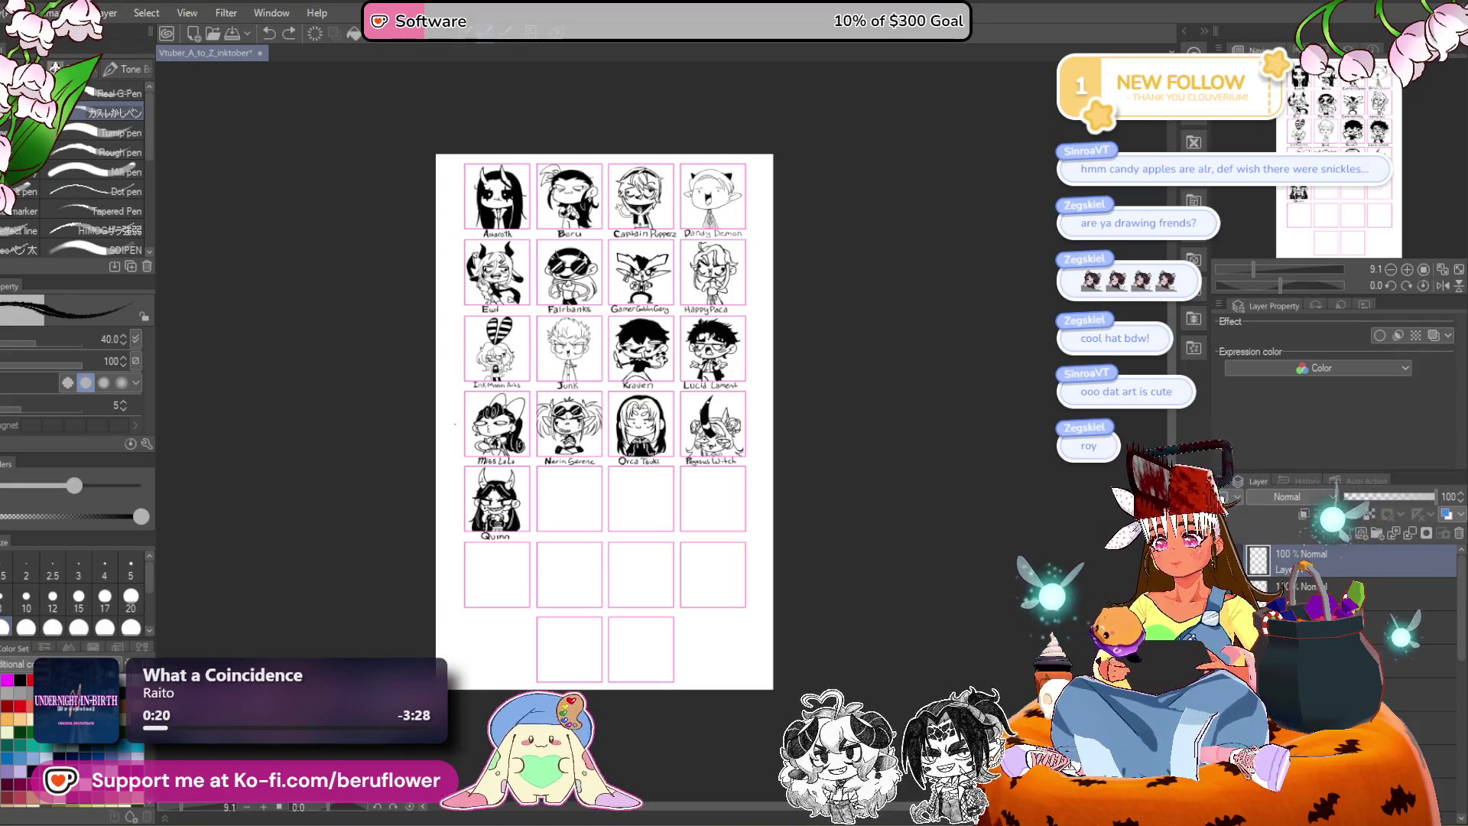
pyautogui.scroll(3, 681, 202)
pyautogui.scroll(-3, 681, 202)
pyautogui.scroll(2, 680, 202)
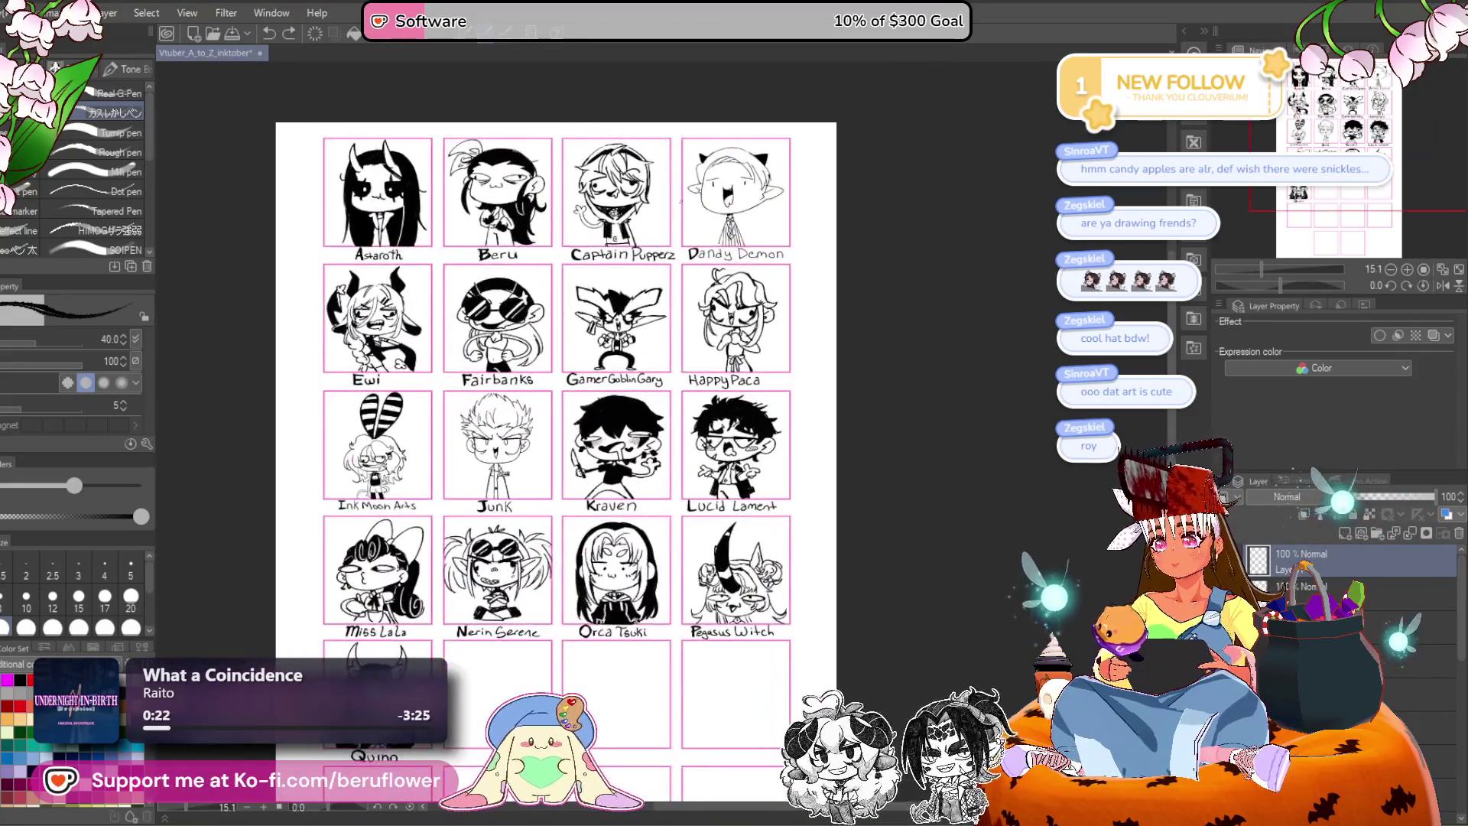
pyautogui.scroll(-5, 406, 592)
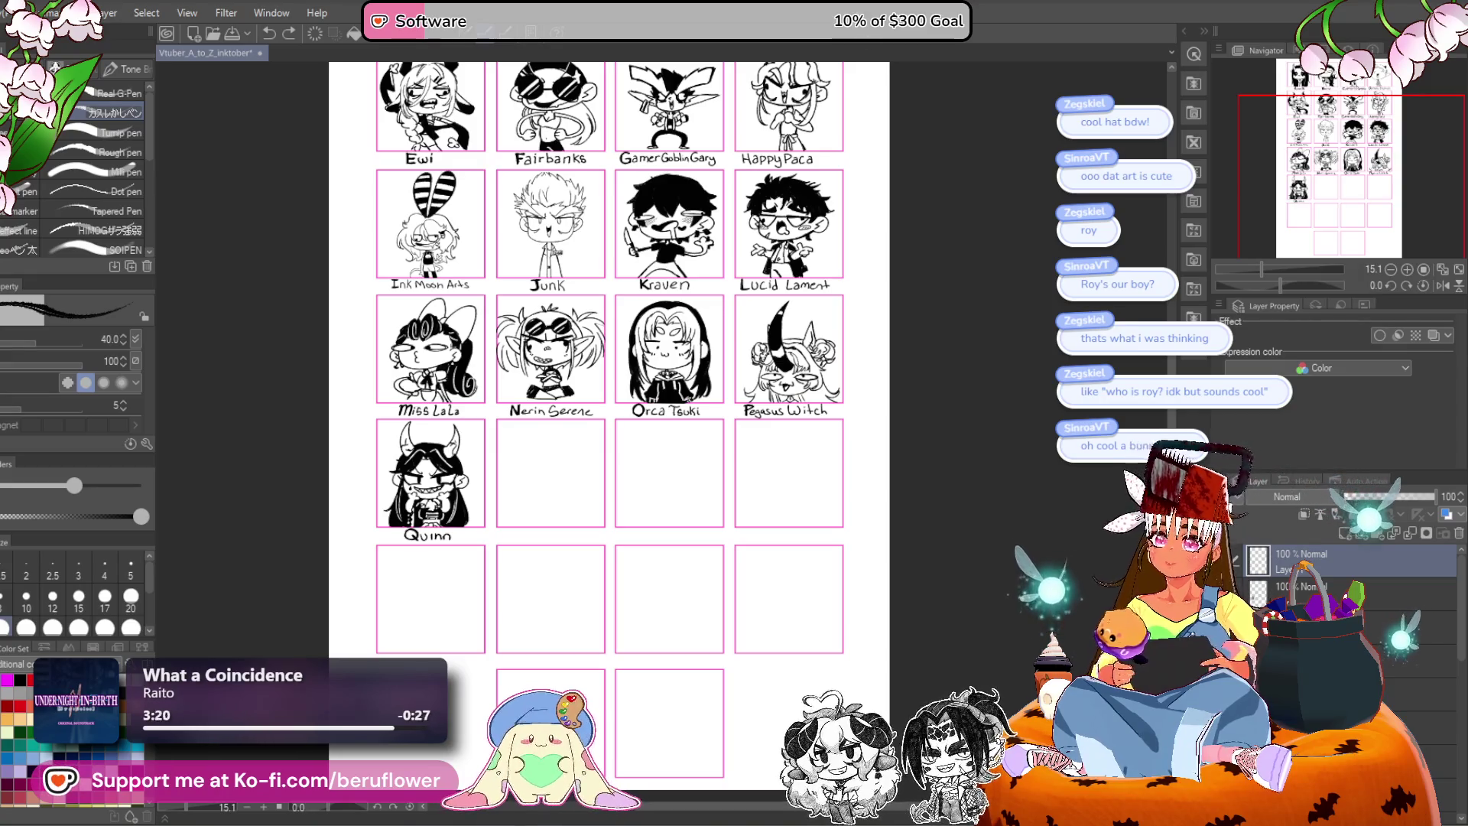
# Centre the empty Nerin Serene panel and draw a U-shaped chin line.
pyautogui.scroll(5, 580, 465)
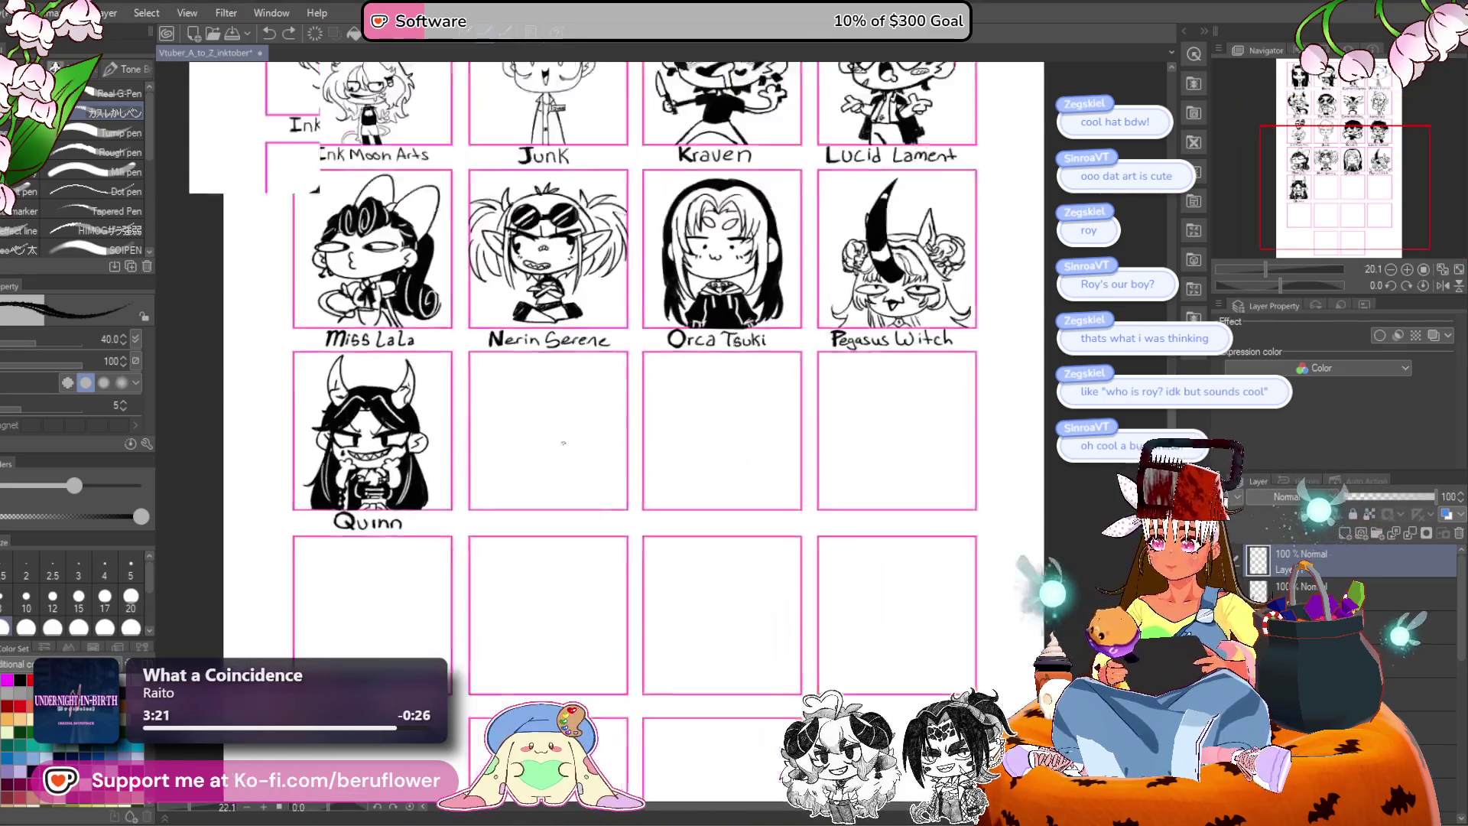
pyautogui.scroll(2, 581, 464)
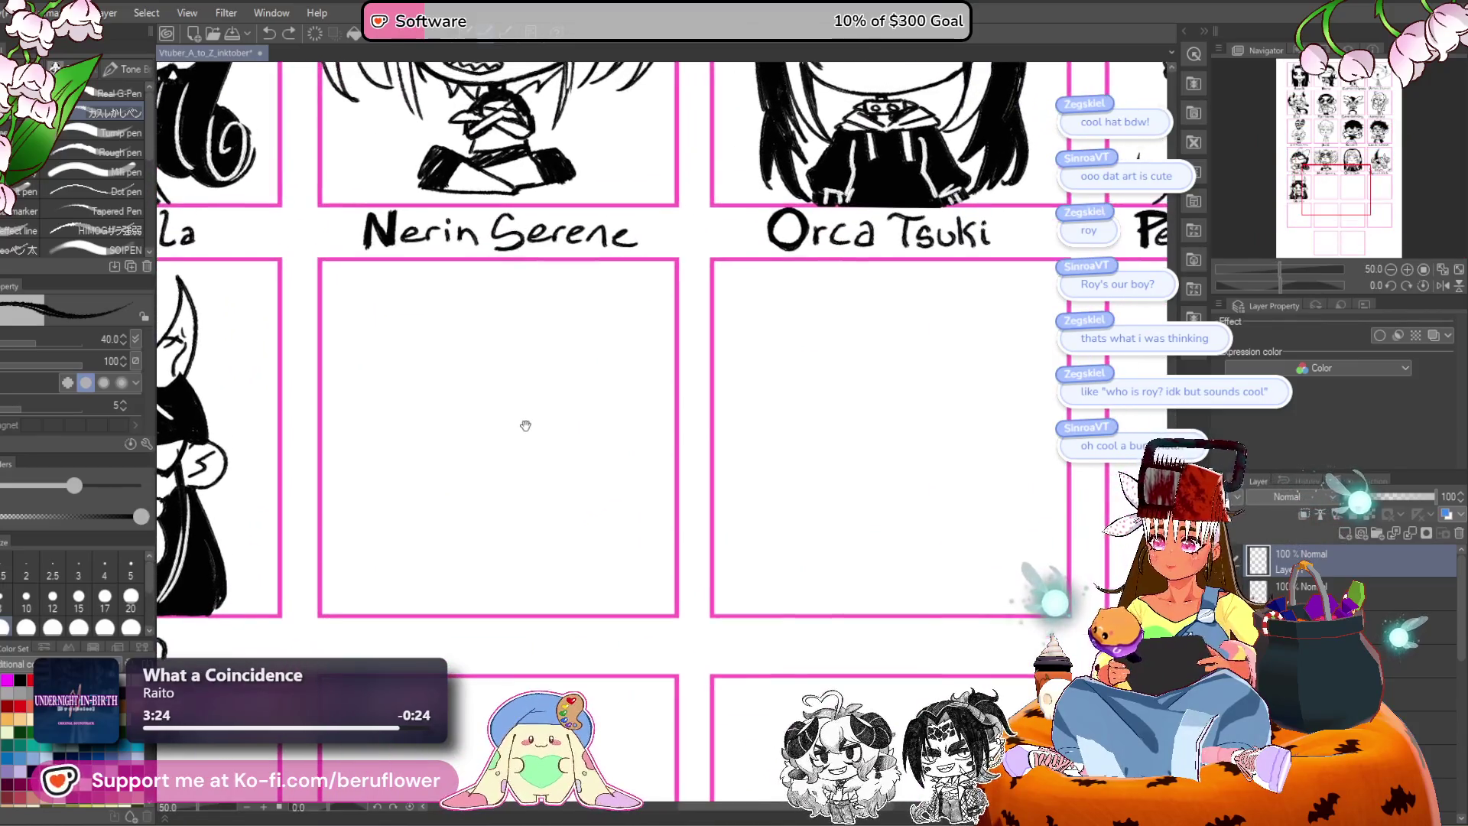
pyautogui.moveTo(540, 603); pyautogui.dragTo(599, 593)
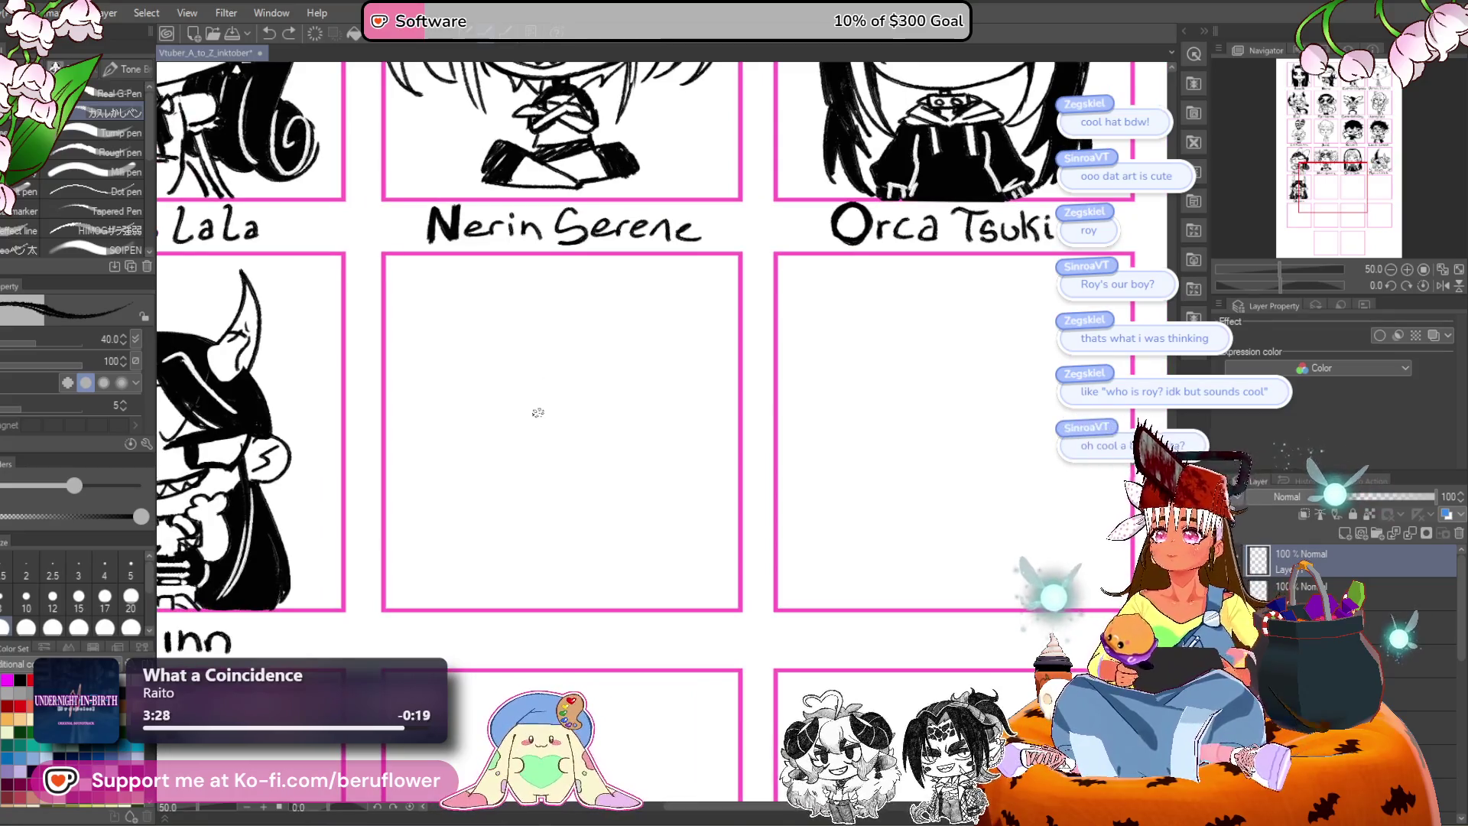
pyautogui.scroll(1, 531, 399)
pyautogui.moveTo(492, 422)
pyautogui.mouseDown()
pyautogui.moveTo(485, 393)
pyautogui.moveTo(611, 442)
pyautogui.mouseUp()
pyautogui.hotkey('ctrl', 'z')
pyautogui.moveTo(478, 404); pyautogui.dragTo(476, 396)
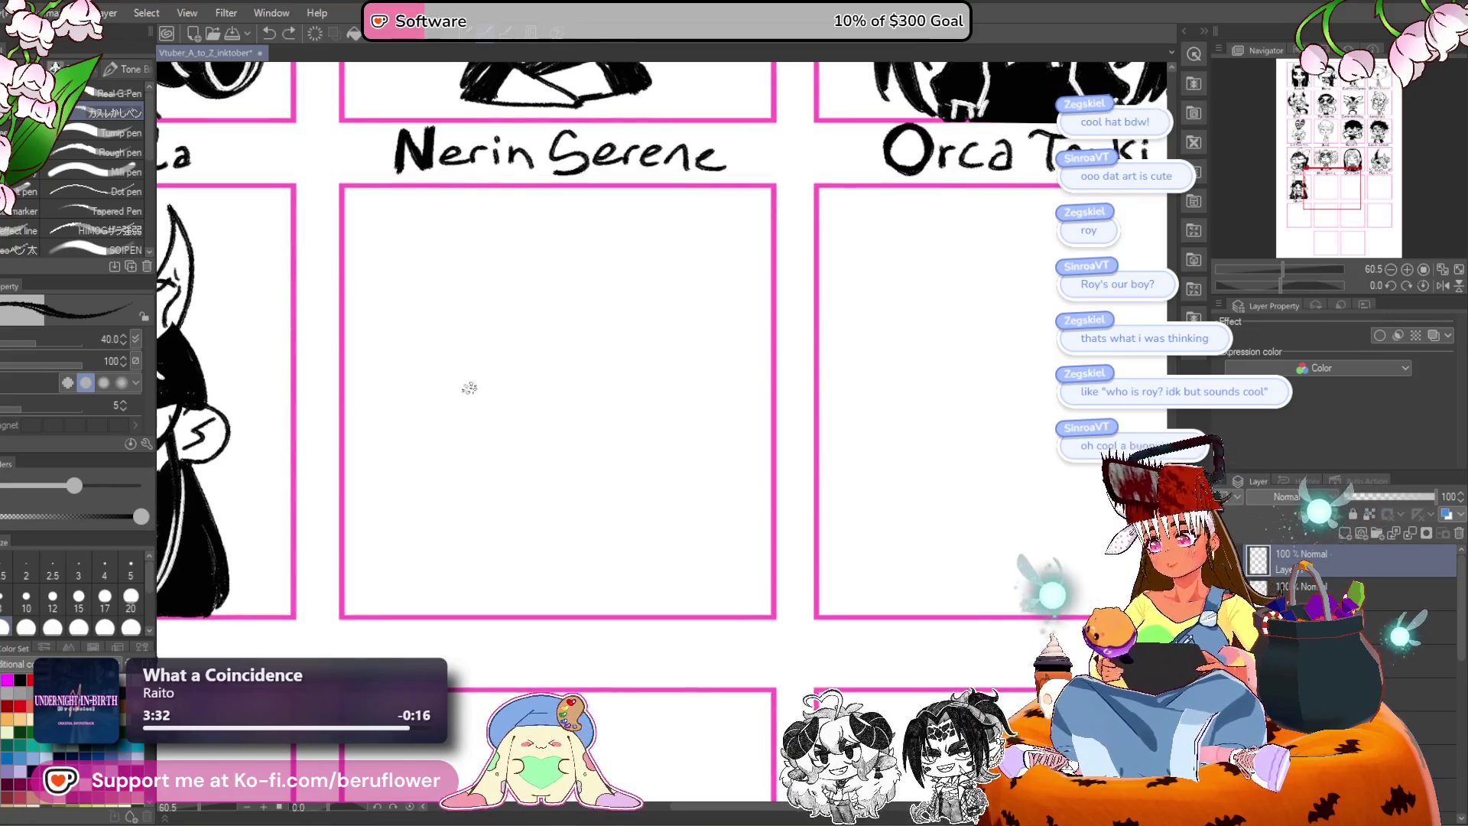
pyautogui.moveTo(440, 347)
pyautogui.mouseDown()
pyautogui.moveTo(495, 442)
pyautogui.moveTo(670, 407)
pyautogui.mouseUp()
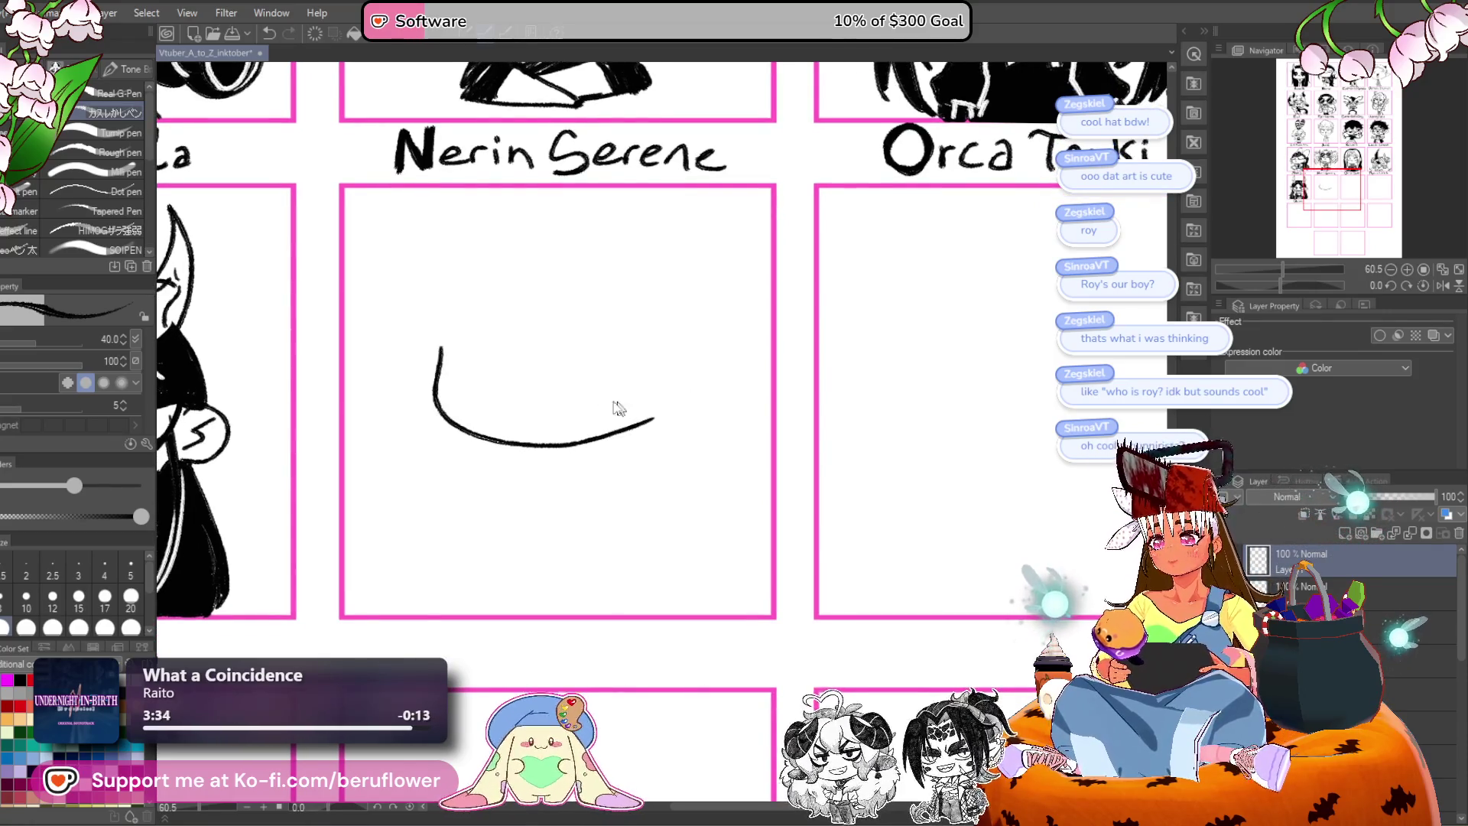
pyautogui.hotkey('ctrl', 'z')
pyautogui.moveTo(455, 429); pyautogui.dragTo(442, 418)
# Add the face's short left side and draw both eye ovals.
pyautogui.moveTo(430, 349)
pyautogui.mouseDown()
pyautogui.moveTo(426, 402)
pyautogui.moveTo(487, 437)
pyautogui.moveTo(558, 439)
pyautogui.moveTo(631, 415)
pyautogui.mouseUp()
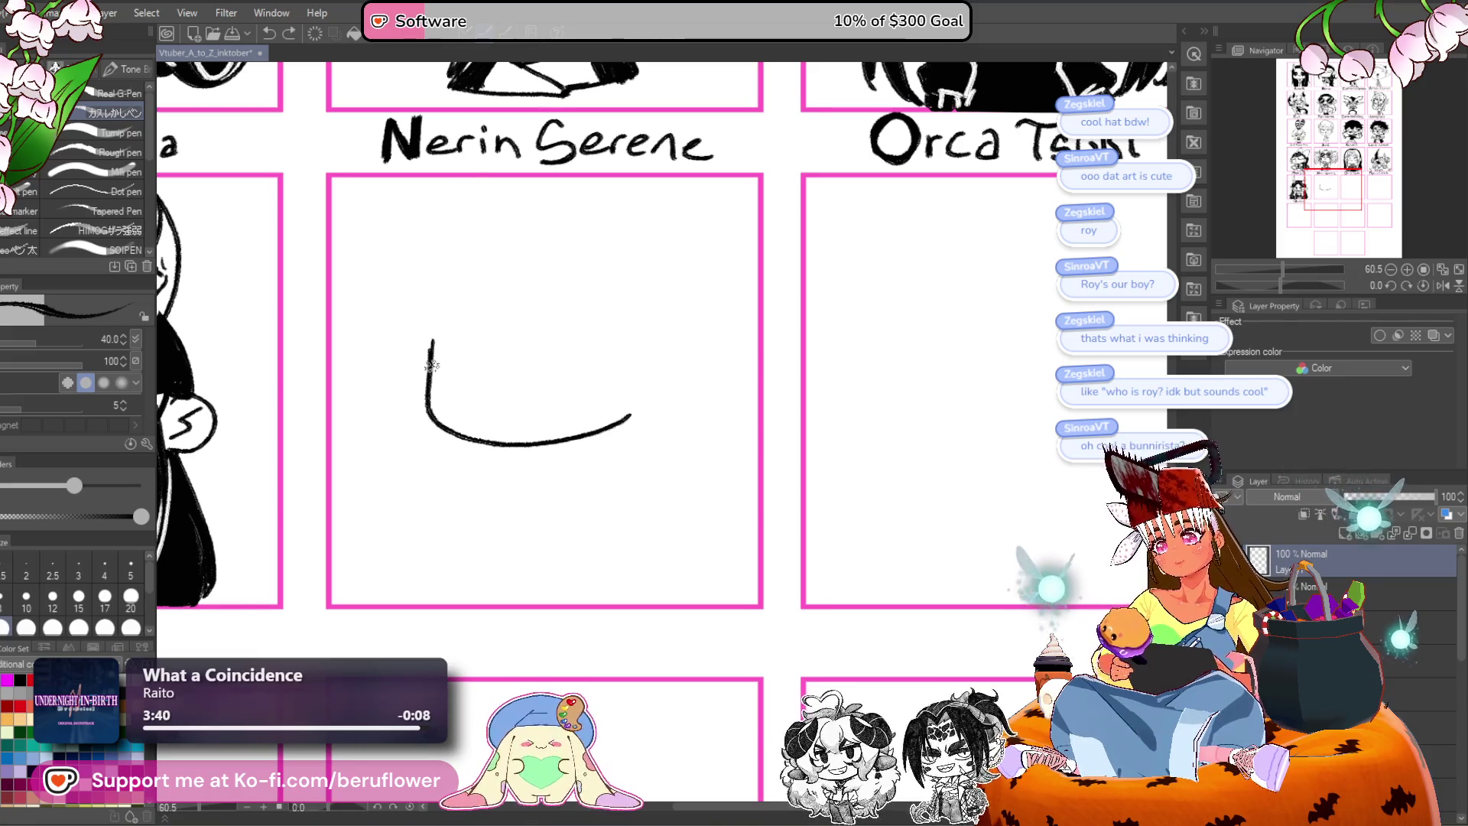
pyautogui.moveTo(429, 344); pyautogui.dragTo(424, 306)
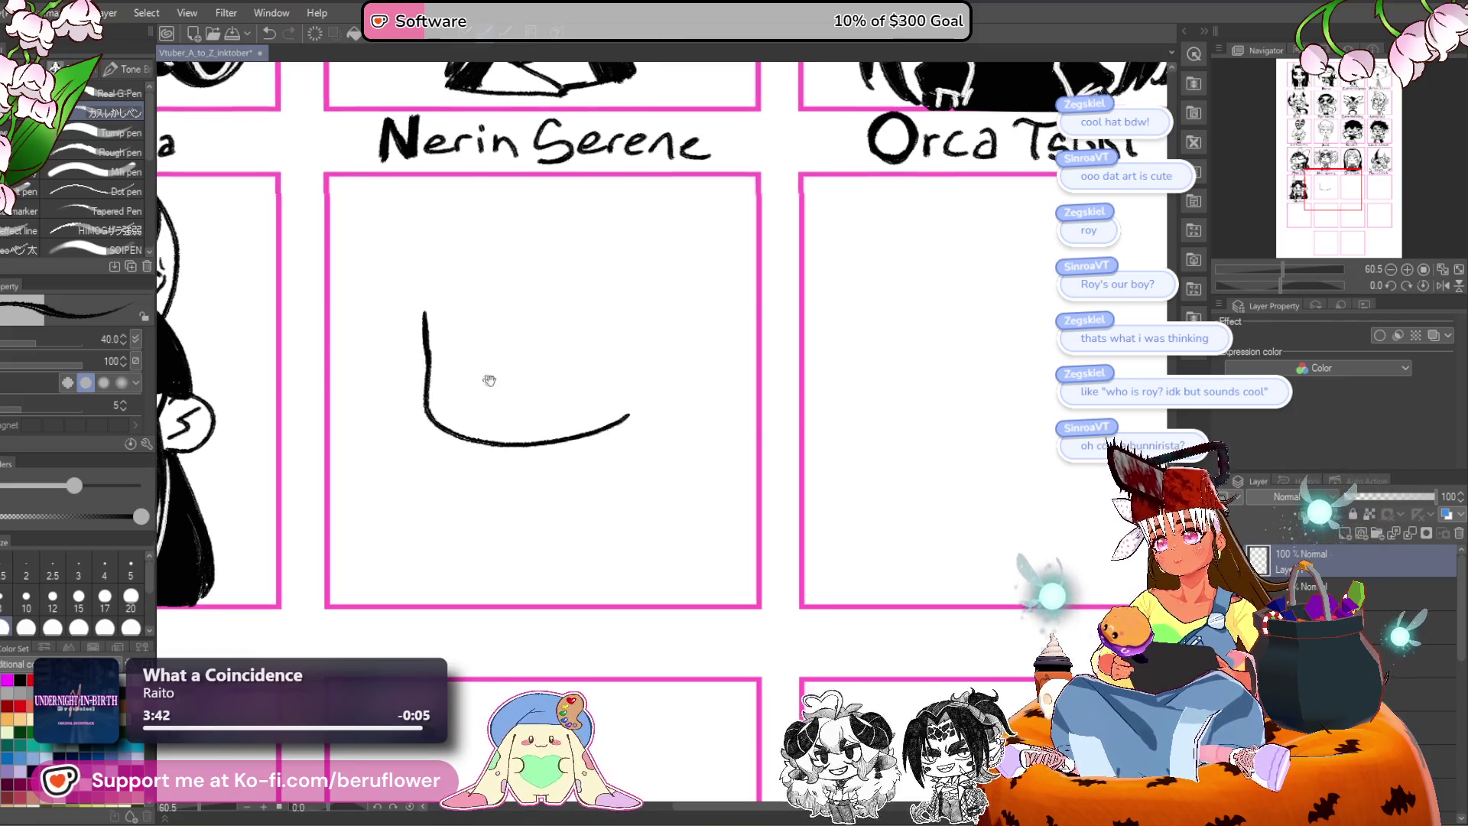
pyautogui.hotkey('ctrl', 'z')
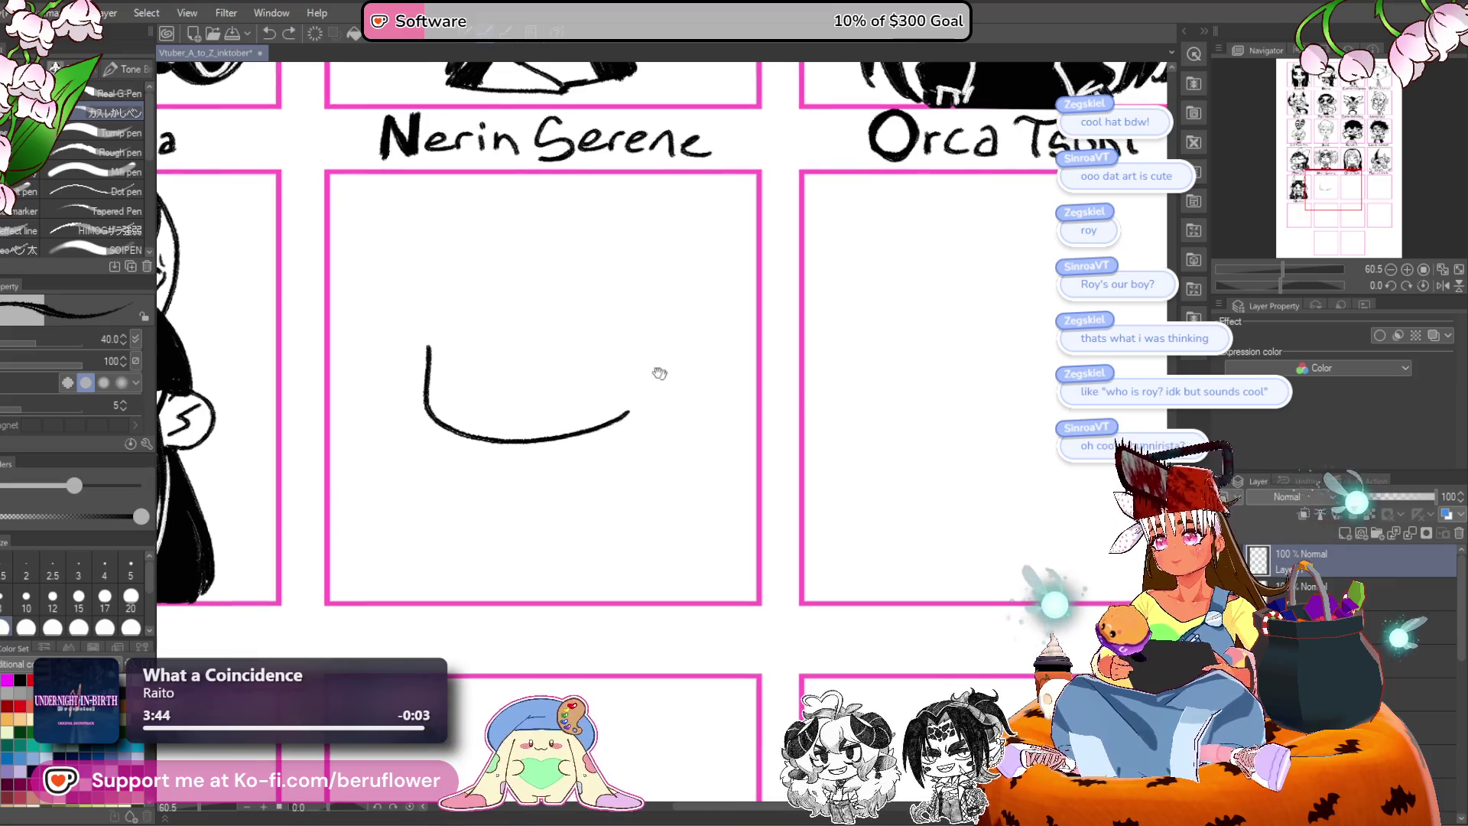
pyautogui.moveTo(393, 321)
pyautogui.mouseDown()
pyautogui.moveTo(469, 359)
pyautogui.moveTo(405, 353)
pyautogui.moveTo(501, 357)
pyautogui.moveTo(432, 373)
pyautogui.mouseUp()
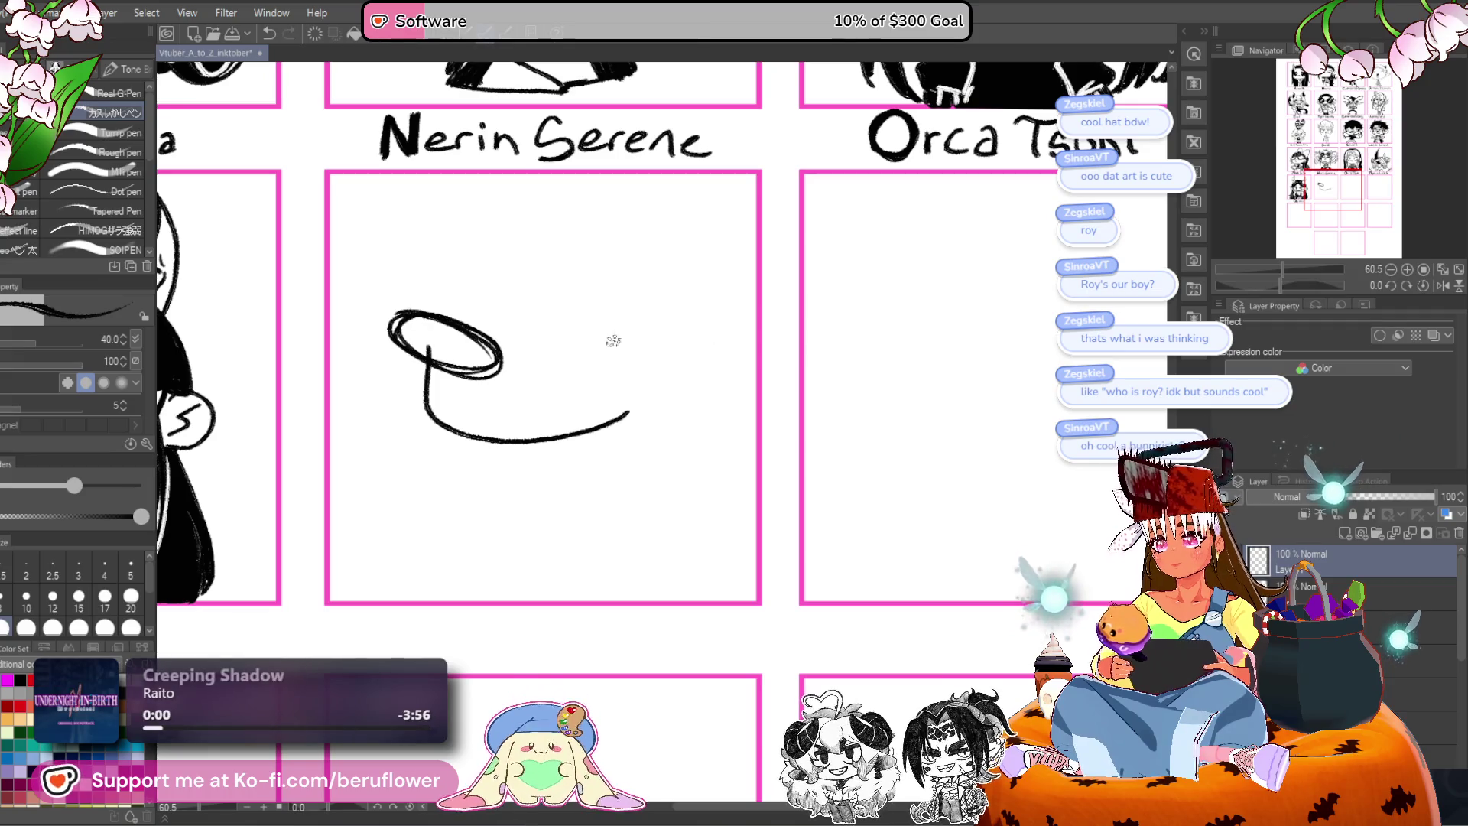
pyautogui.hotkey('ctrl', 'z')
pyautogui.moveTo(405, 314)
pyautogui.mouseDown()
pyautogui.moveTo(417, 363)
pyautogui.moveTo(440, 315)
pyautogui.mouseUp()
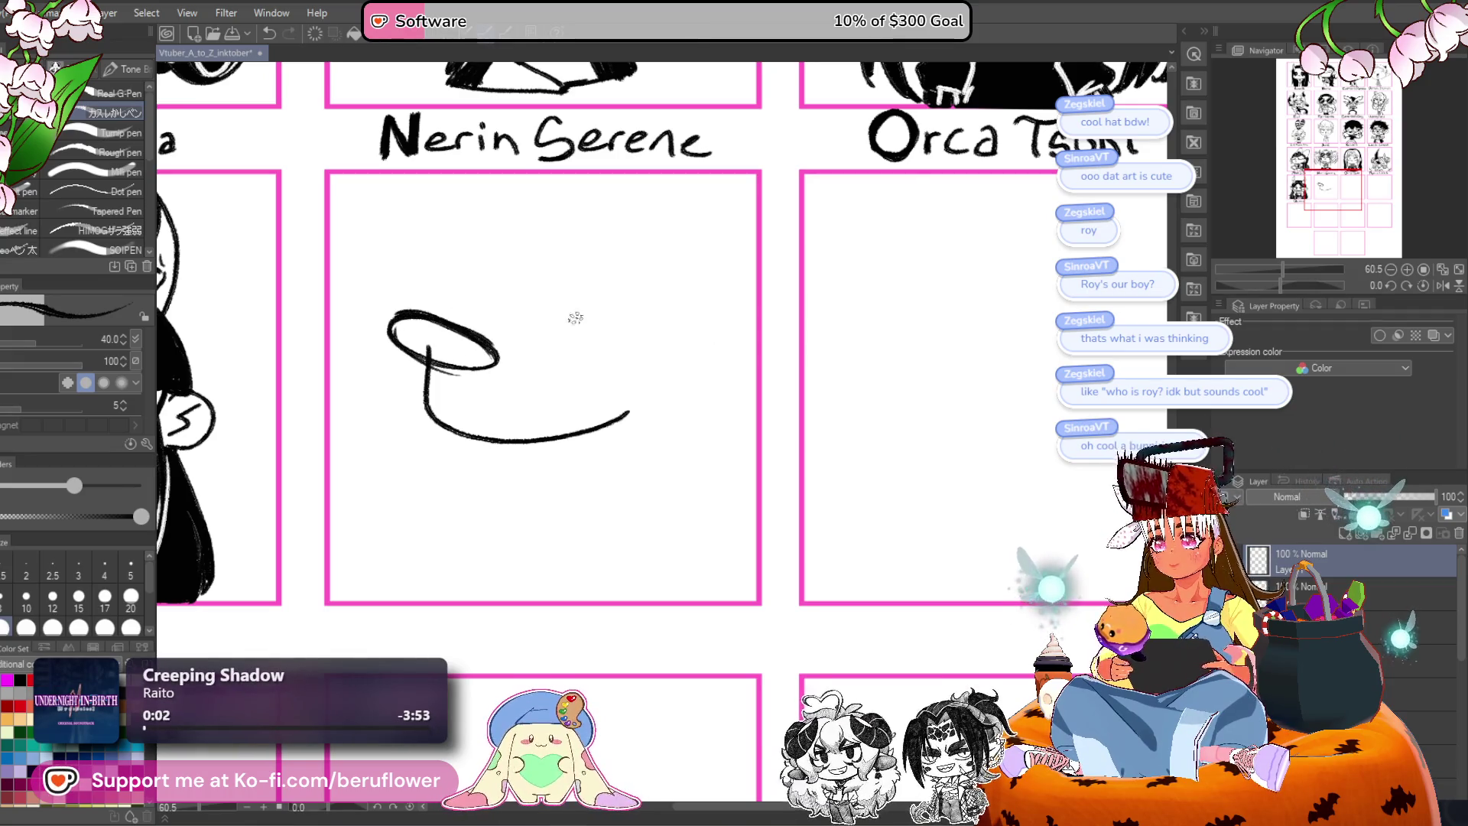
pyautogui.moveTo(572, 338)
pyautogui.mouseDown()
pyautogui.moveTo(558, 358)
pyautogui.moveTo(665, 325)
pyautogui.mouseUp()
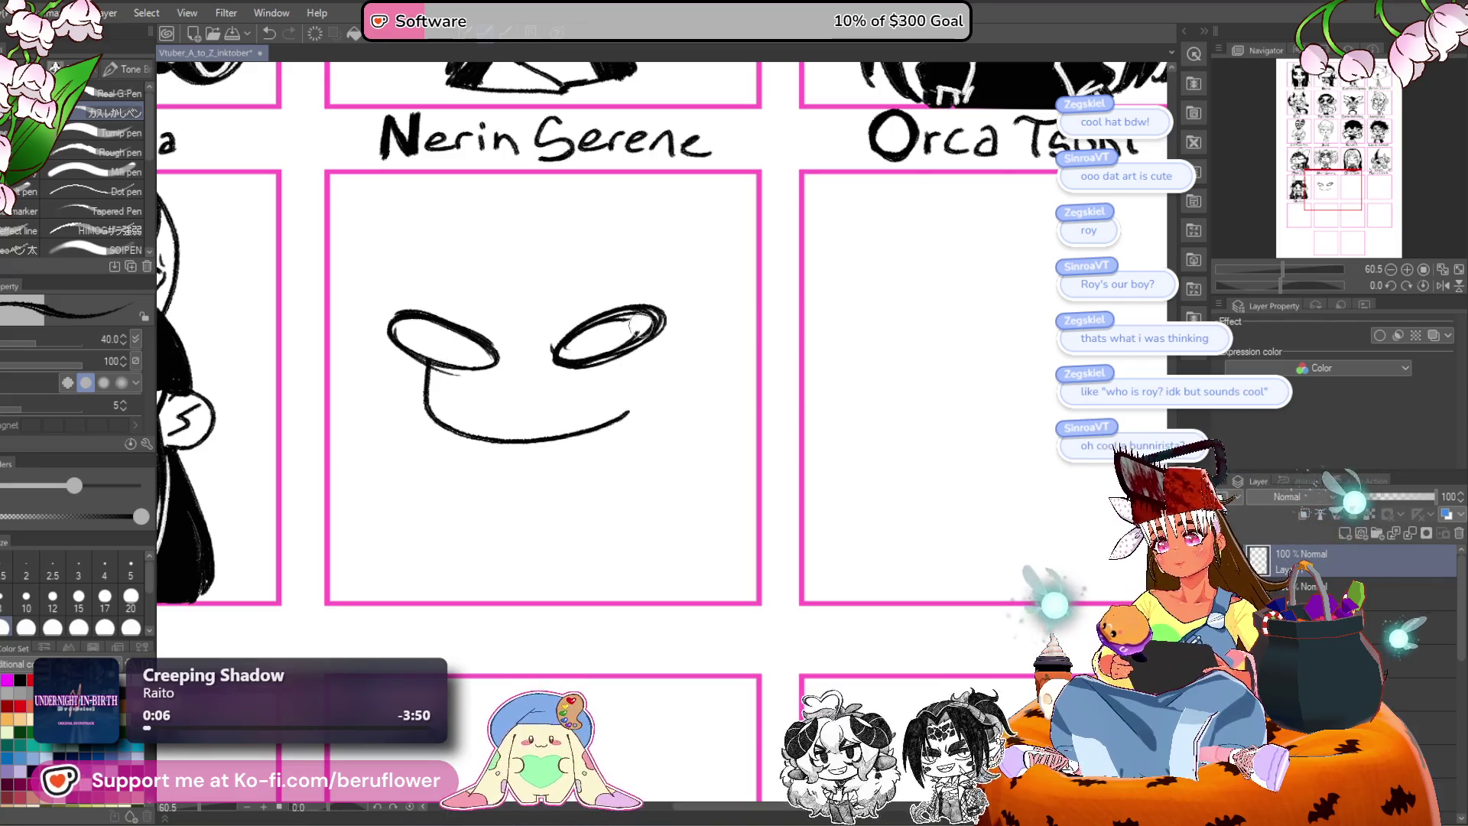
pyautogui.hotkey('ctrl', 'z')
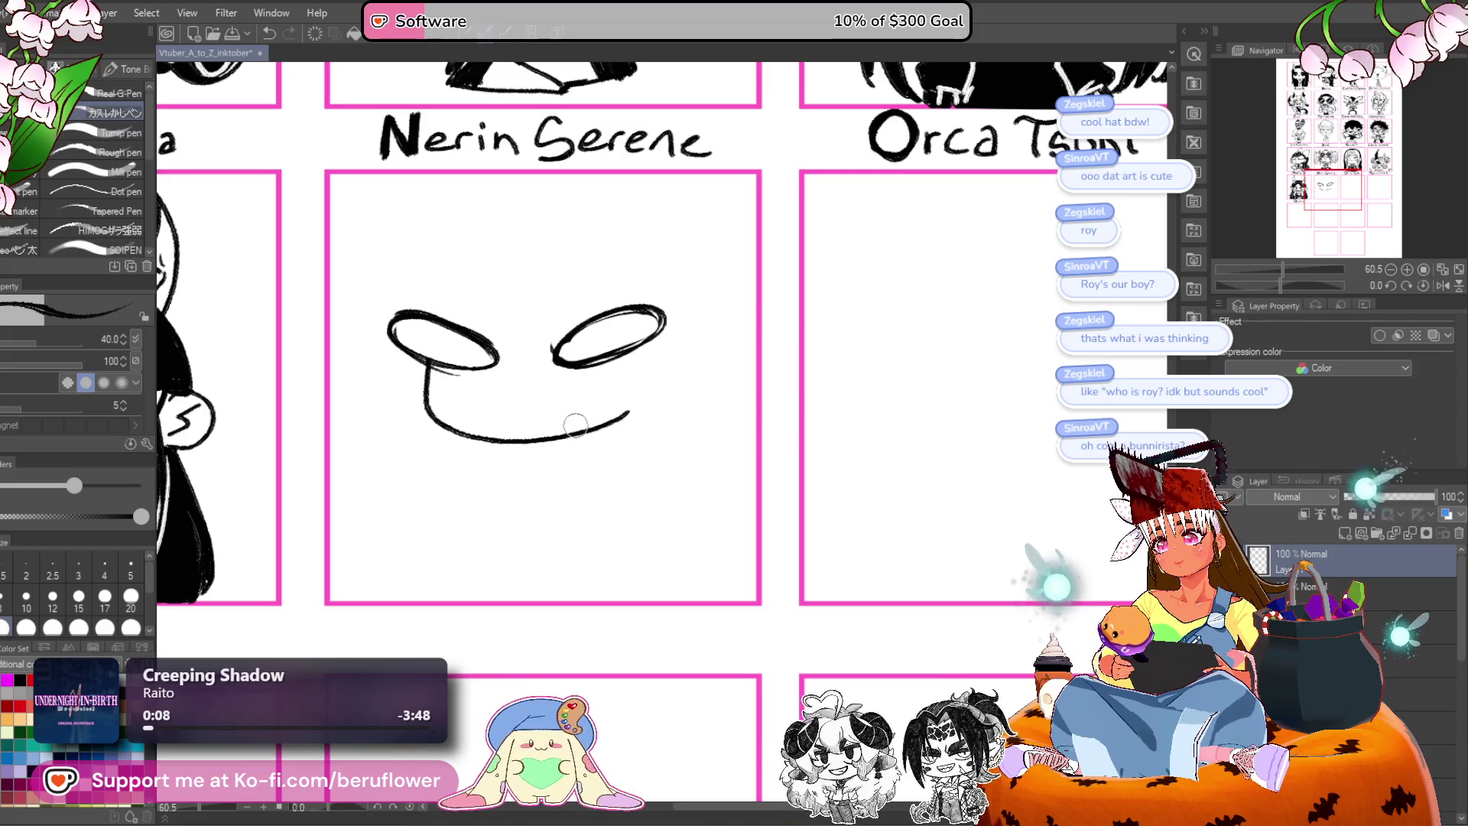
# Thicken the eyes' lower edges, ink new pupils in both eyes, and add a V nose.
pyautogui.moveTo(562, 366); pyautogui.dragTo(637, 360)
pyautogui.moveTo(448, 374); pyautogui.dragTo(501, 365)
pyautogui.moveTo(604, 368); pyautogui.dragTo(643, 355)
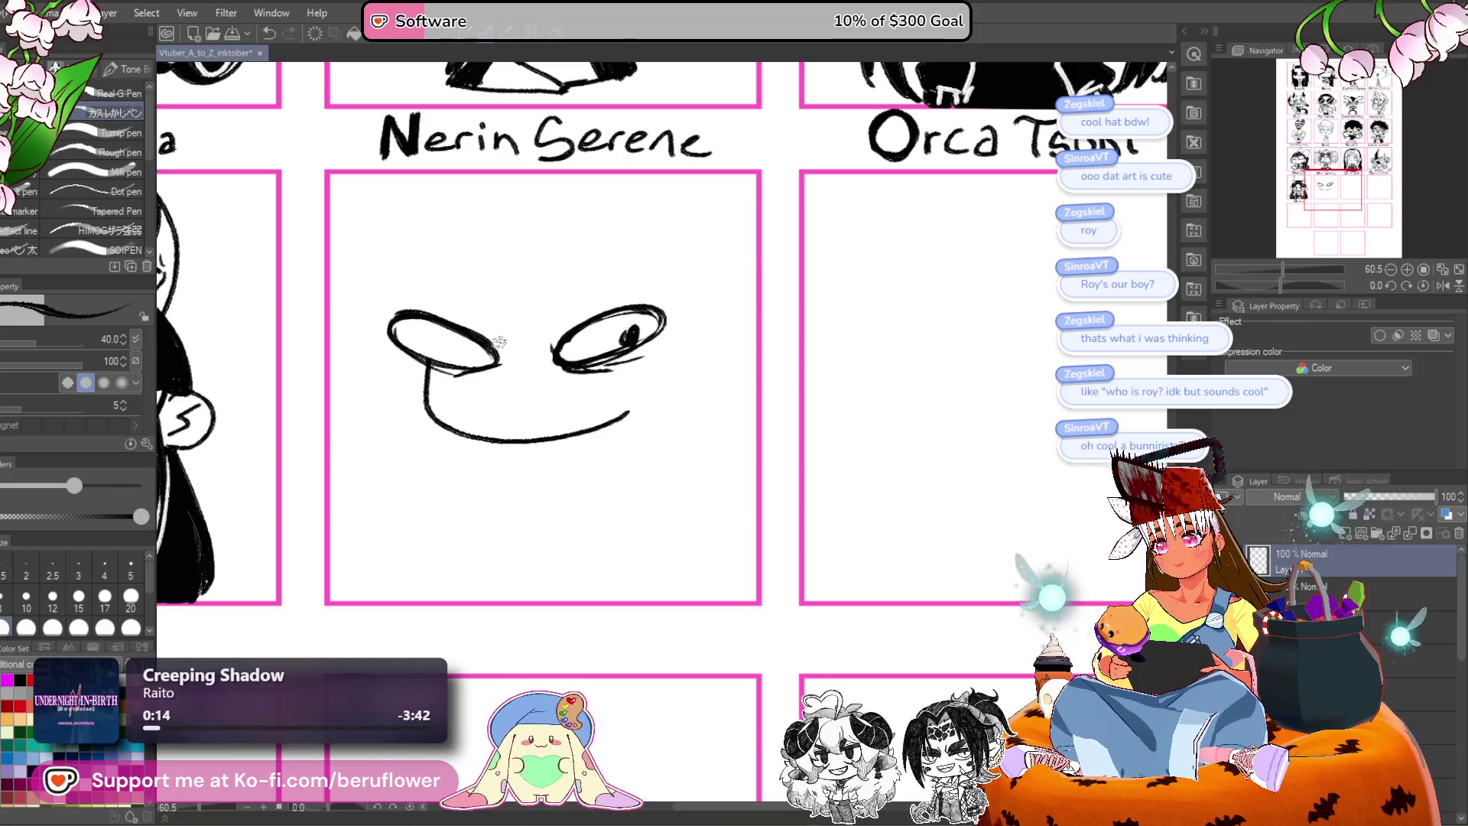
pyautogui.hotkey('ctrl', 'z')
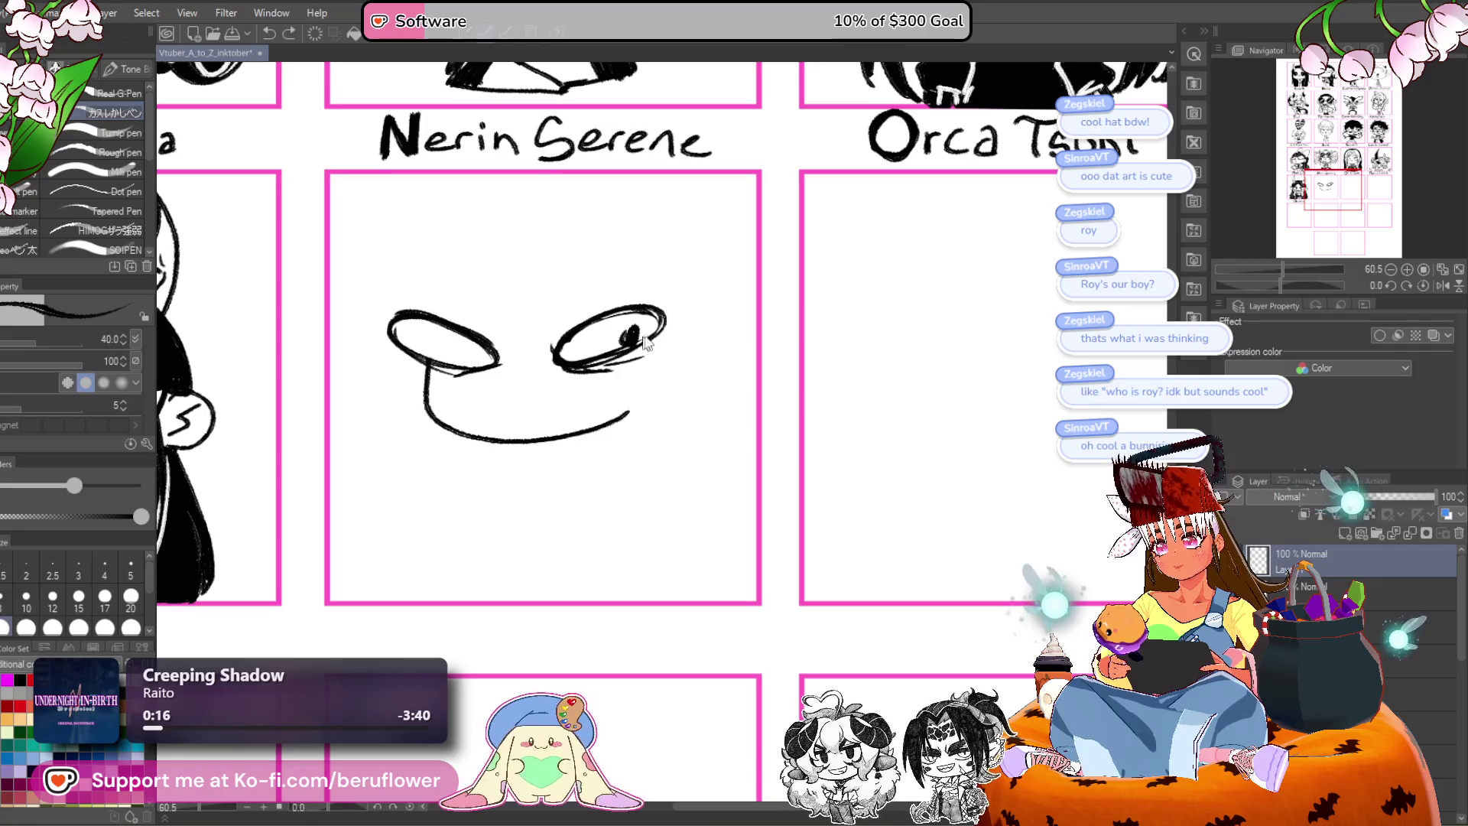
pyautogui.hotkey('ctrl', 'z')
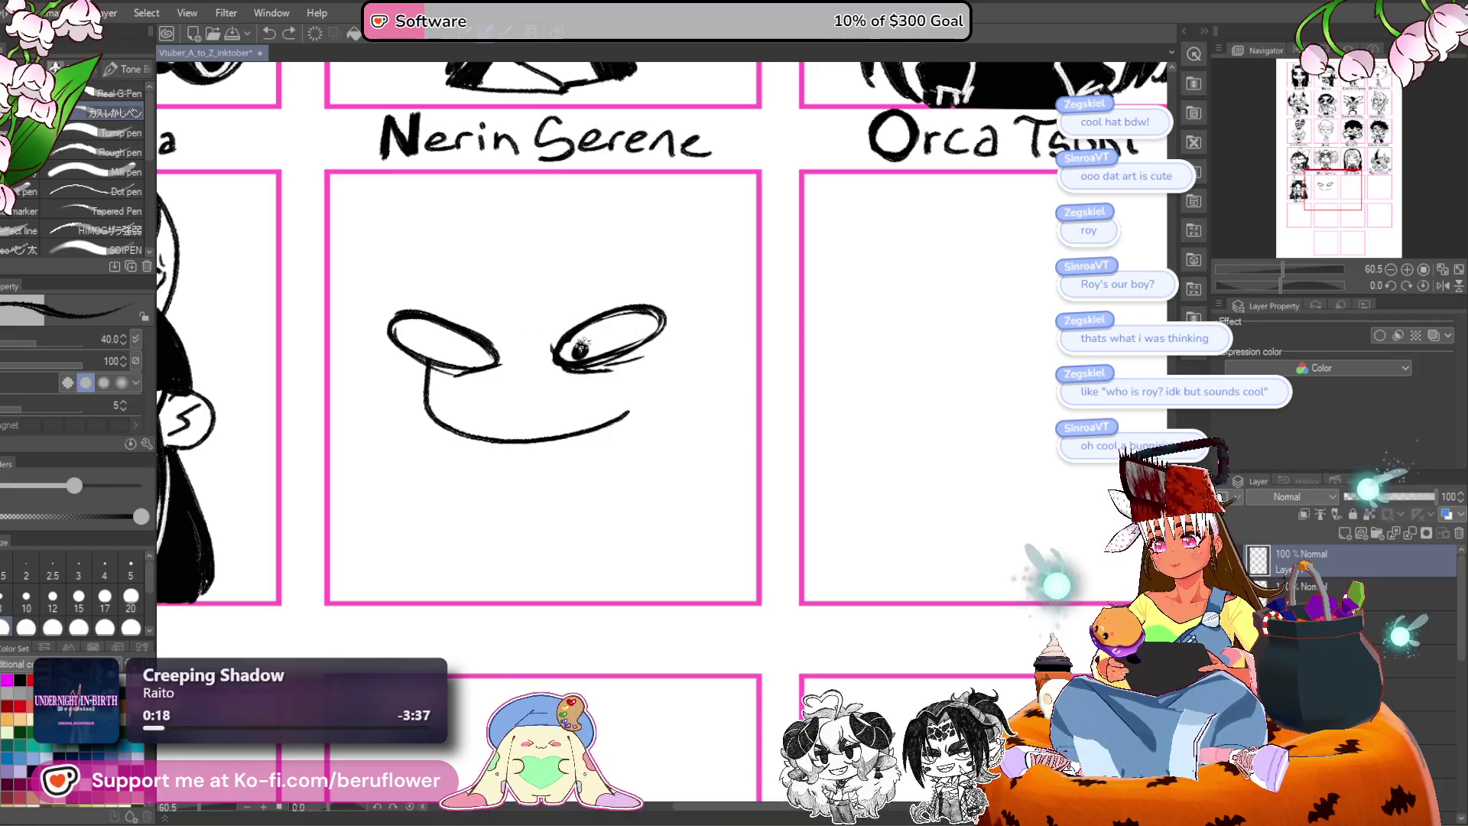
pyautogui.moveTo(566, 351); pyautogui.dragTo(575, 350)
pyautogui.moveTo(486, 360); pyautogui.dragTo(484, 349)
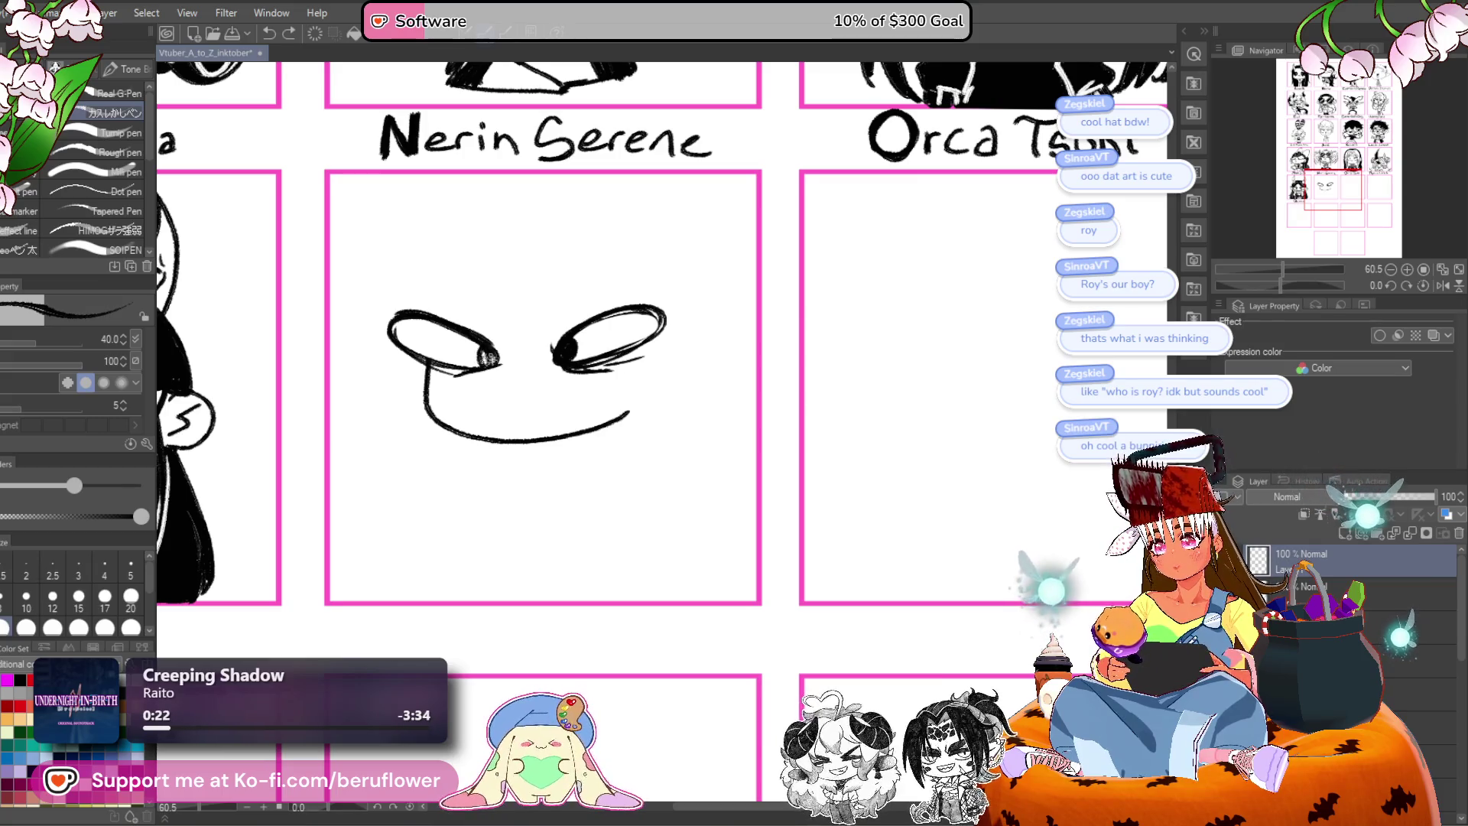
pyautogui.moveTo(510, 364)
pyautogui.mouseDown()
pyautogui.moveTo(533, 358)
pyautogui.moveTo(527, 418)
pyautogui.mouseUp()
pyautogui.hotkey('ctrl', 'z')
pyautogui.moveTo(741, 369); pyautogui.dragTo(770, 402)
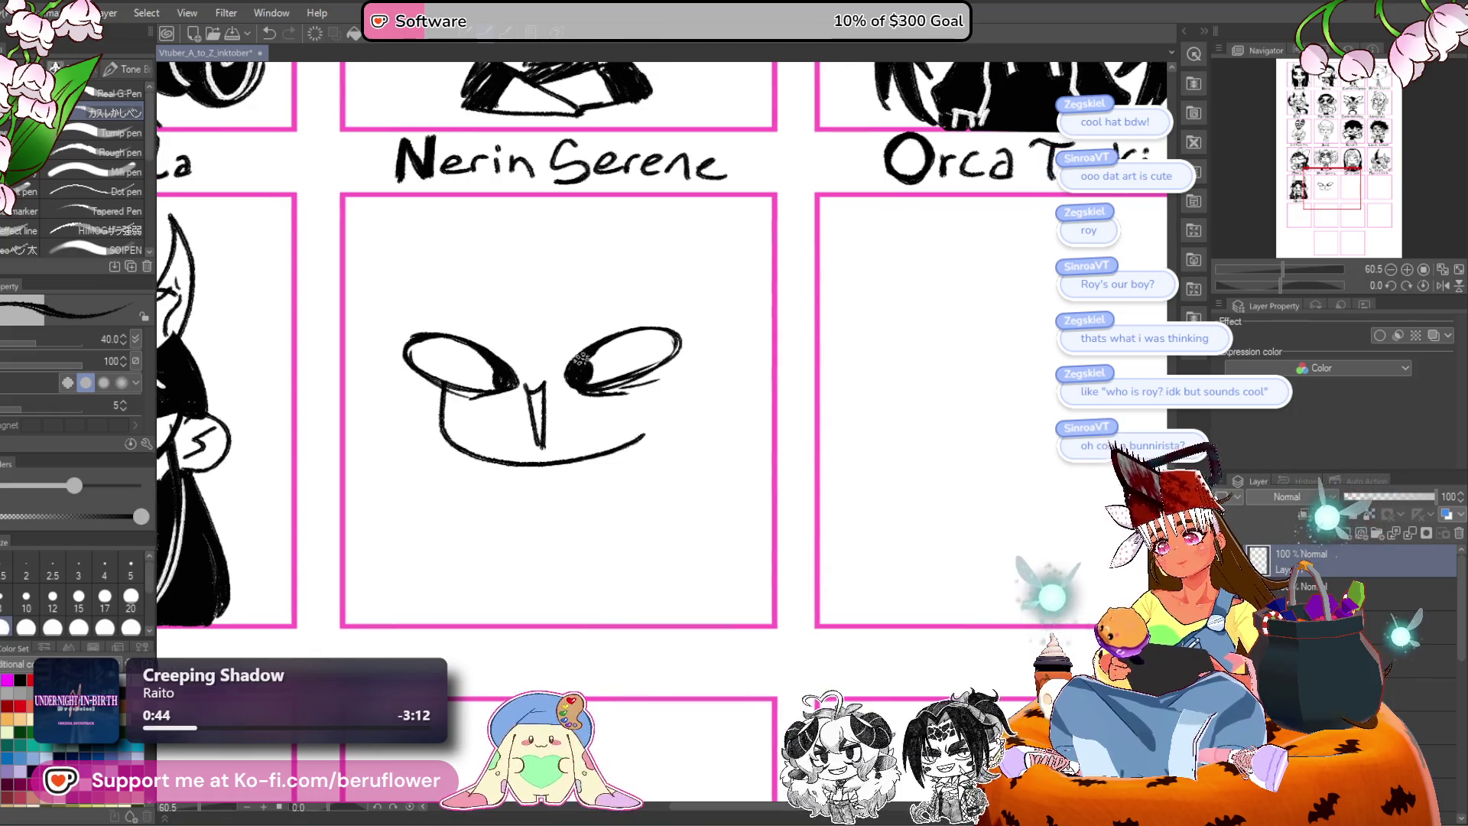
# Draw an angry eyebrow over the right eye, undoing the left one, and recentre on the face.
pyautogui.moveTo(568, 374); pyautogui.dragTo(692, 289)
pyautogui.moveTo(469, 312)
pyautogui.mouseDown()
pyautogui.moveTo(525, 376)
pyautogui.moveTo(457, 297)
pyautogui.moveTo(535, 373)
pyautogui.mouseUp()
pyautogui.hotkey('ctrl', 'z')
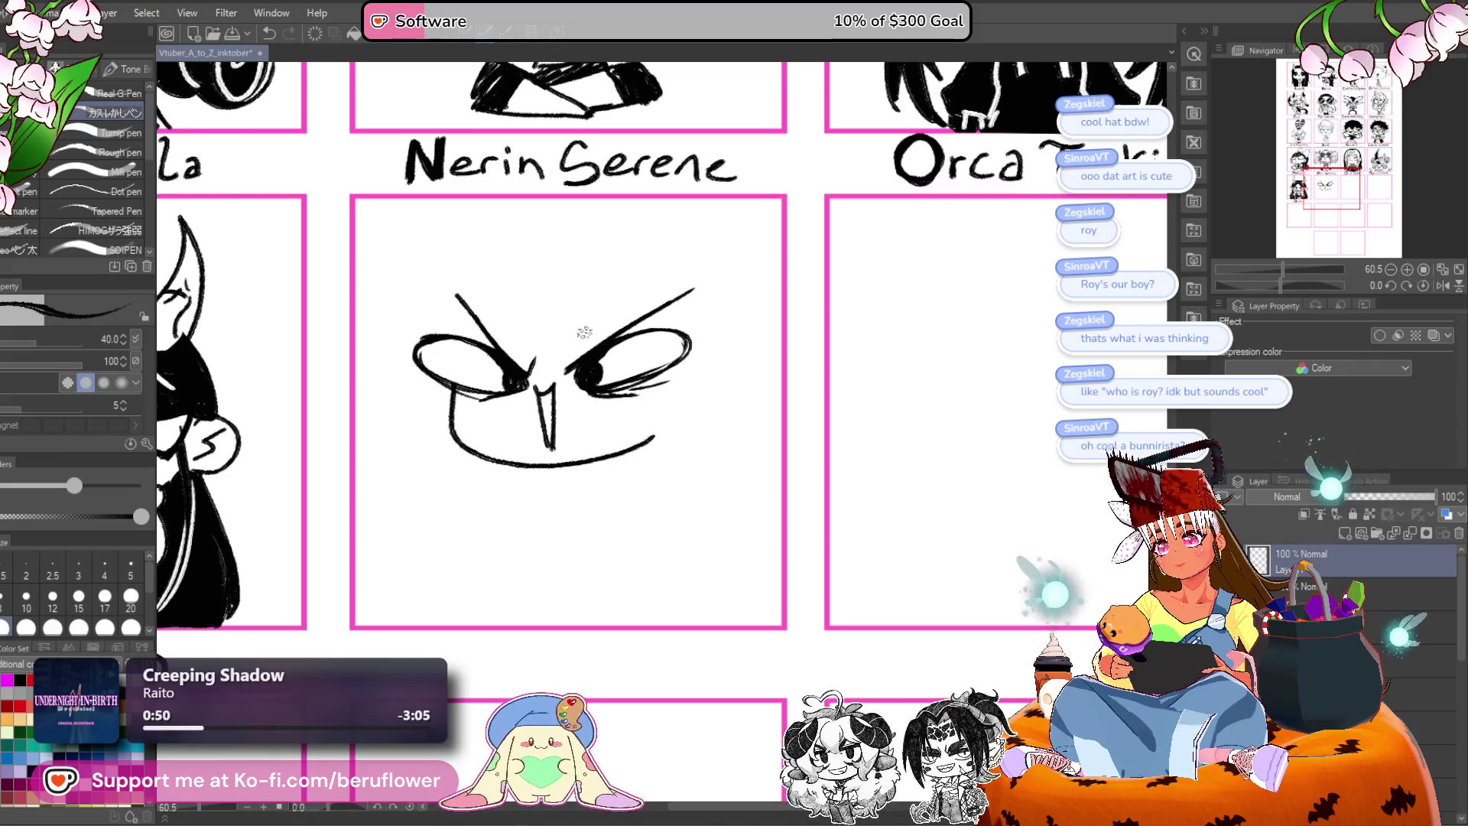
pyautogui.moveTo(718, 400); pyautogui.dragTo(678, 318)
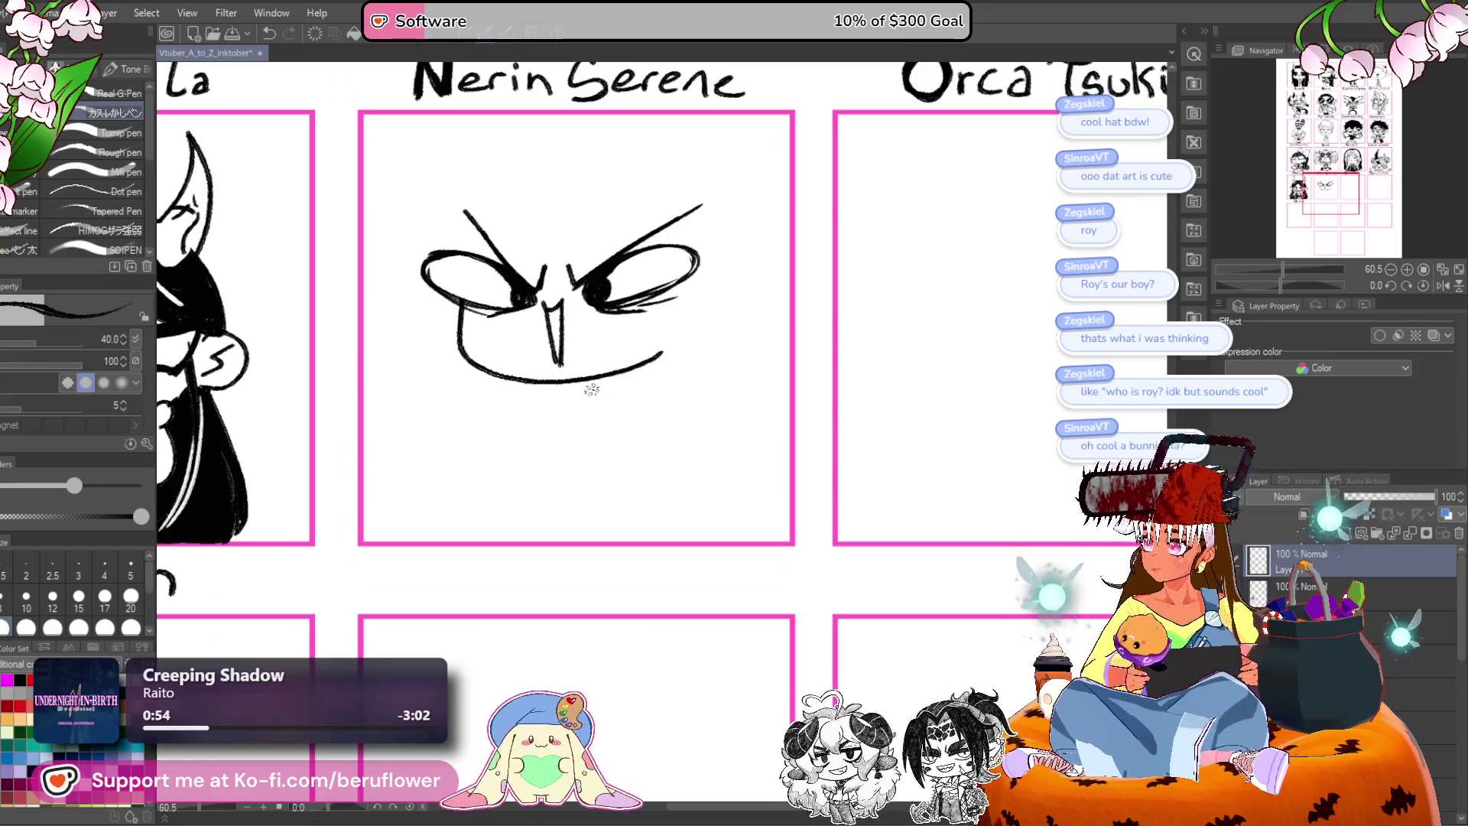
pyautogui.moveTo(571, 434); pyautogui.dragTo(571, 415)
pyautogui.moveTo(662, 451); pyautogui.dragTo(674, 524)
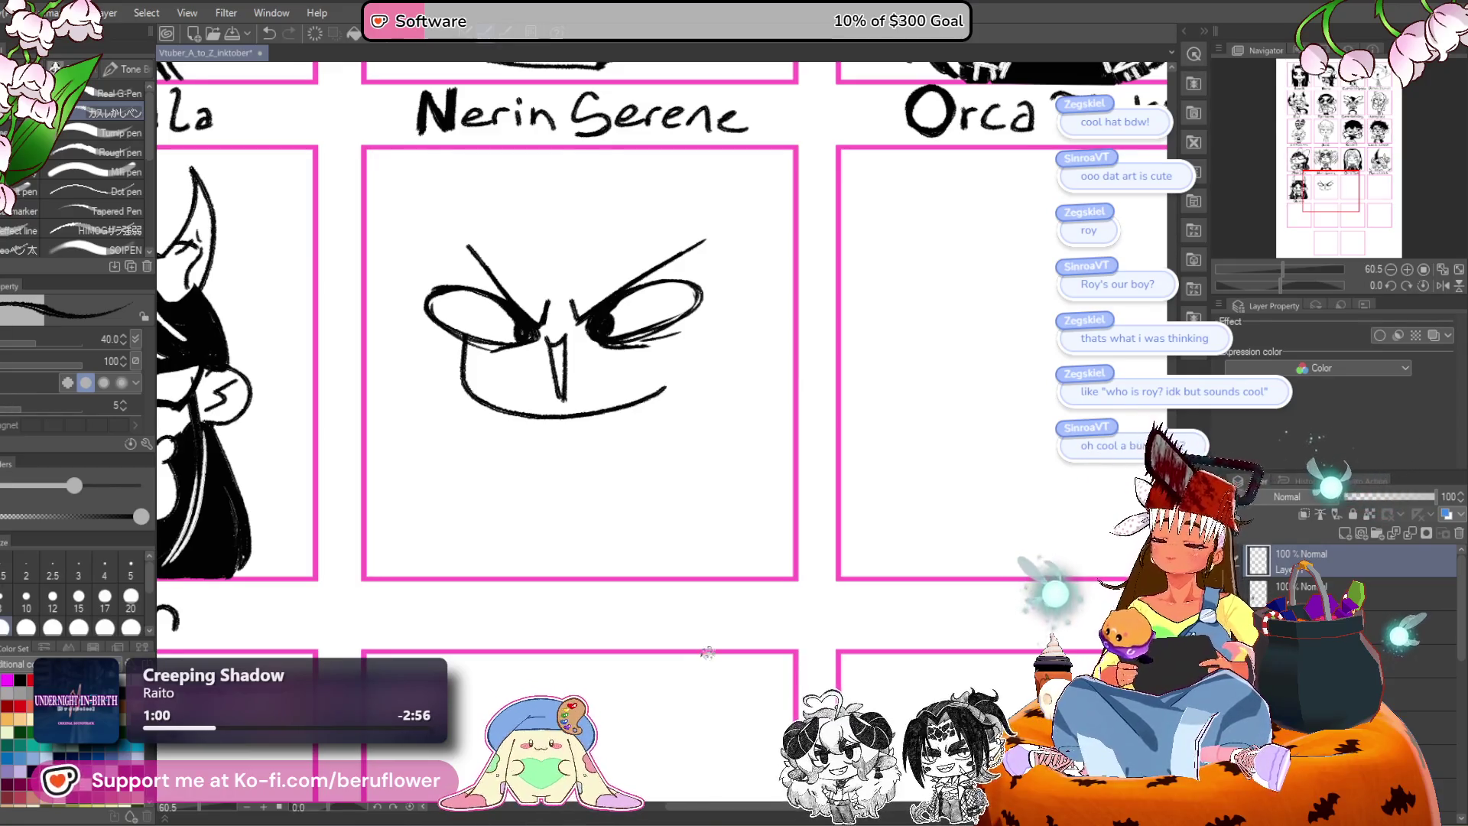
pyautogui.moveTo(688, 498); pyautogui.dragTo(685, 508)
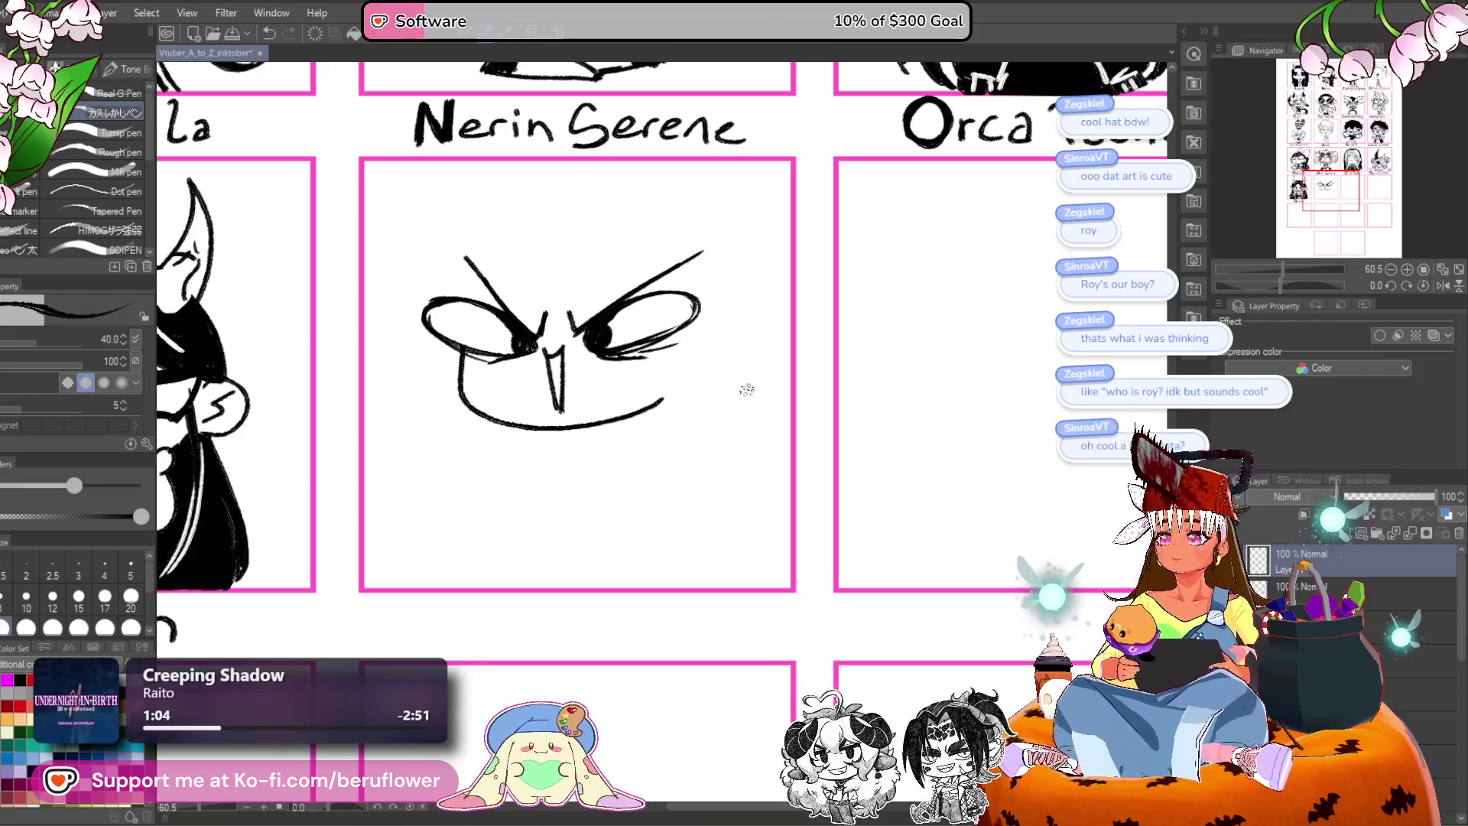
pyautogui.moveTo(649, 465); pyautogui.dragTo(671, 428)
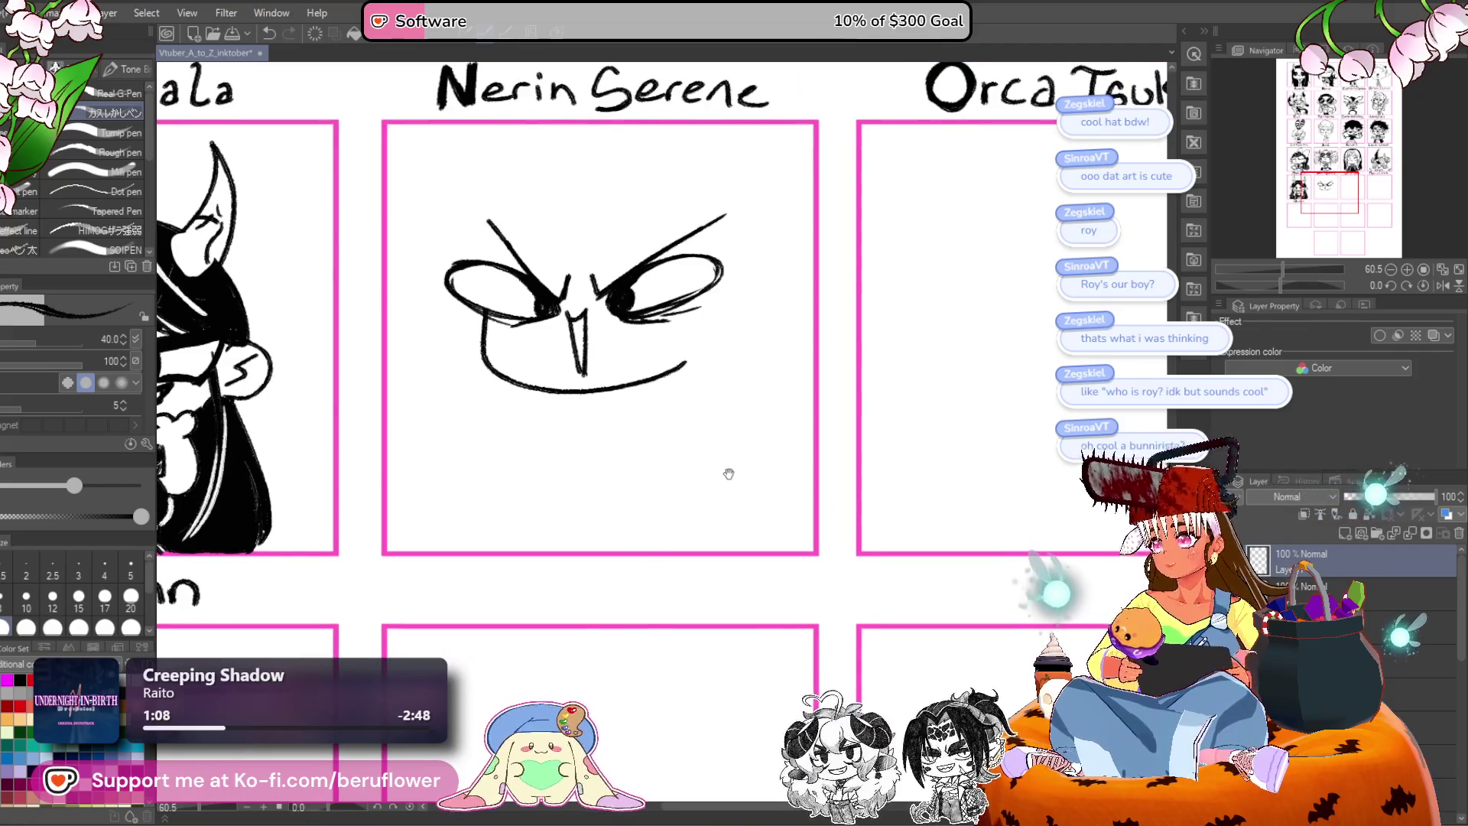
# Reposition the face sketch within its panel with a Ctrl+T transform.
pyautogui.moveTo(728, 476); pyautogui.dragTo(727, 474)
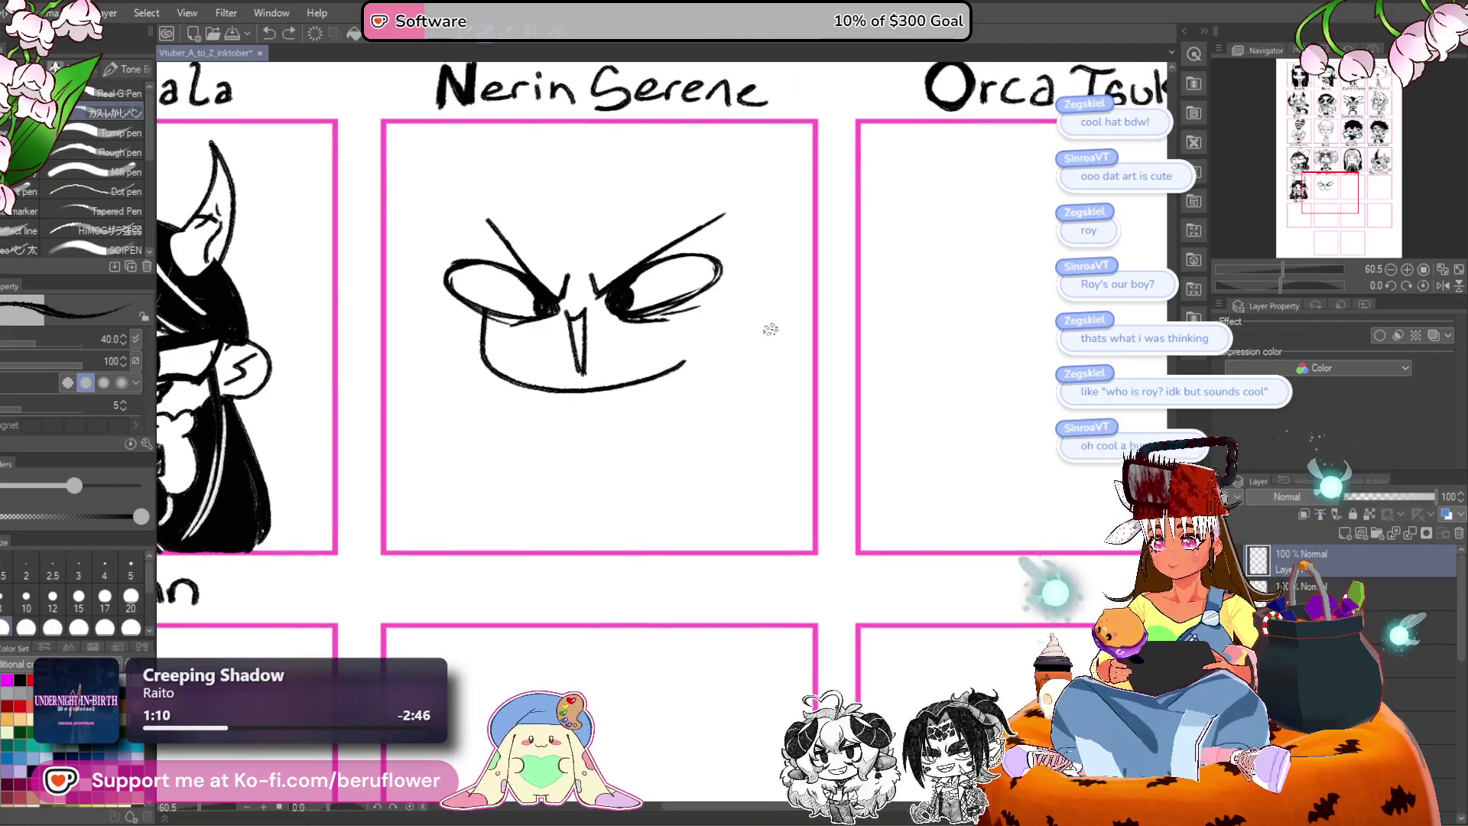
pyautogui.hotkey('ctrl', 't')
pyautogui.moveTo(708, 367)
pyautogui.mouseDown()
pyautogui.moveTo(694, 391)
pyautogui.moveTo(669, 389)
pyautogui.moveTo(691, 393)
pyautogui.moveTo(701, 344)
pyautogui.mouseUp()
pyautogui.press('Return')
# Sketch hair loops and strokes over the head, with strands falling between the eyes.
pyautogui.moveTo(535, 248); pyautogui.dragTo(604, 321)
pyautogui.moveTo(580, 241); pyautogui.dragTo(623, 275)
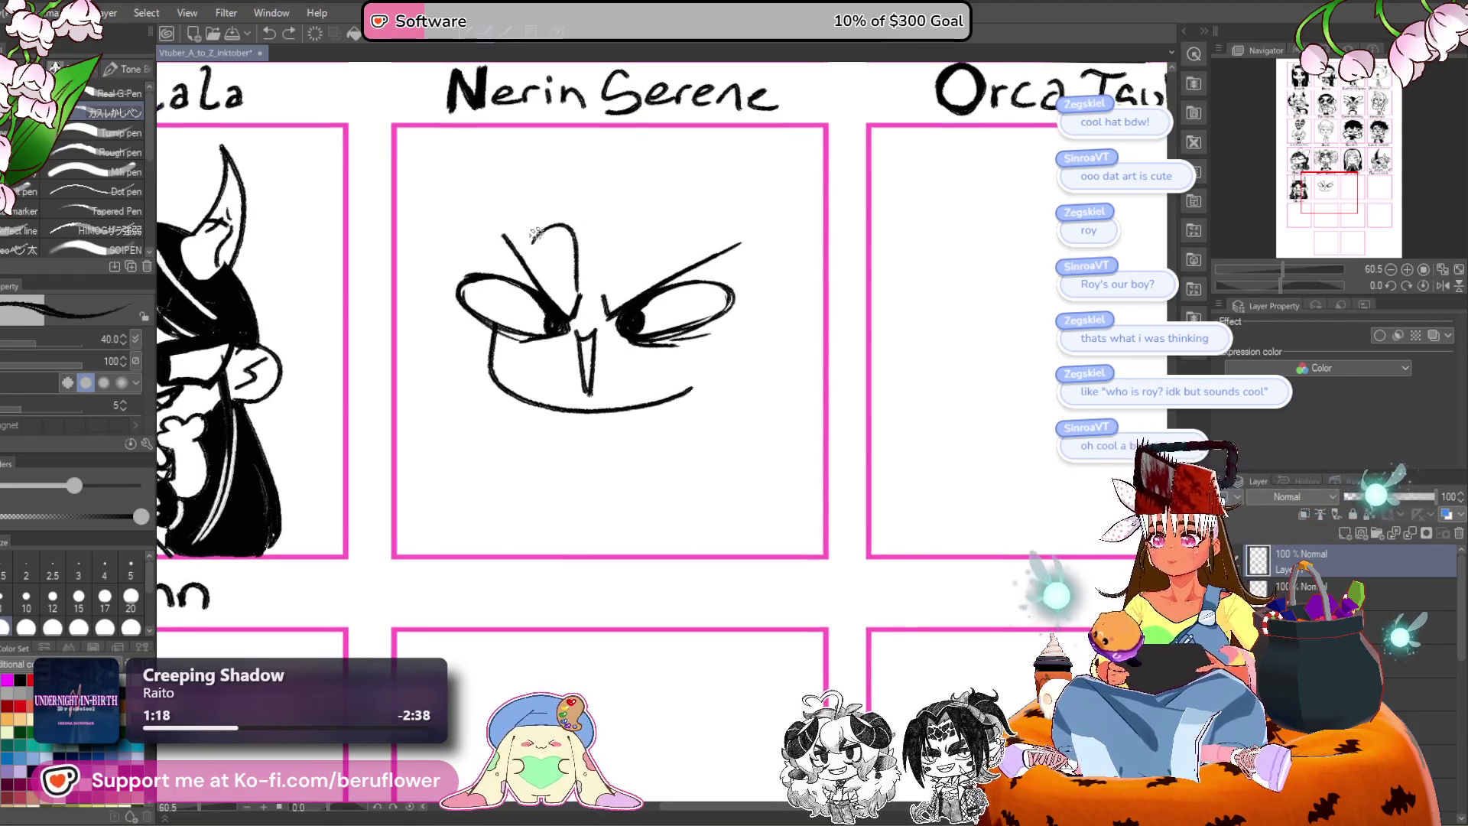
pyautogui.moveTo(520, 247); pyautogui.dragTo(561, 237)
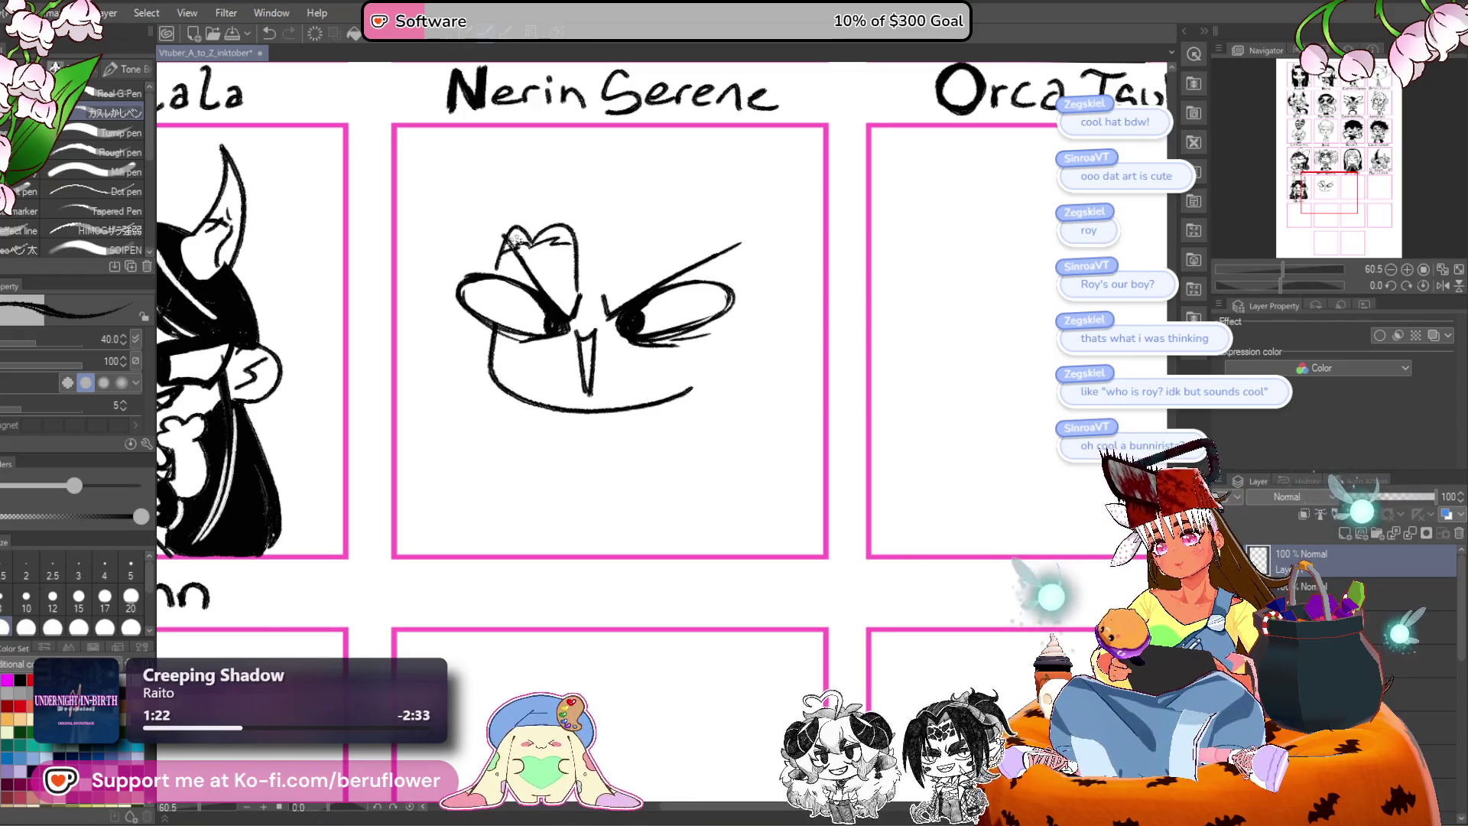
pyautogui.moveTo(500, 260); pyautogui.dragTo(539, 268)
pyautogui.moveTo(527, 343); pyautogui.dragTo(482, 371)
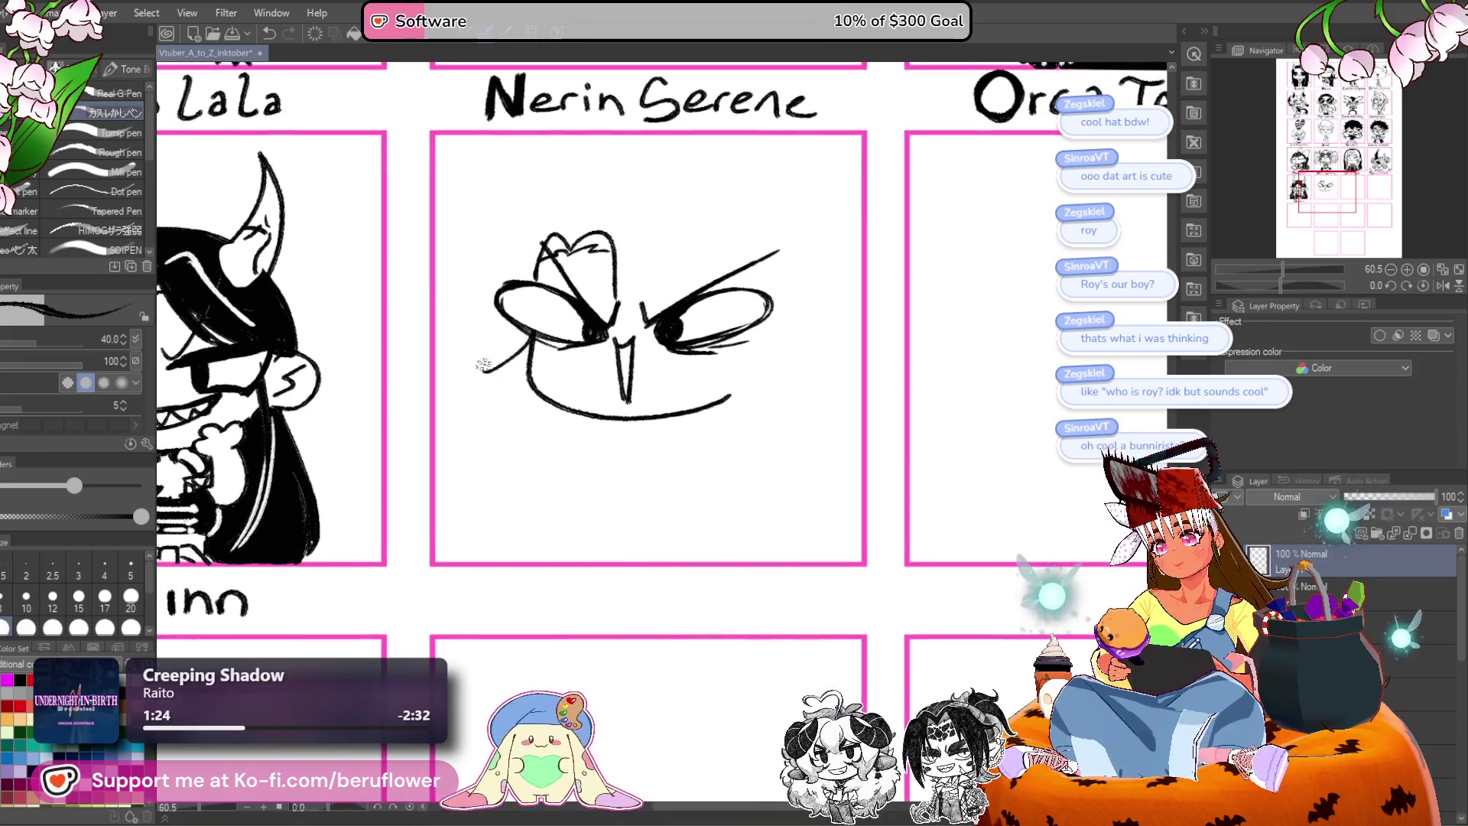
pyautogui.moveTo(622, 283)
pyautogui.mouseDown()
pyautogui.moveTo(591, 294)
pyautogui.moveTo(614, 328)
pyautogui.mouseUp()
pyautogui.moveTo(615, 332); pyautogui.dragTo(648, 376)
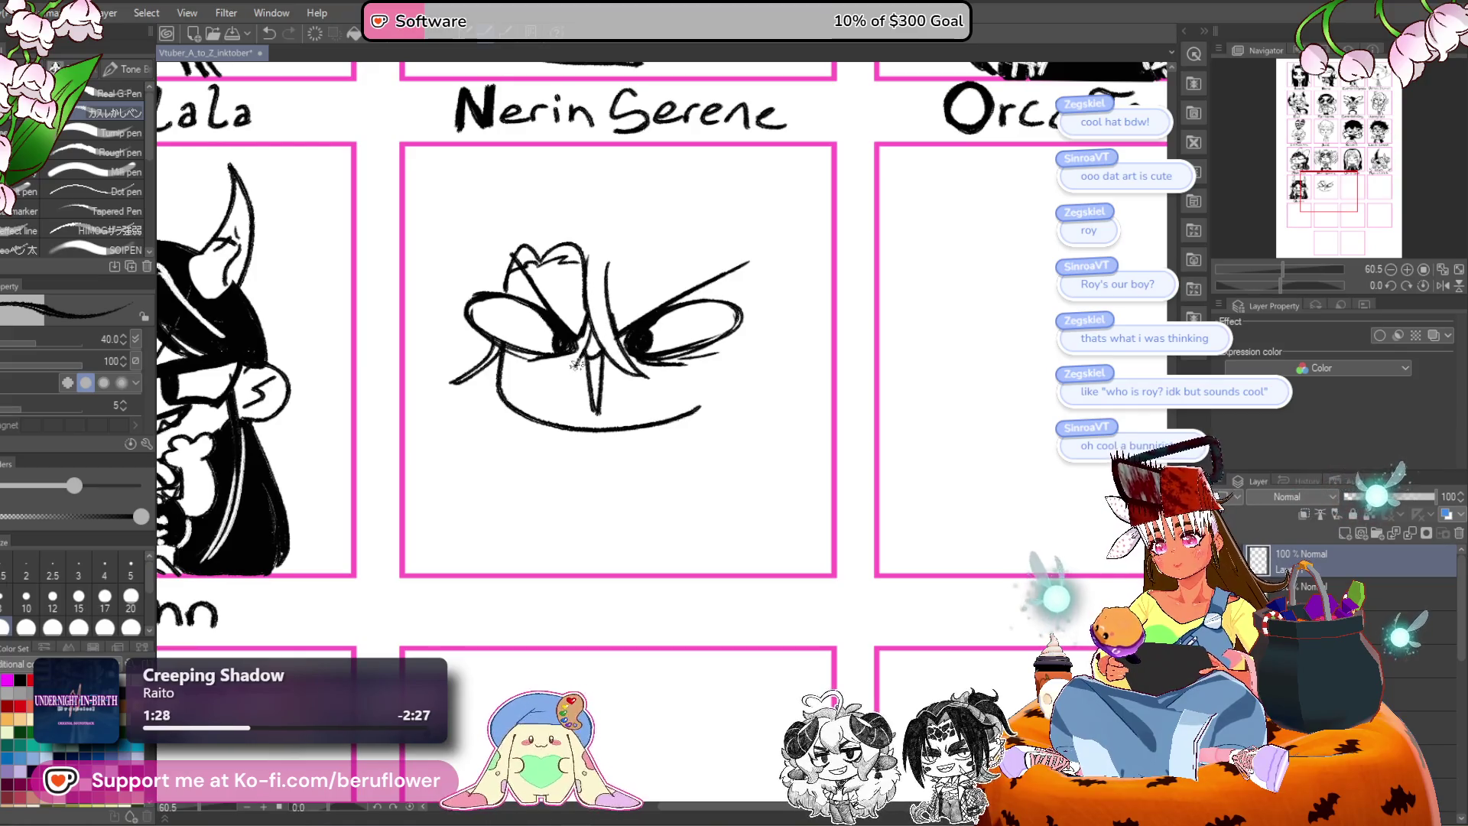
pyautogui.moveTo(649, 321); pyautogui.dragTo(613, 375)
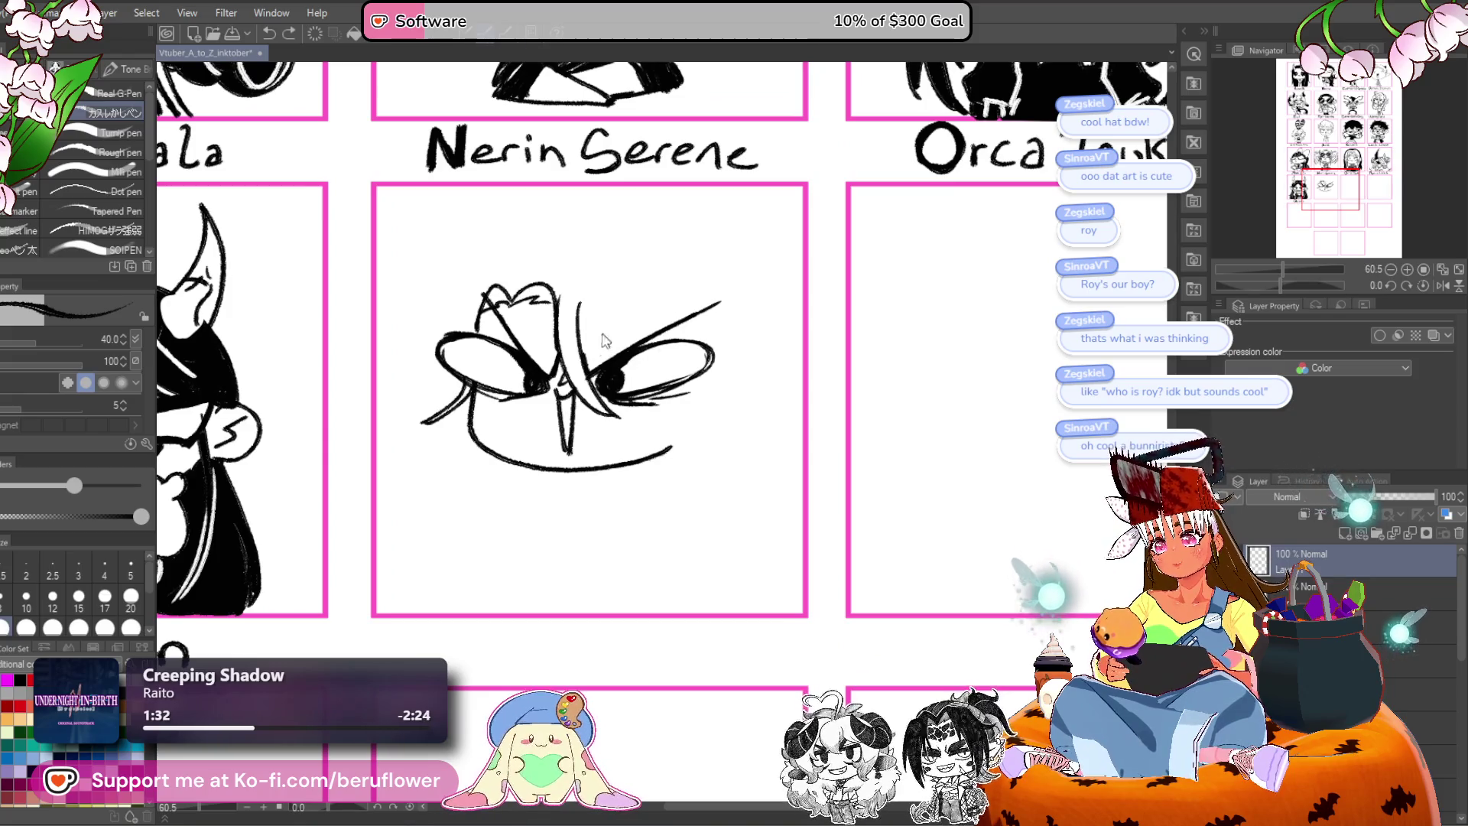
pyautogui.moveTo(636, 276); pyautogui.dragTo(662, 279)
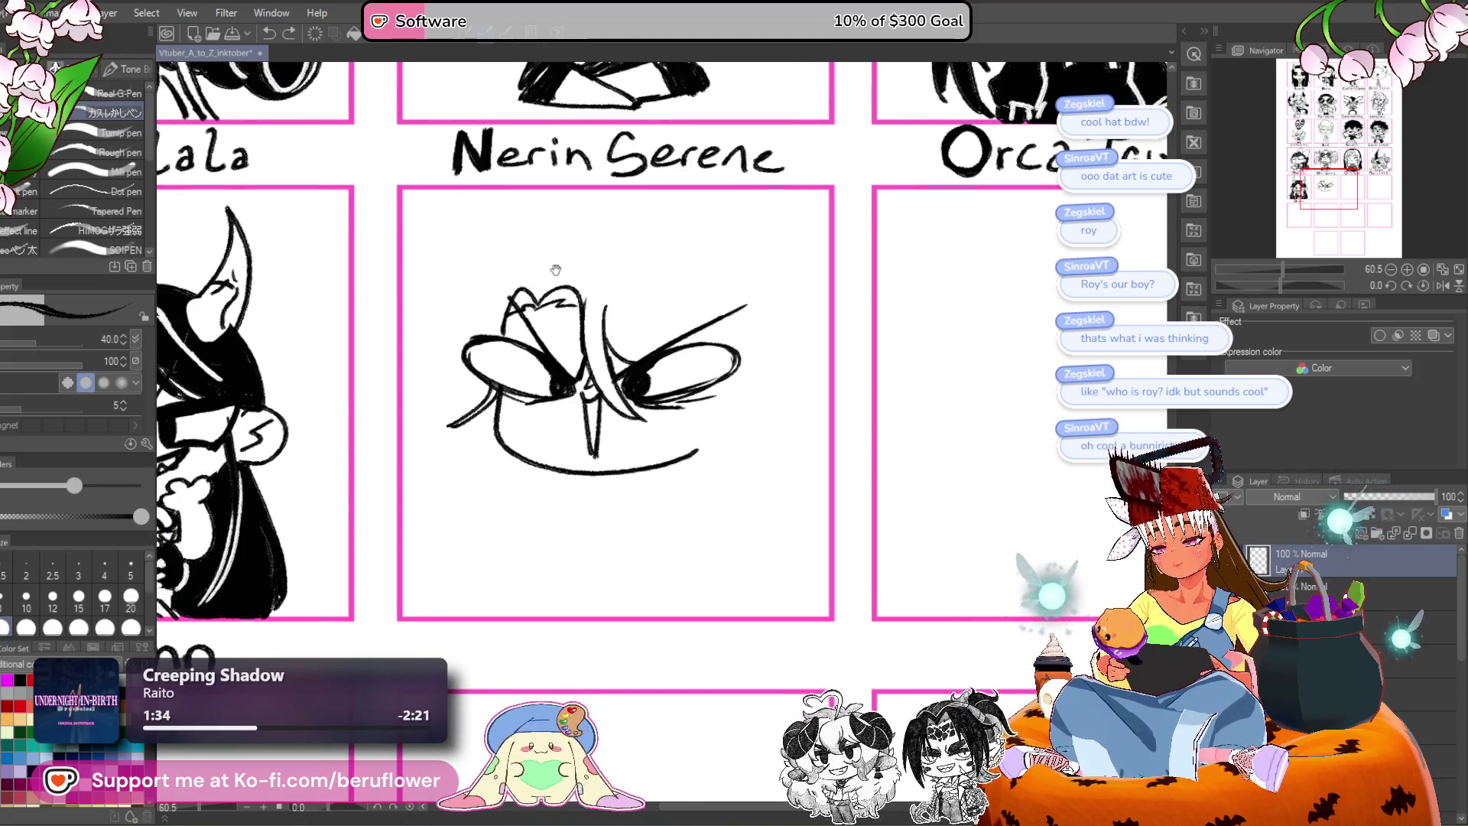
# Redraw the top arc of the hair and add strands on the head's left side.
pyautogui.hotkey('ctrl', 'z')
pyautogui.moveTo(544, 287)
pyautogui.mouseDown()
pyautogui.moveTo(604, 252)
pyautogui.moveTo(623, 289)
pyautogui.mouseUp()
pyautogui.hotkey('ctrl', 'z')
pyautogui.hotkey('ctrl', 'z')
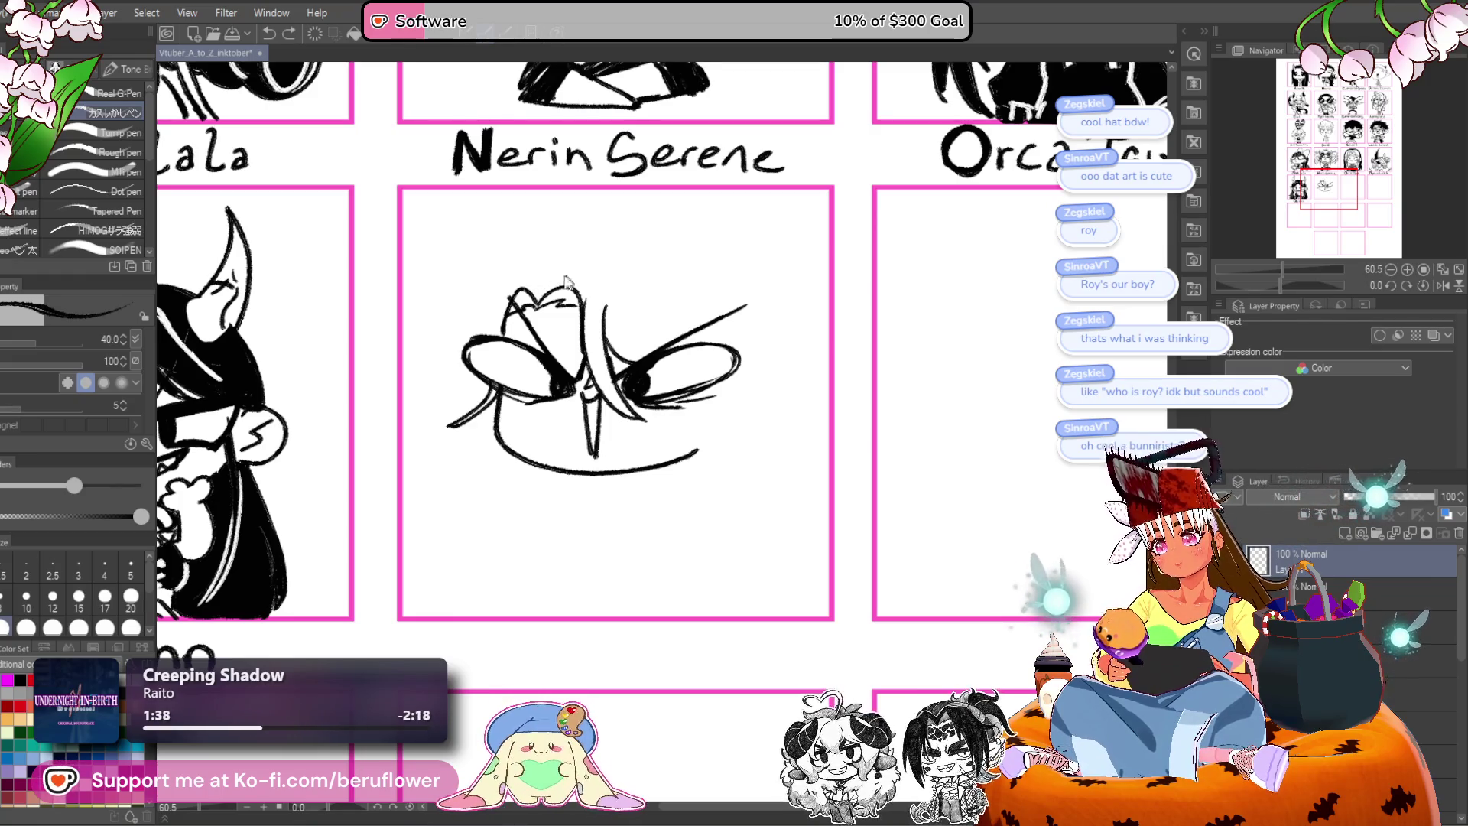
pyautogui.moveTo(697, 272); pyautogui.dragTo(672, 278)
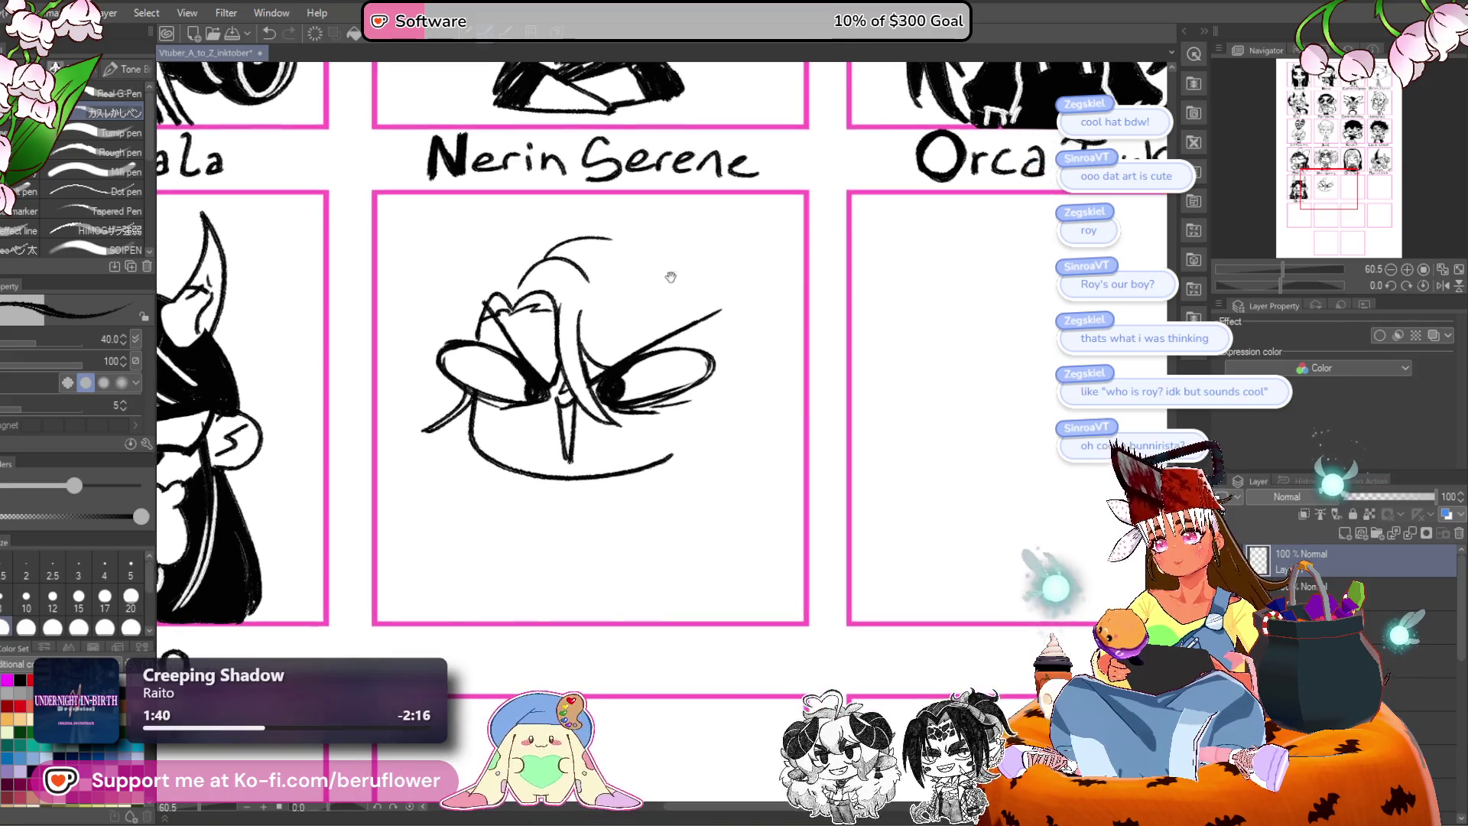
pyautogui.moveTo(546, 246)
pyautogui.mouseDown()
pyautogui.moveTo(628, 242)
pyautogui.moveTo(764, 284)
pyautogui.moveTo(662, 287)
pyautogui.moveTo(711, 264)
pyautogui.mouseUp()
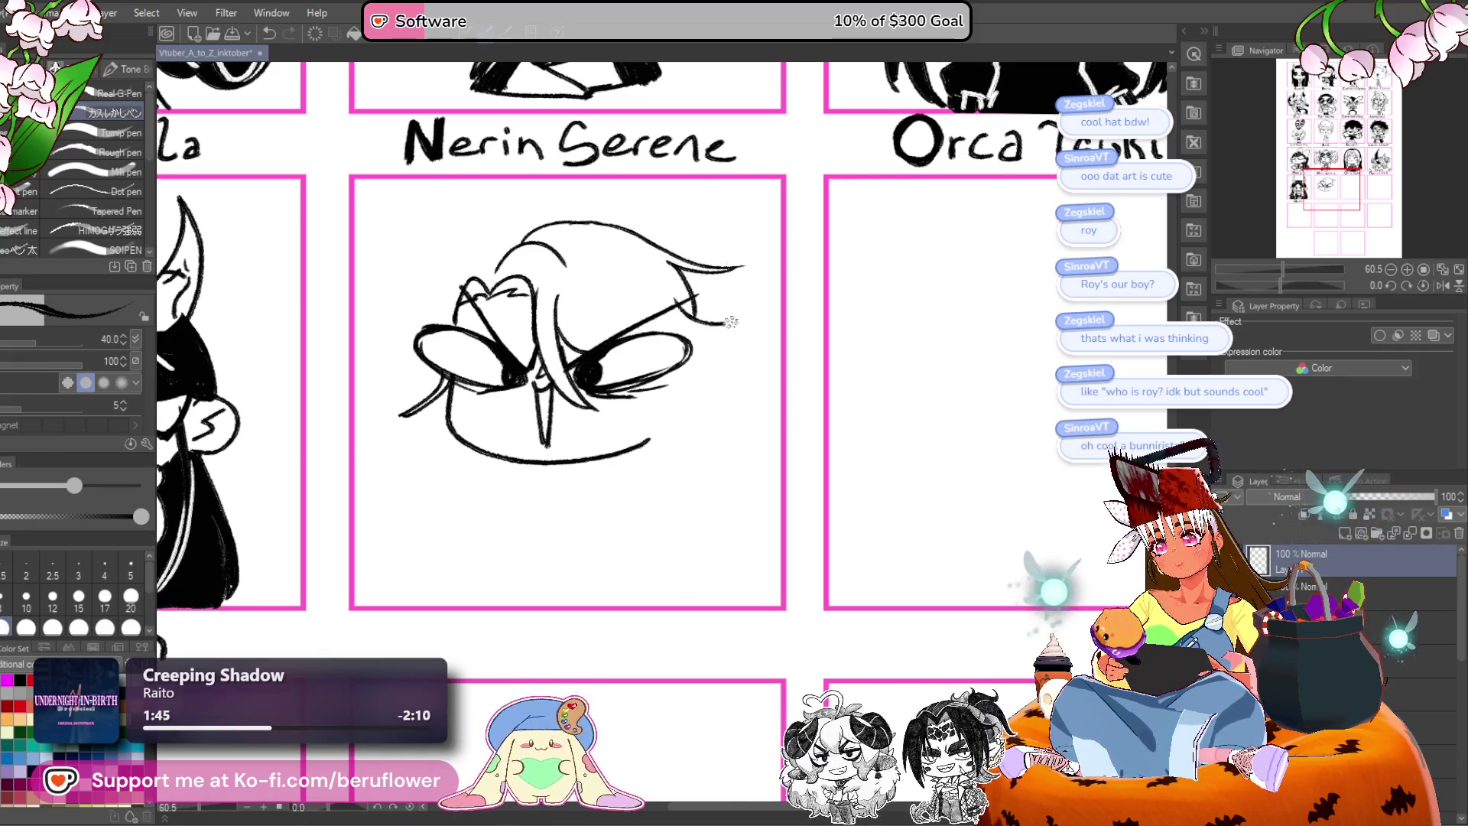
pyautogui.moveTo(706, 391); pyautogui.dragTo(880, 477)
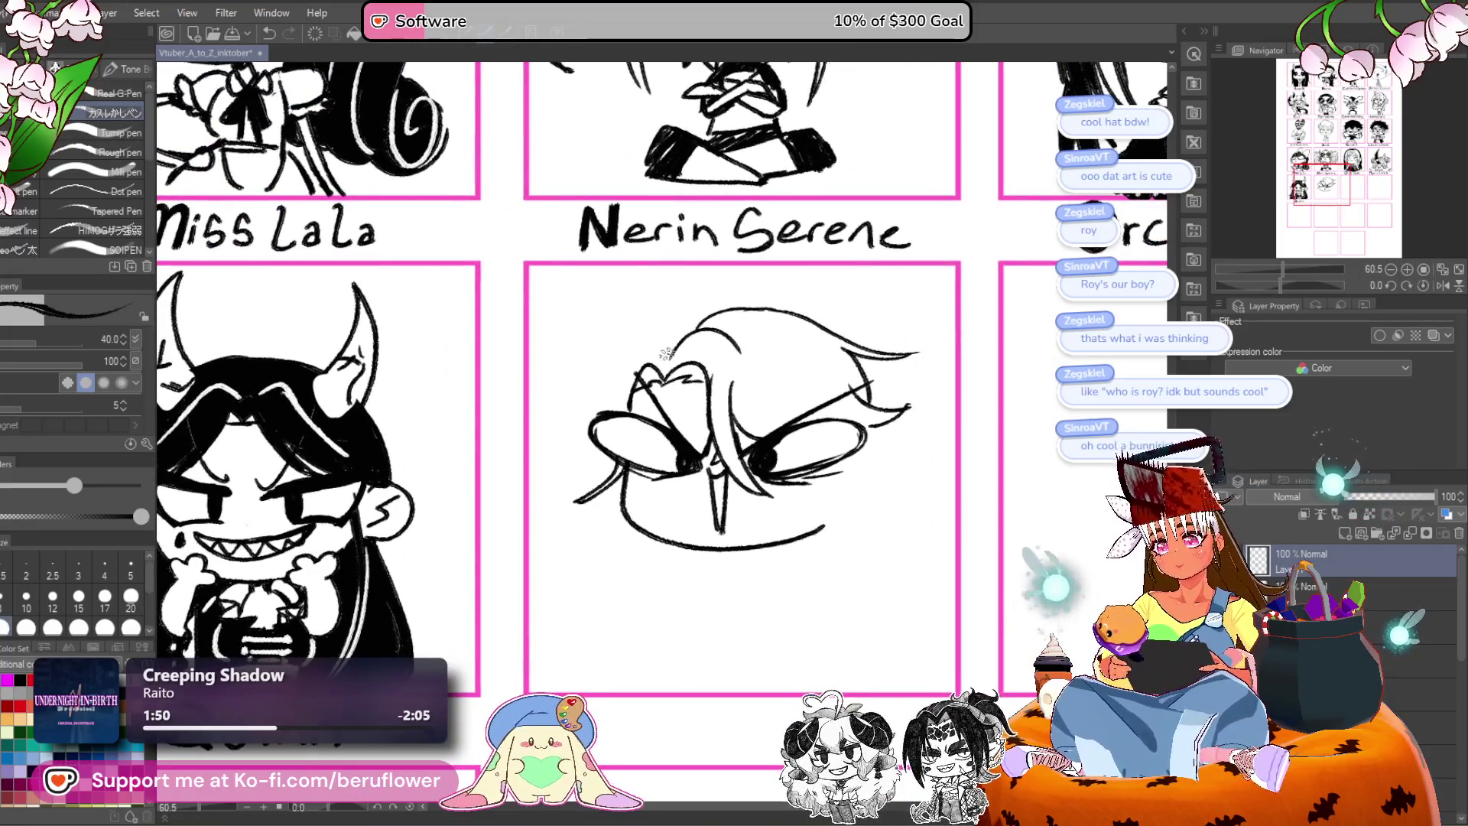
pyautogui.moveTo(626, 351); pyautogui.dragTo(607, 397)
pyautogui.moveTo(636, 350); pyautogui.dragTo(611, 406)
pyautogui.moveTo(689, 318); pyautogui.dragTo(669, 367)
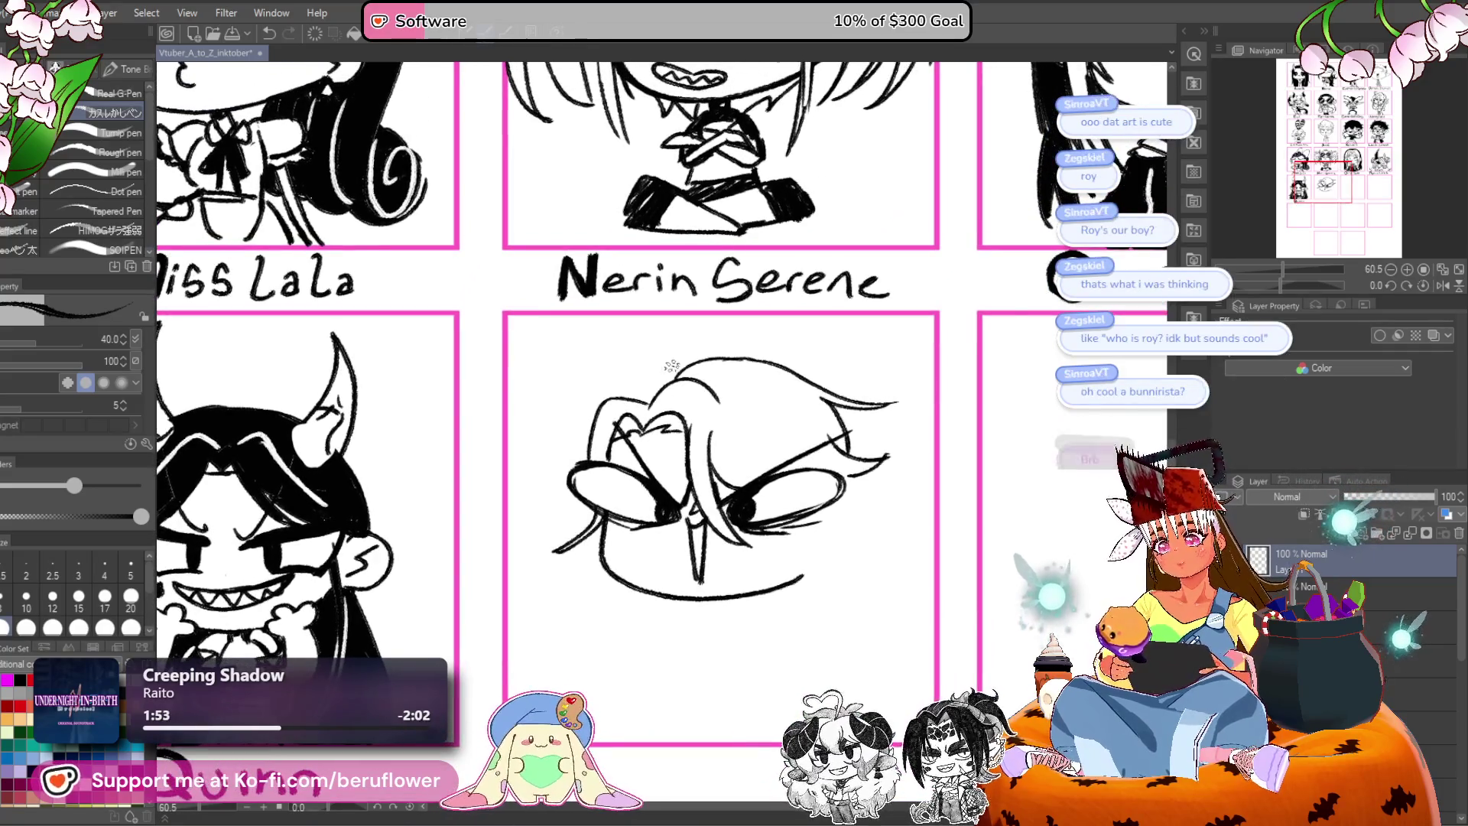
pyautogui.moveTo(908, 423)
pyautogui.mouseDown()
pyautogui.moveTo(850, 369)
pyautogui.moveTo(796, 446)
pyautogui.mouseUp()
# Move the head sketch lower in its panel and recentre the view on it.
pyautogui.hotkey('ctrl', 't')
pyautogui.moveTo(676, 505); pyautogui.dragTo(669, 541)
pyautogui.press('Return')
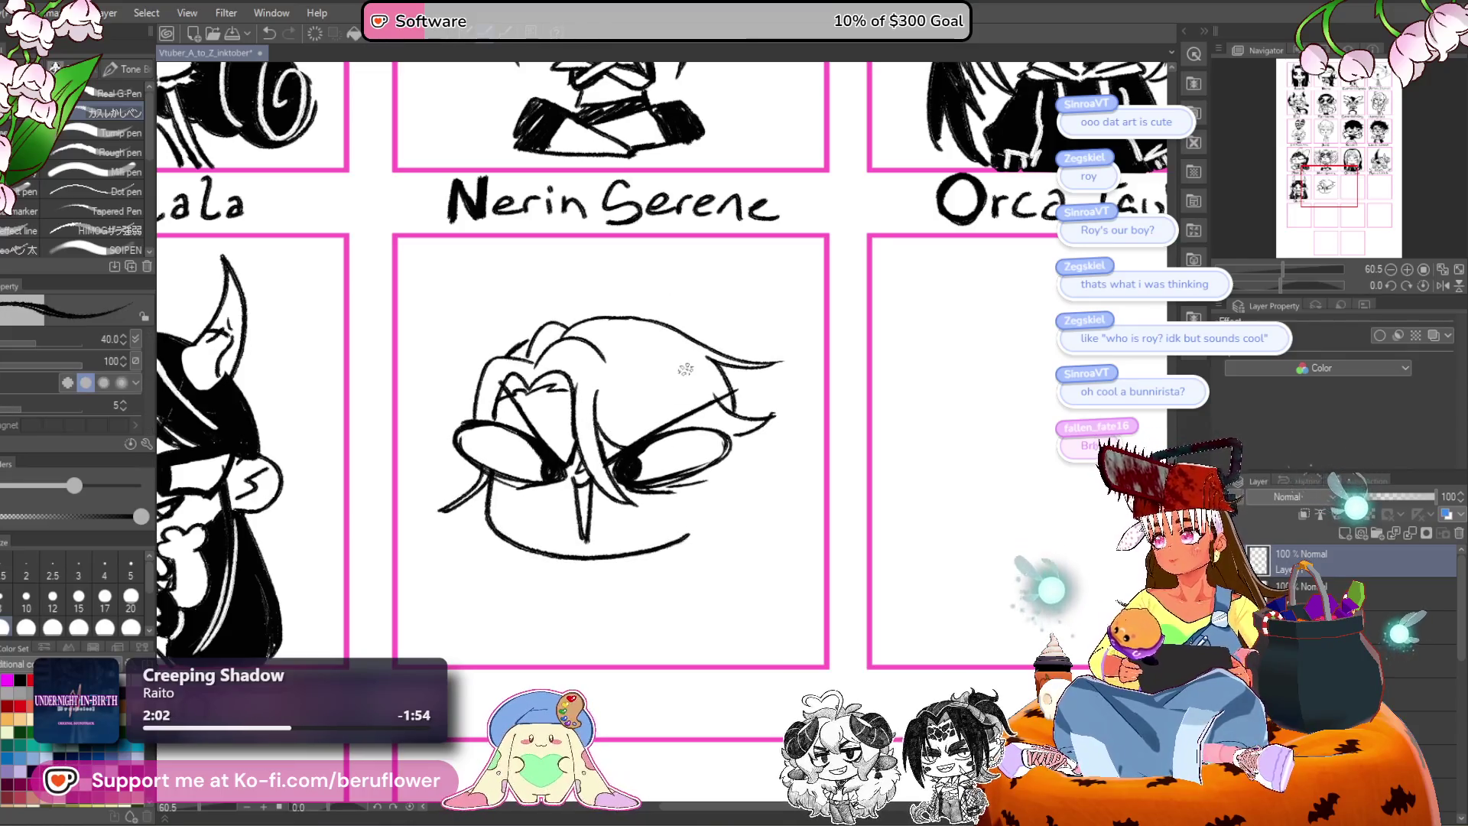
pyautogui.moveTo(729, 522)
pyautogui.mouseDown()
pyautogui.moveTo(707, 473)
pyautogui.moveTo(708, 404)
pyautogui.moveTo(672, 392)
pyautogui.moveTo(656, 403)
pyautogui.moveTo(676, 398)
pyautogui.moveTo(661, 424)
pyautogui.mouseUp()
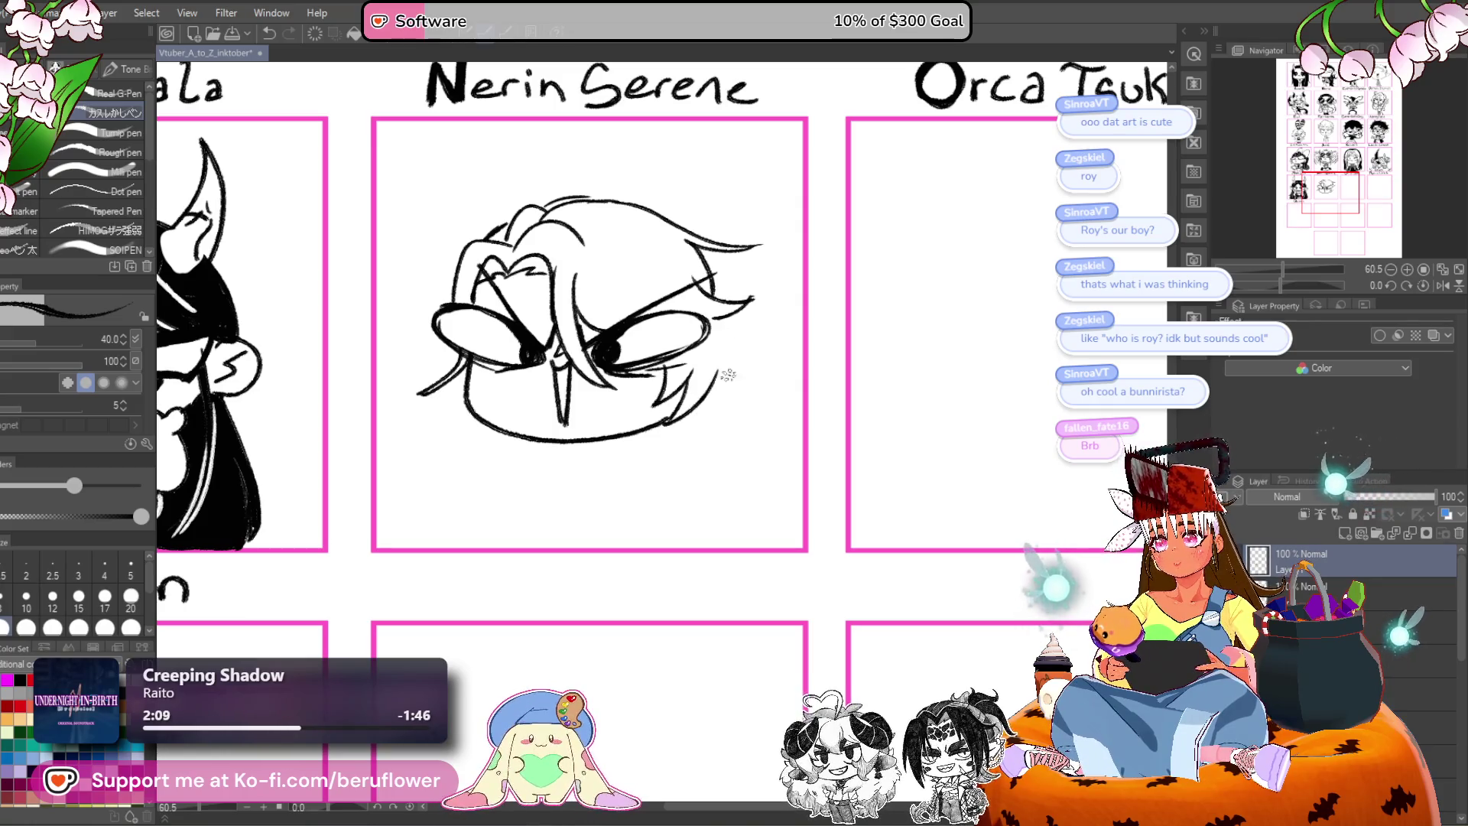
pyautogui.hscroll(-3, 539, 382)
pyautogui.scroll(1, 539, 382)
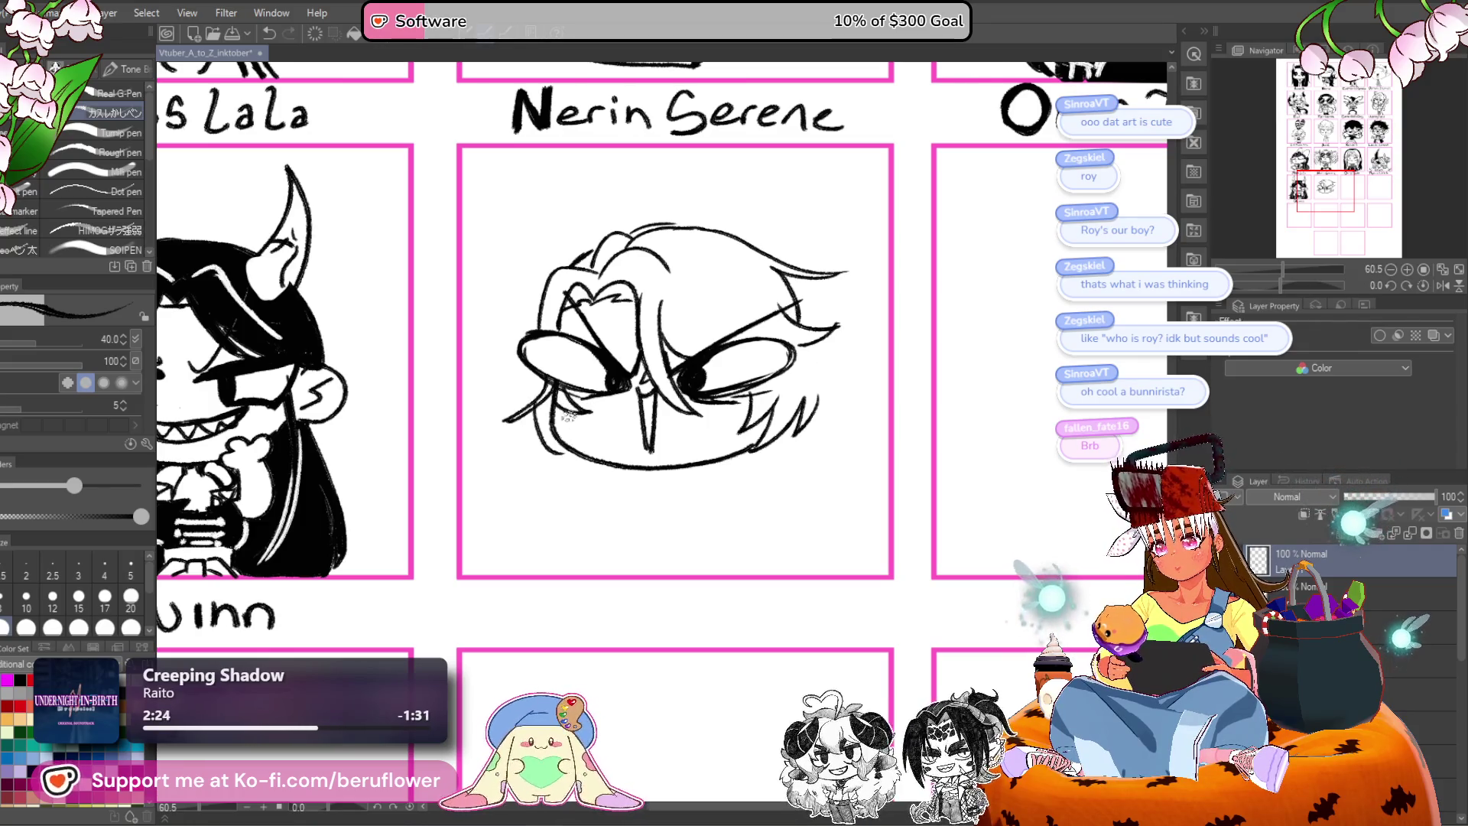
pyautogui.moveTo(853, 464); pyautogui.dragTo(774, 425)
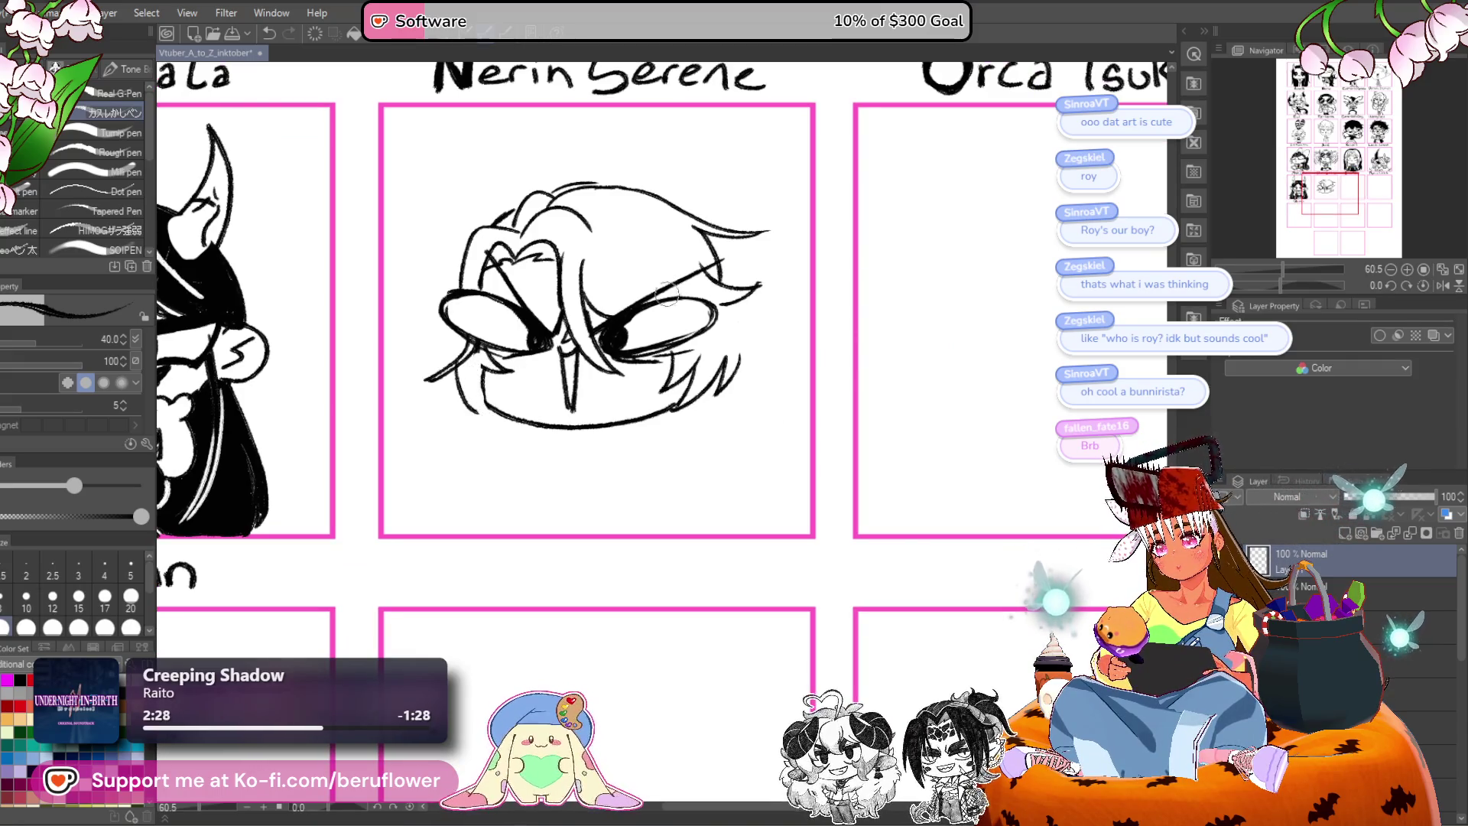
# Erase stray strokes at the face's lower right and add hair strands along its left edge.
pyautogui.moveTo(676, 367)
pyautogui.mouseDown()
pyautogui.moveTo(684, 416)
pyautogui.moveTo(722, 375)
pyautogui.moveTo(692, 372)
pyautogui.moveTo(782, 440)
pyautogui.mouseUp()
pyautogui.moveTo(516, 392)
pyautogui.mouseDown()
pyautogui.moveTo(497, 444)
pyautogui.moveTo(509, 436)
pyautogui.moveTo(505, 451)
pyautogui.moveTo(554, 480)
pyautogui.mouseUp()
pyautogui.moveTo(562, 430); pyautogui.dragTo(549, 442)
pyautogui.moveTo(891, 359); pyautogui.dragTo(923, 389)
pyautogui.moveTo(559, 418); pyautogui.dragTo(529, 461)
pyautogui.moveTo(558, 323); pyautogui.dragTo(530, 434)
pyautogui.moveTo(856, 342); pyautogui.dragTo(843, 395)
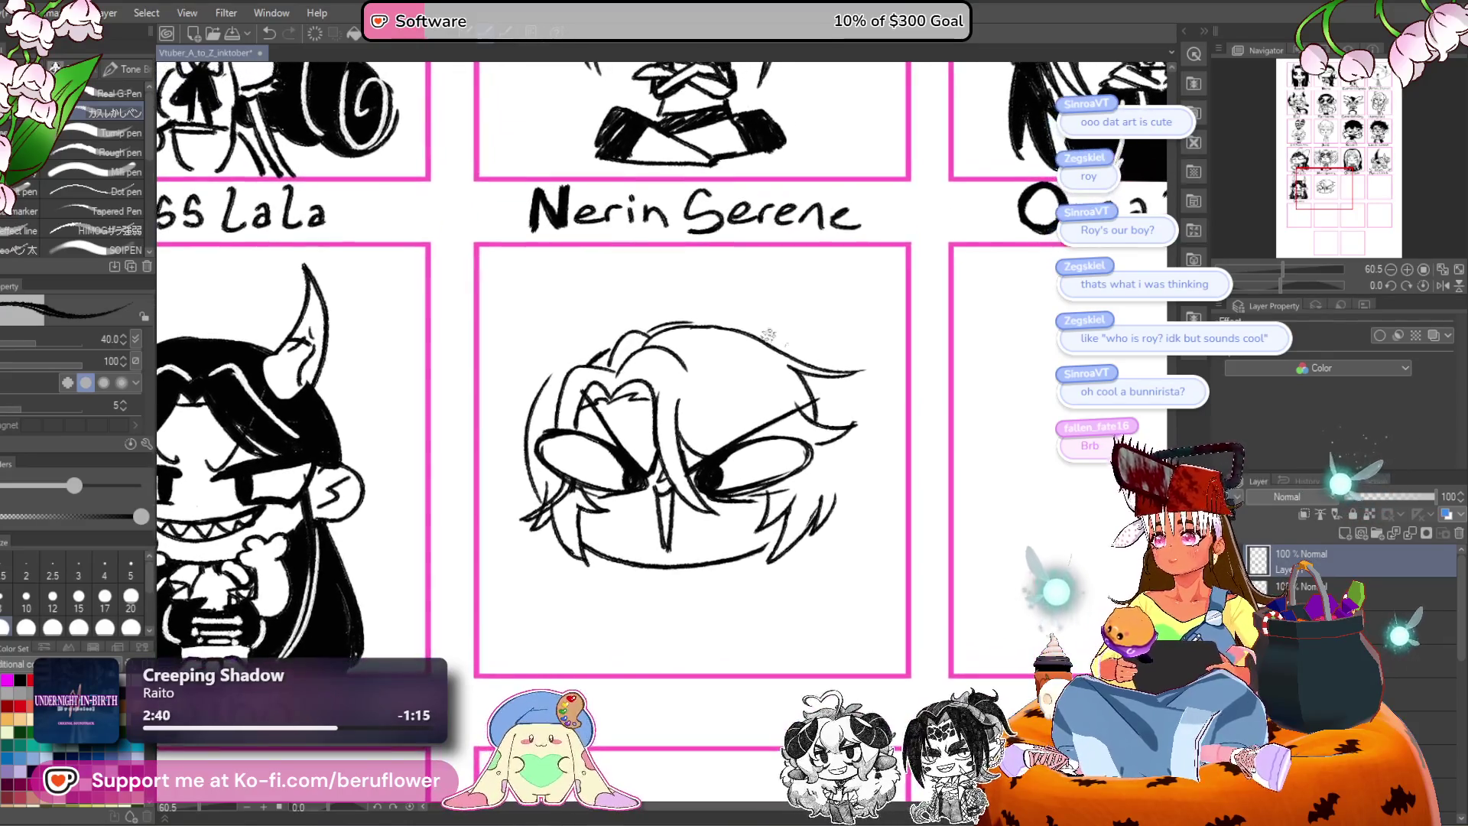
pyautogui.moveTo(629, 339); pyautogui.dragTo(539, 390)
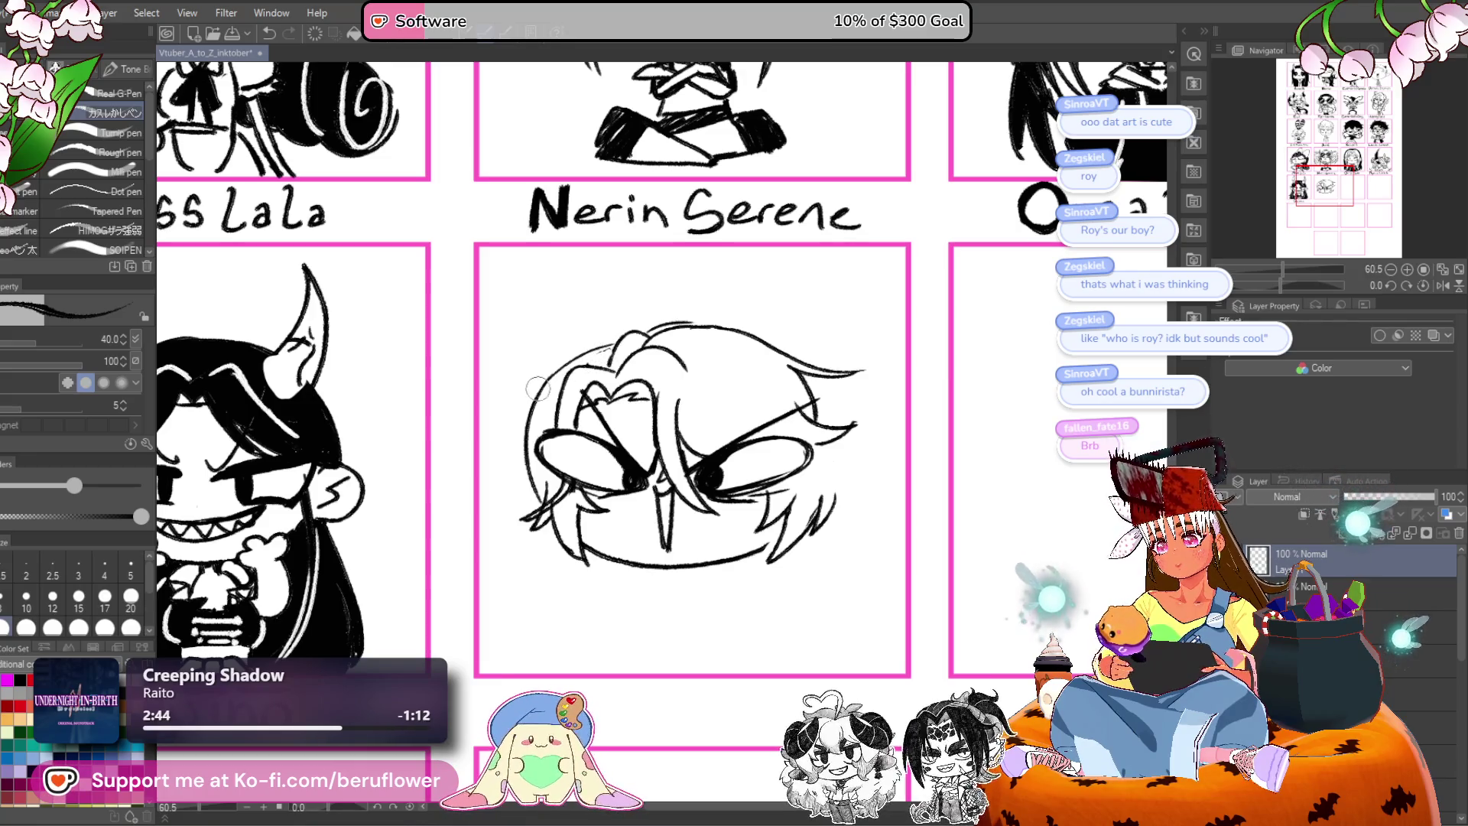
pyautogui.moveTo(523, 379)
pyautogui.mouseDown()
pyautogui.moveTo(590, 366)
pyautogui.moveTo(592, 386)
pyautogui.moveTo(570, 381)
pyautogui.mouseUp()
pyautogui.moveTo(1009, 300)
pyautogui.mouseDown()
pyautogui.moveTo(898, 328)
pyautogui.moveTo(760, 420)
pyautogui.moveTo(740, 415)
pyautogui.mouseUp()
pyautogui.moveTo(768, 493); pyautogui.dragTo(671, 516)
# Move the finished head sketch down and shrink it to fit the panel.
pyautogui.hotkey('ctrl', 't')
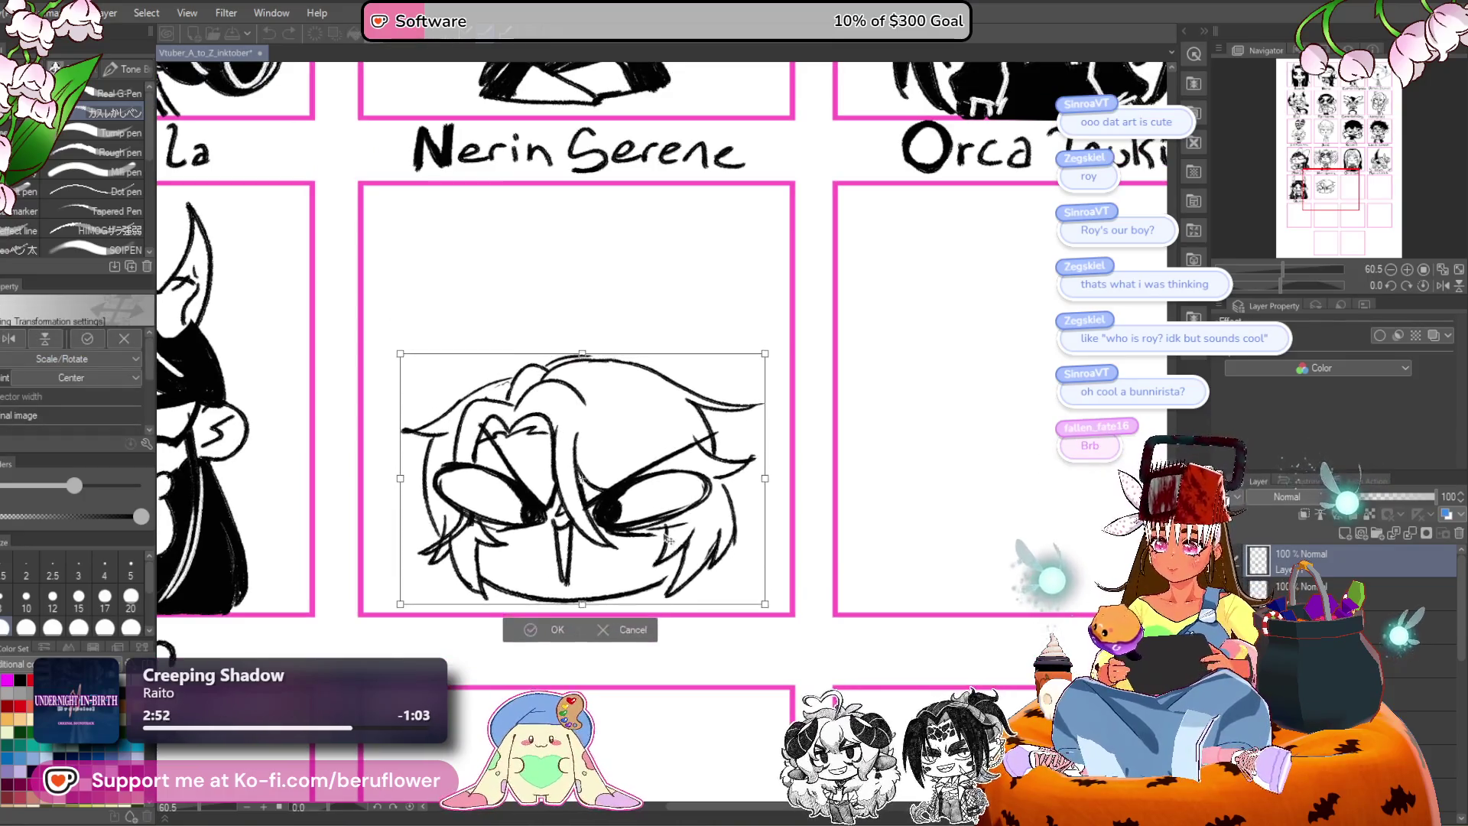
pyautogui.moveTo(583, 583); pyautogui.dragTo(575, 477)
pyautogui.moveTo(649, 436); pyautogui.dragTo(645, 479)
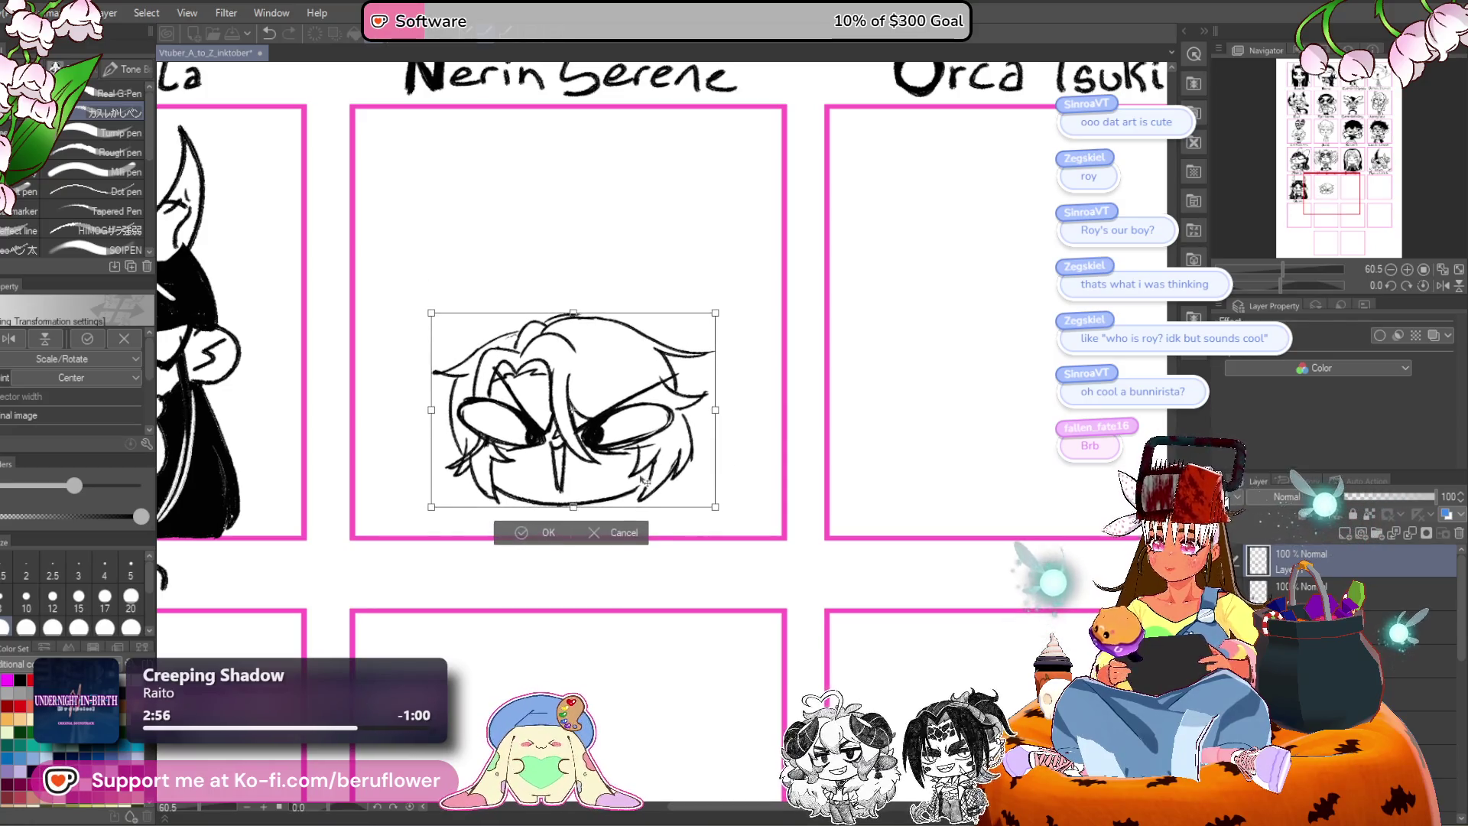
pyautogui.press('Return')
# Zoom in and dab a black pupil into the right eye, redrawing the misplaced dot.
pyautogui.scroll(3, 604, 436)
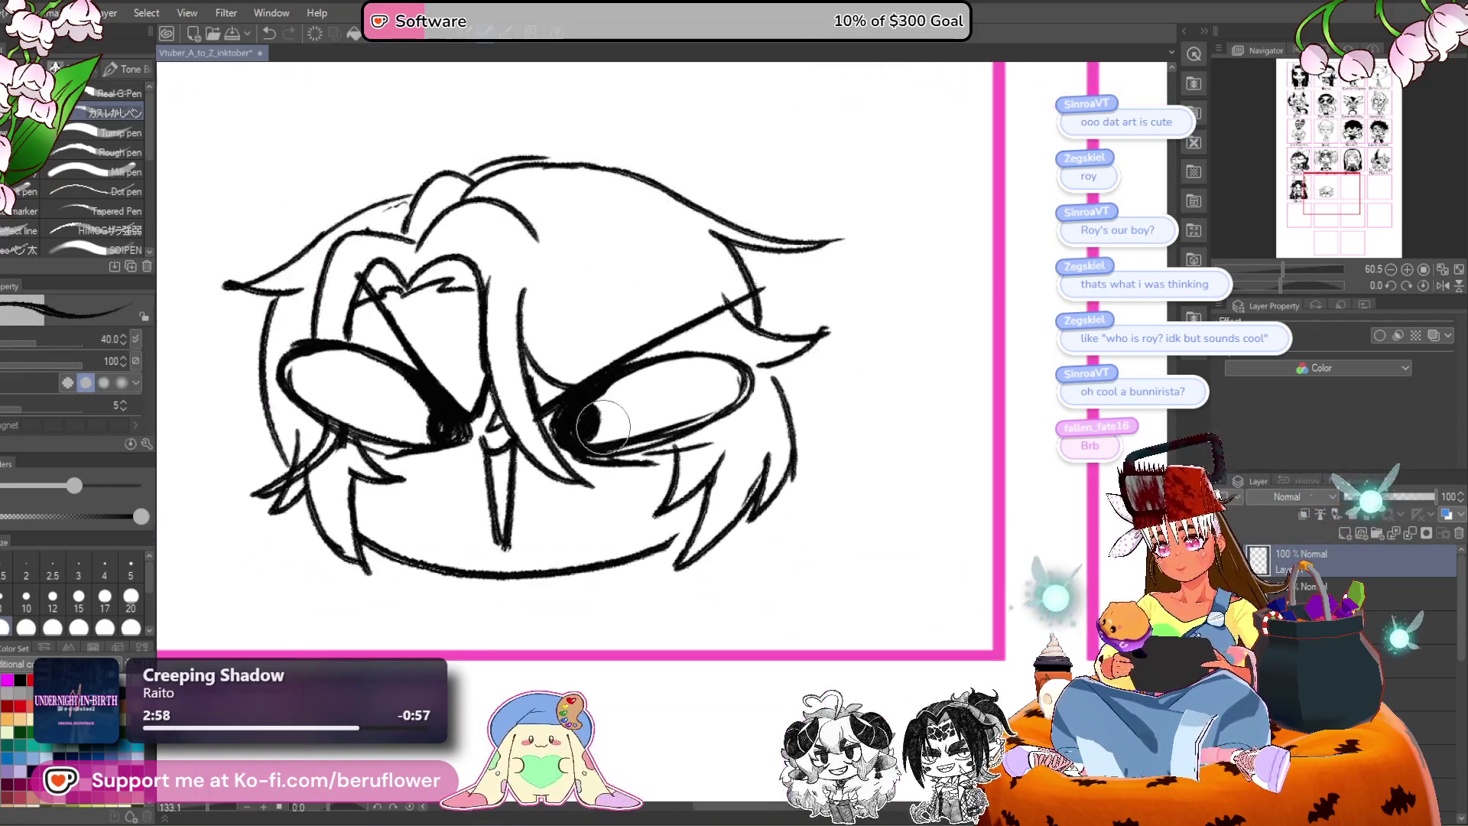
pyautogui.scroll(-4, 640, 390)
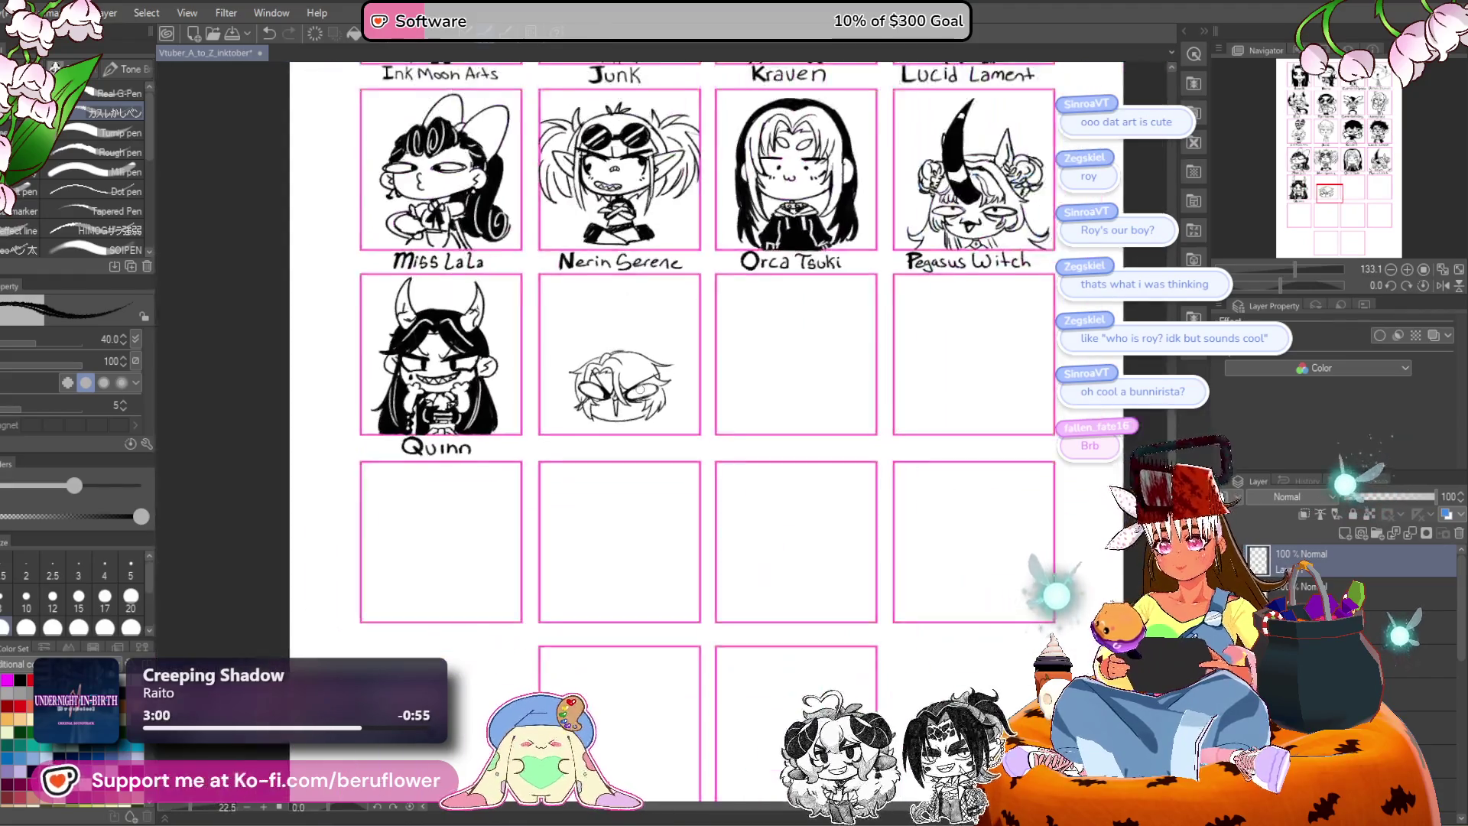
pyautogui.scroll(2, 581, 394)
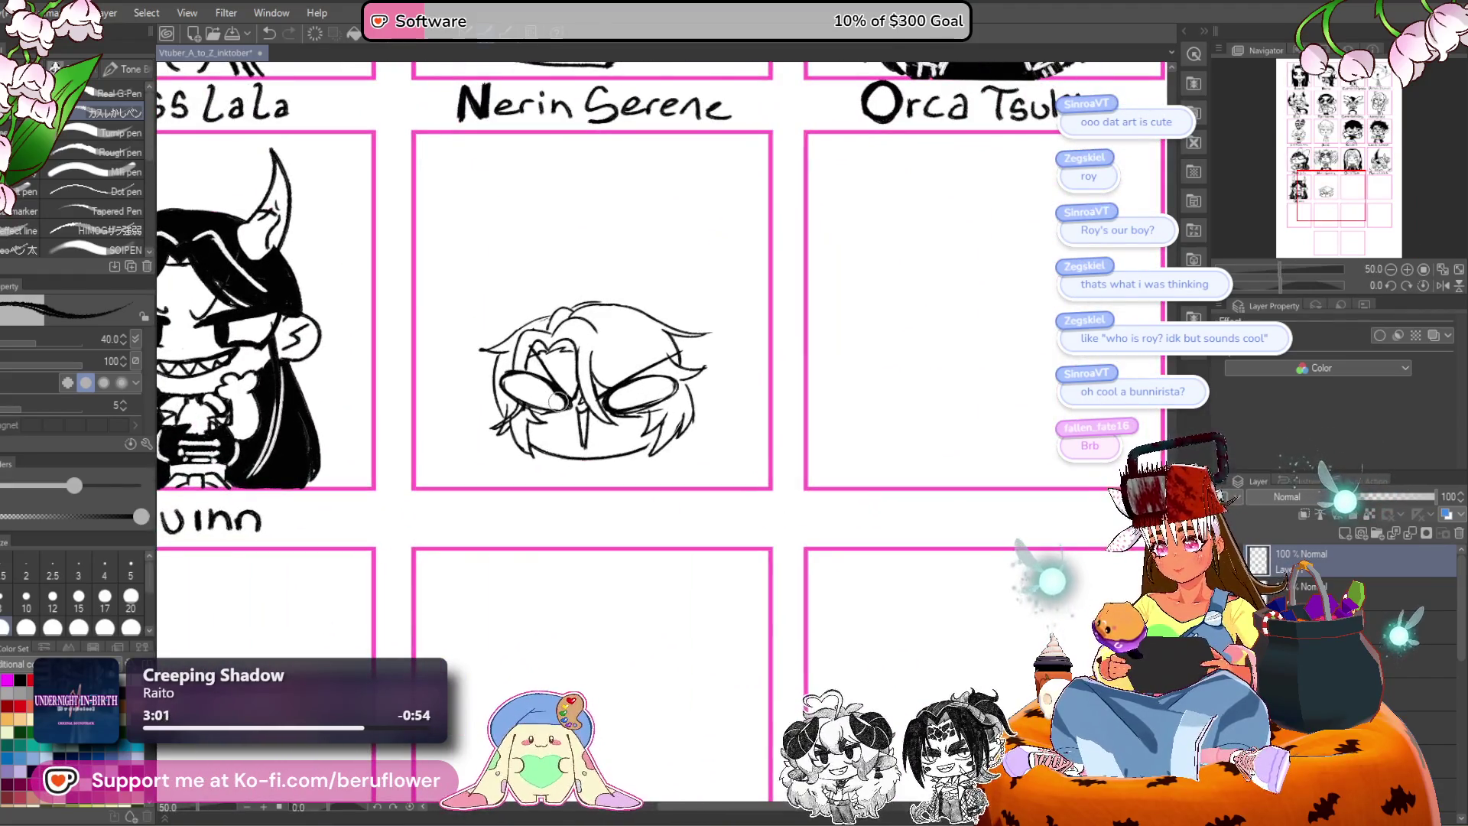
pyautogui.scroll(3, 535, 375)
pyautogui.scroll(1, 688, 386)
pyautogui.moveTo(747, 384); pyautogui.dragTo(748, 393)
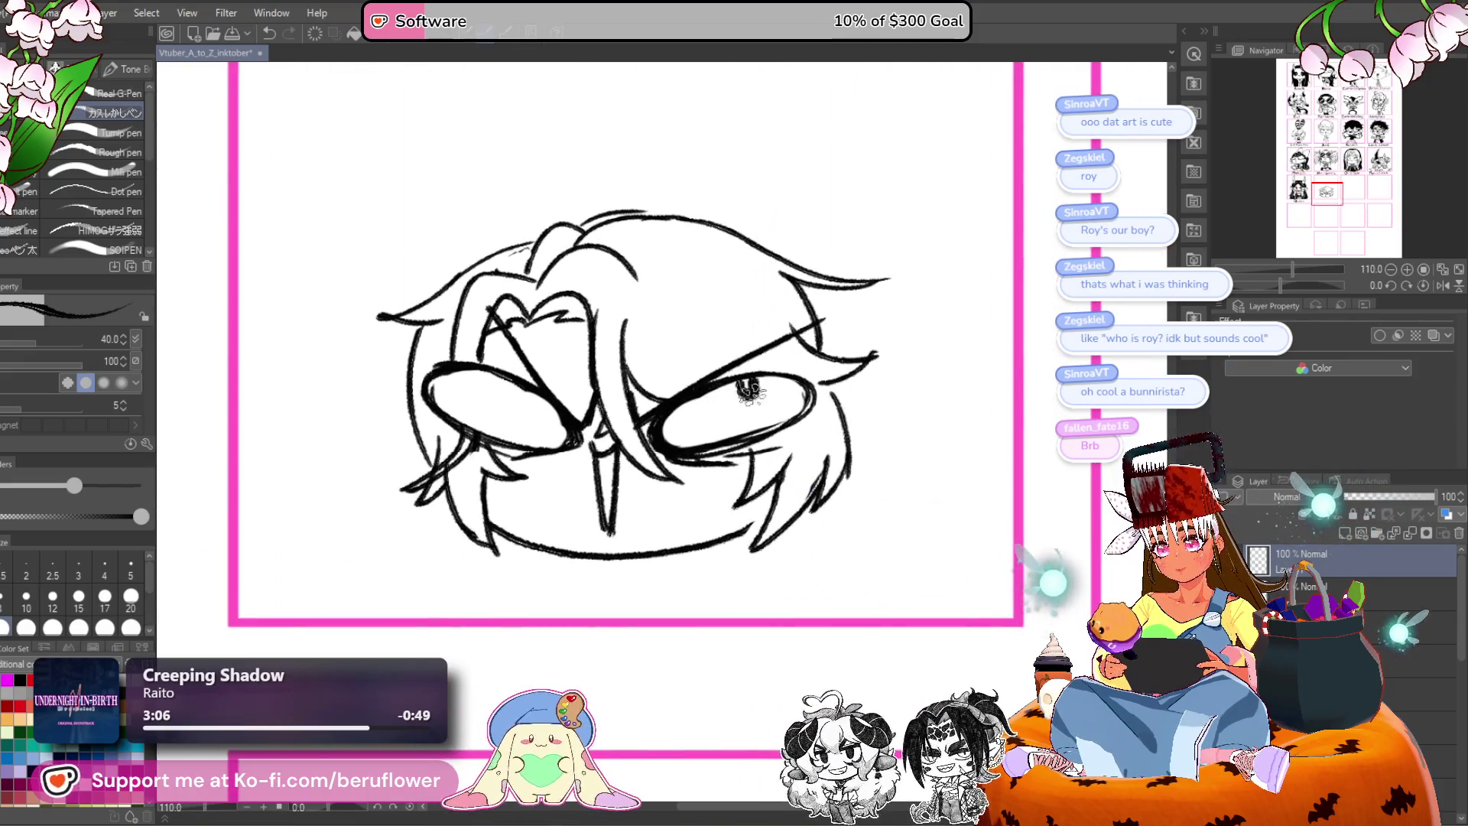
pyautogui.hotkey('ctrl', 'z')
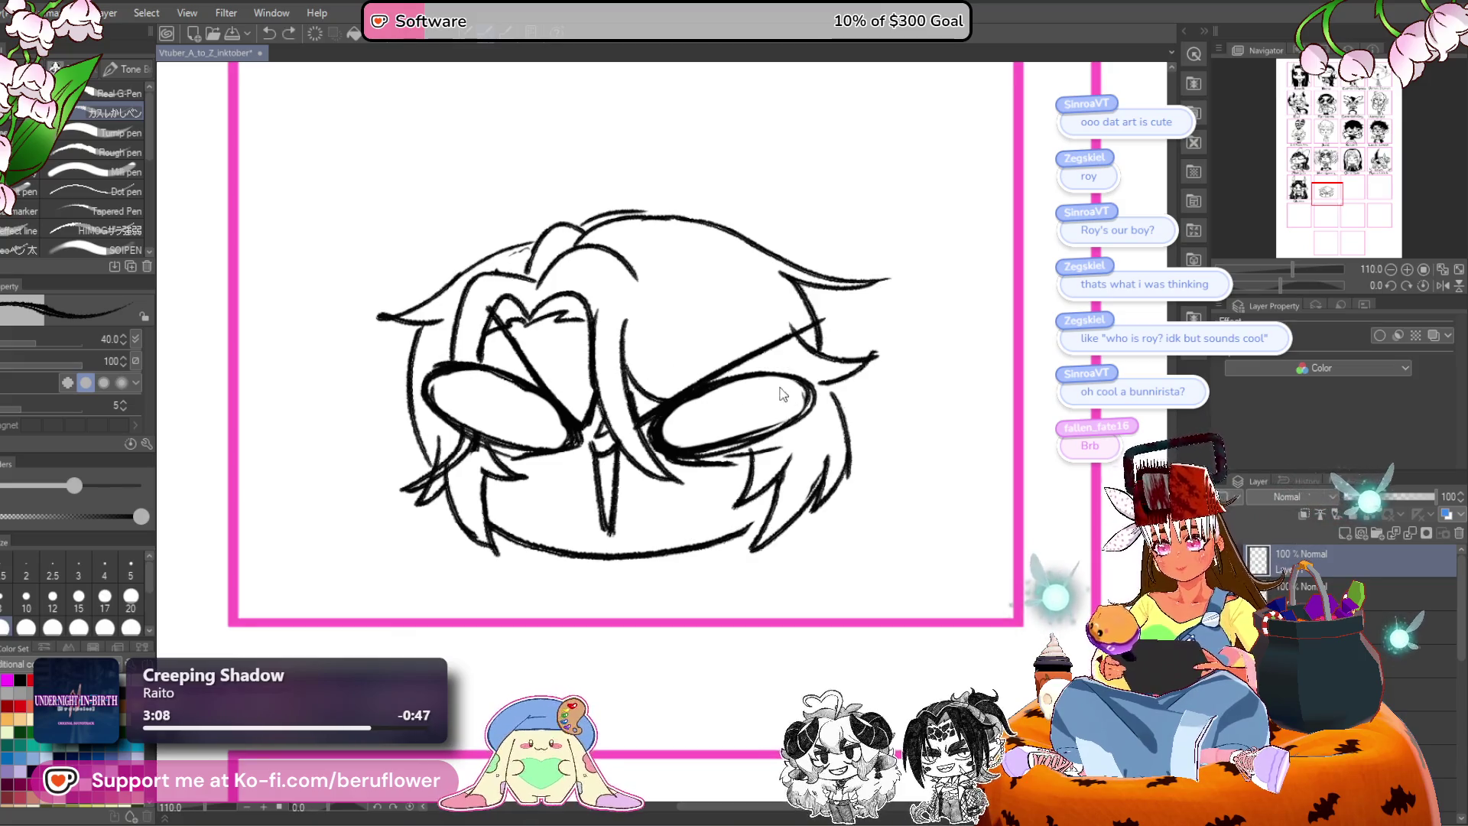
pyautogui.click(773, 383)
pyautogui.scroll(-5, 462, 378)
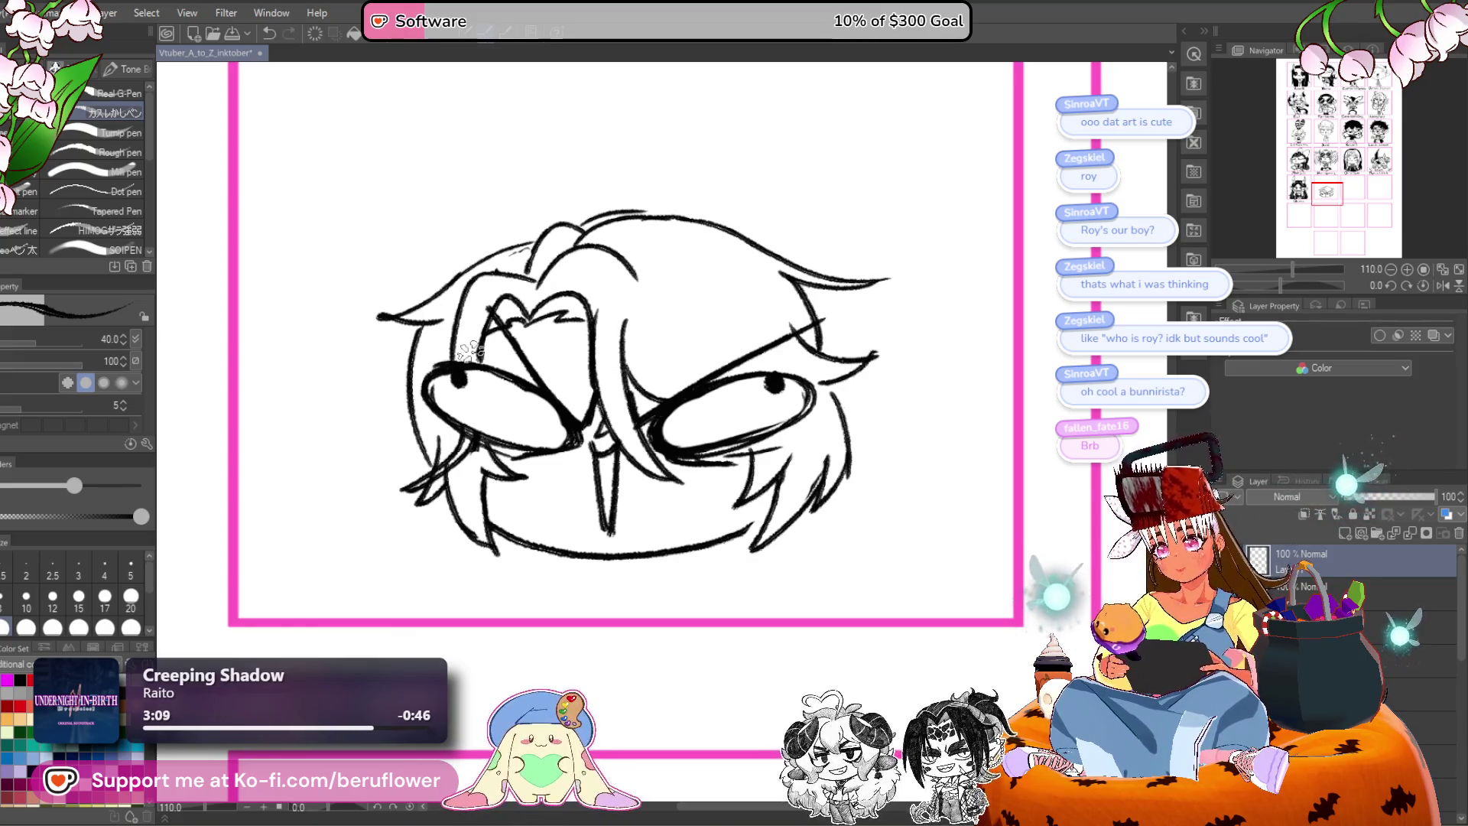
pyautogui.scroll(3, 615, 352)
pyautogui.scroll(-3, 616, 351)
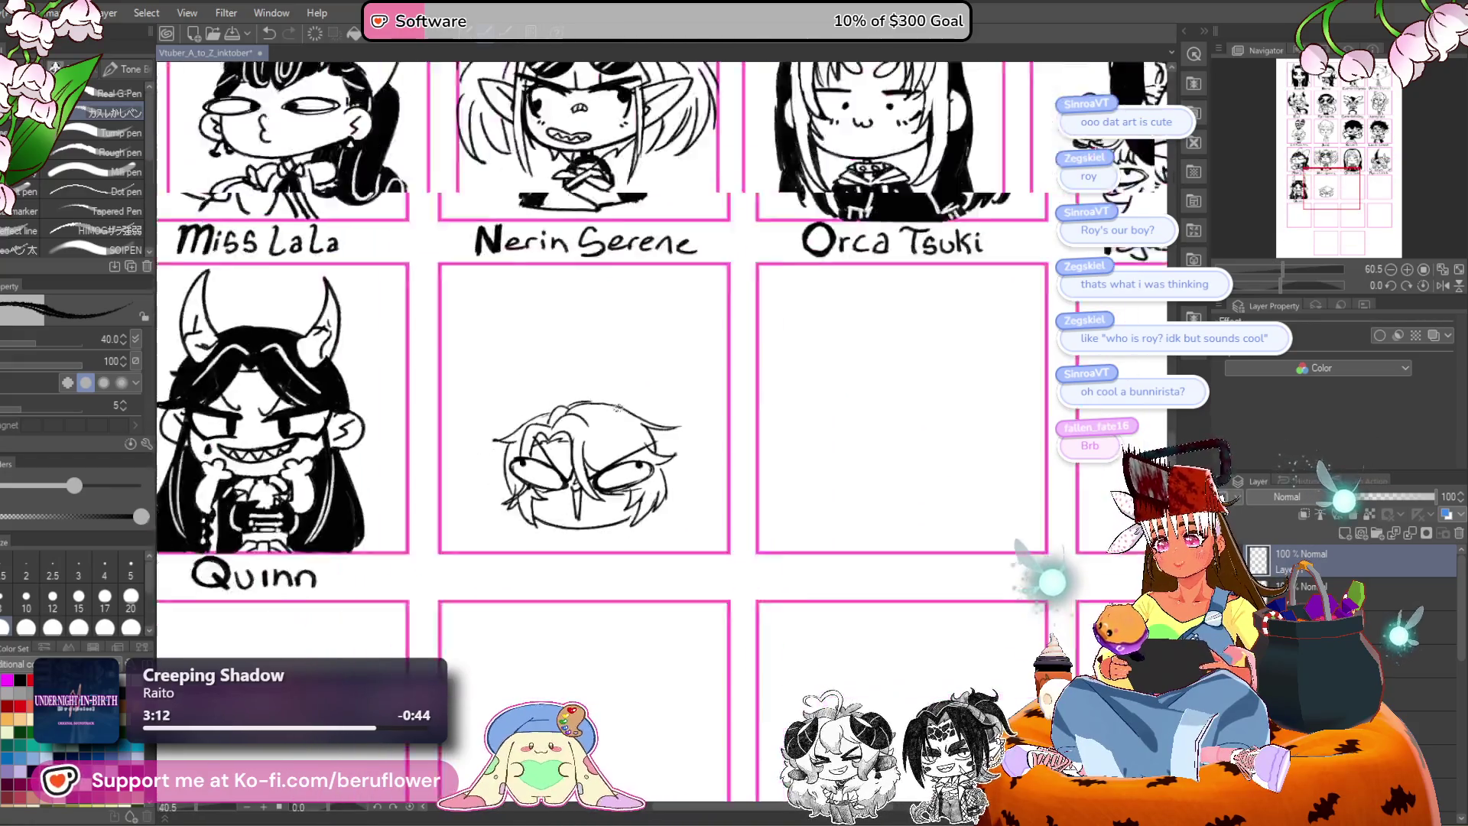
pyautogui.scroll(3, 626, 413)
pyautogui.scroll(-1, 638, 464)
# Draw and then undo a stray line above the chibi head.
pyautogui.moveTo(638, 464); pyautogui.dragTo(633, 454)
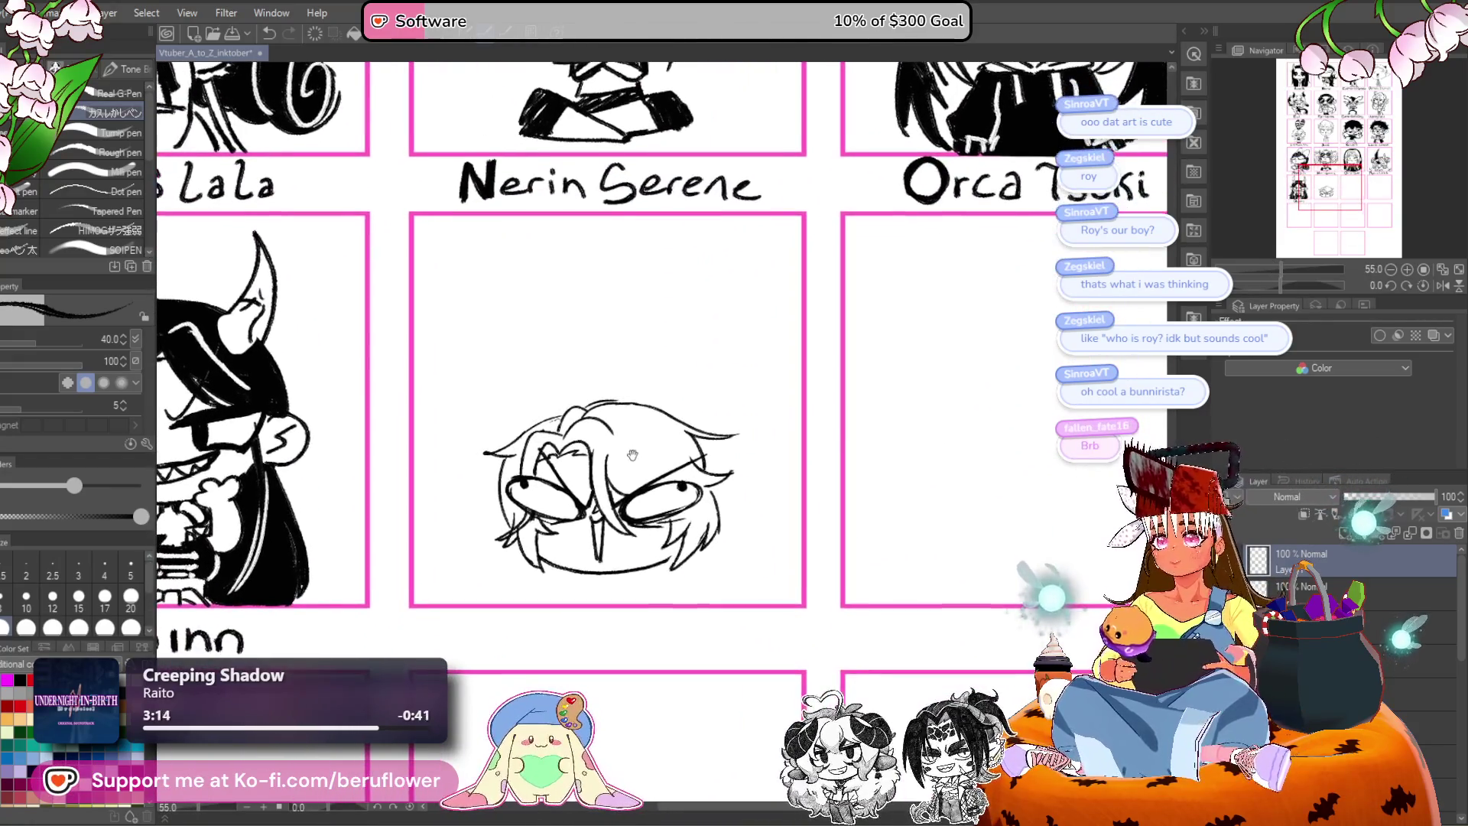
pyautogui.scroll(9, 634, 432)
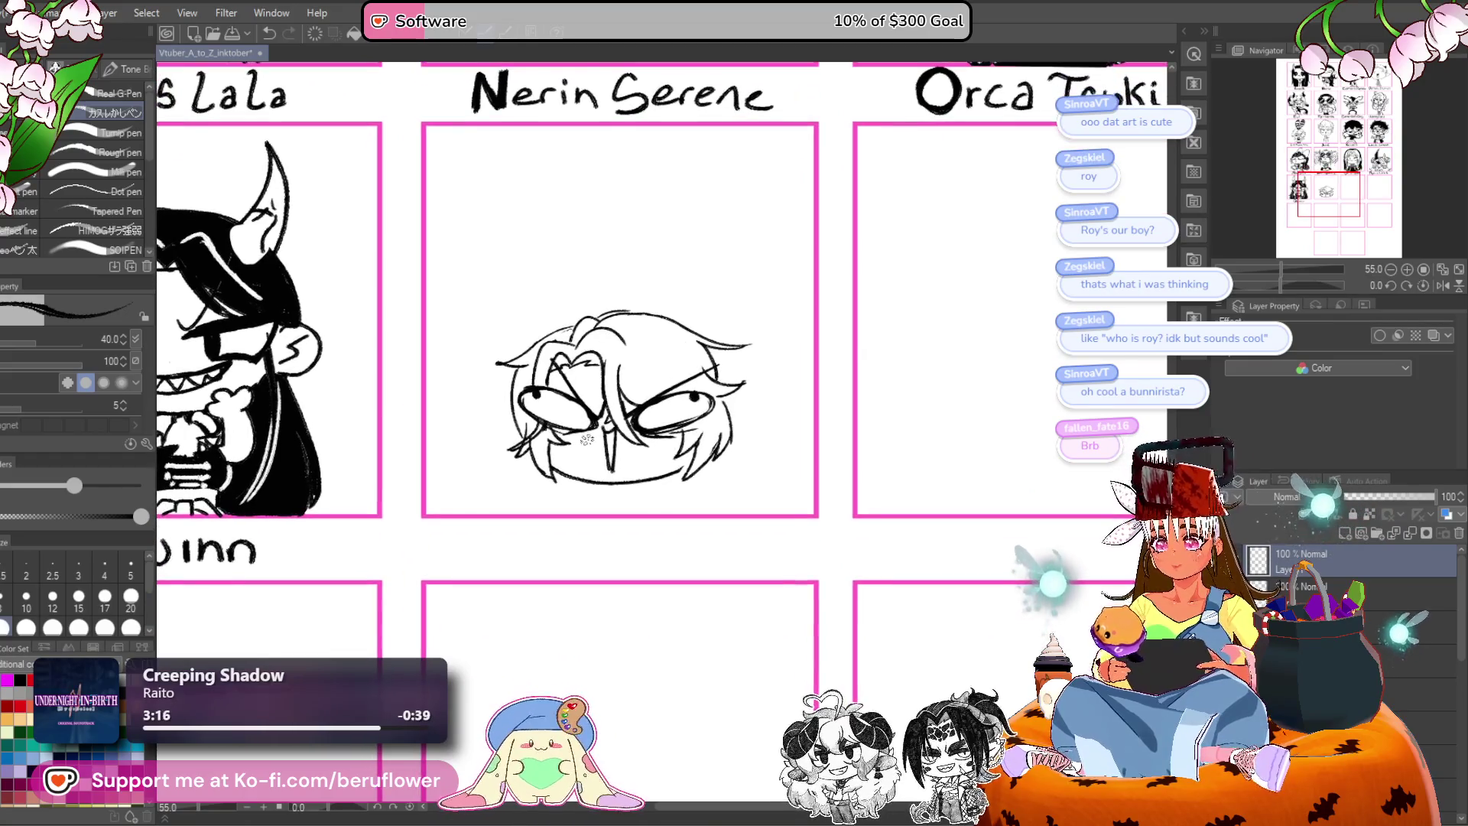
pyautogui.scroll(-6, 570, 383)
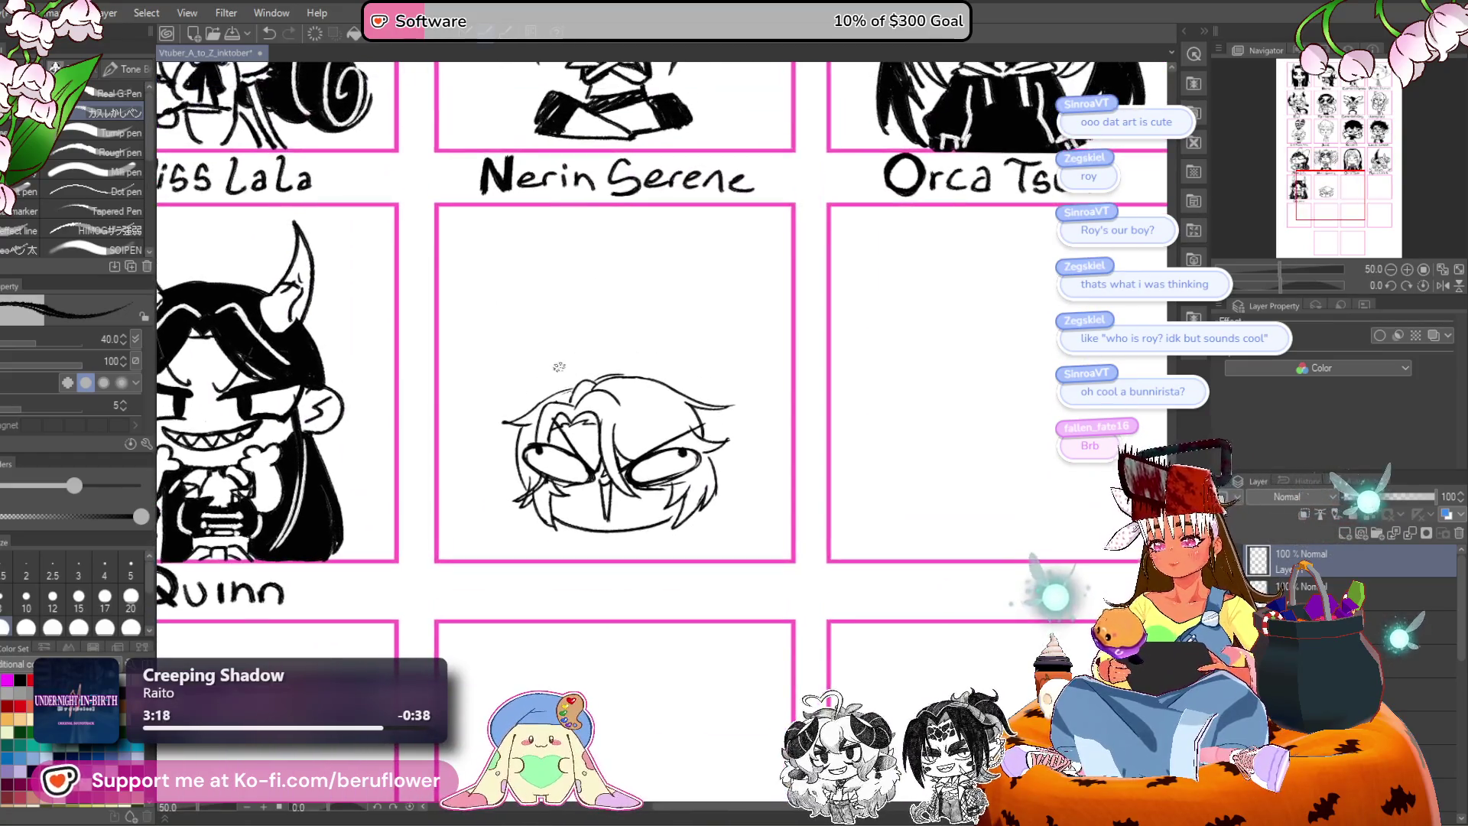
pyautogui.moveTo(569, 386); pyautogui.dragTo(522, 235)
pyautogui.hotkey('ctrl', 'z')
pyautogui.hotkey('ctrl', 't')
# Nudge the chibi head down a little in the Nerin Serene panel and zoom to check it.
pyautogui.moveTo(654, 501)
pyautogui.mouseDown()
pyautogui.moveTo(628, 546)
pyautogui.moveTo(656, 529)
pyautogui.mouseUp()
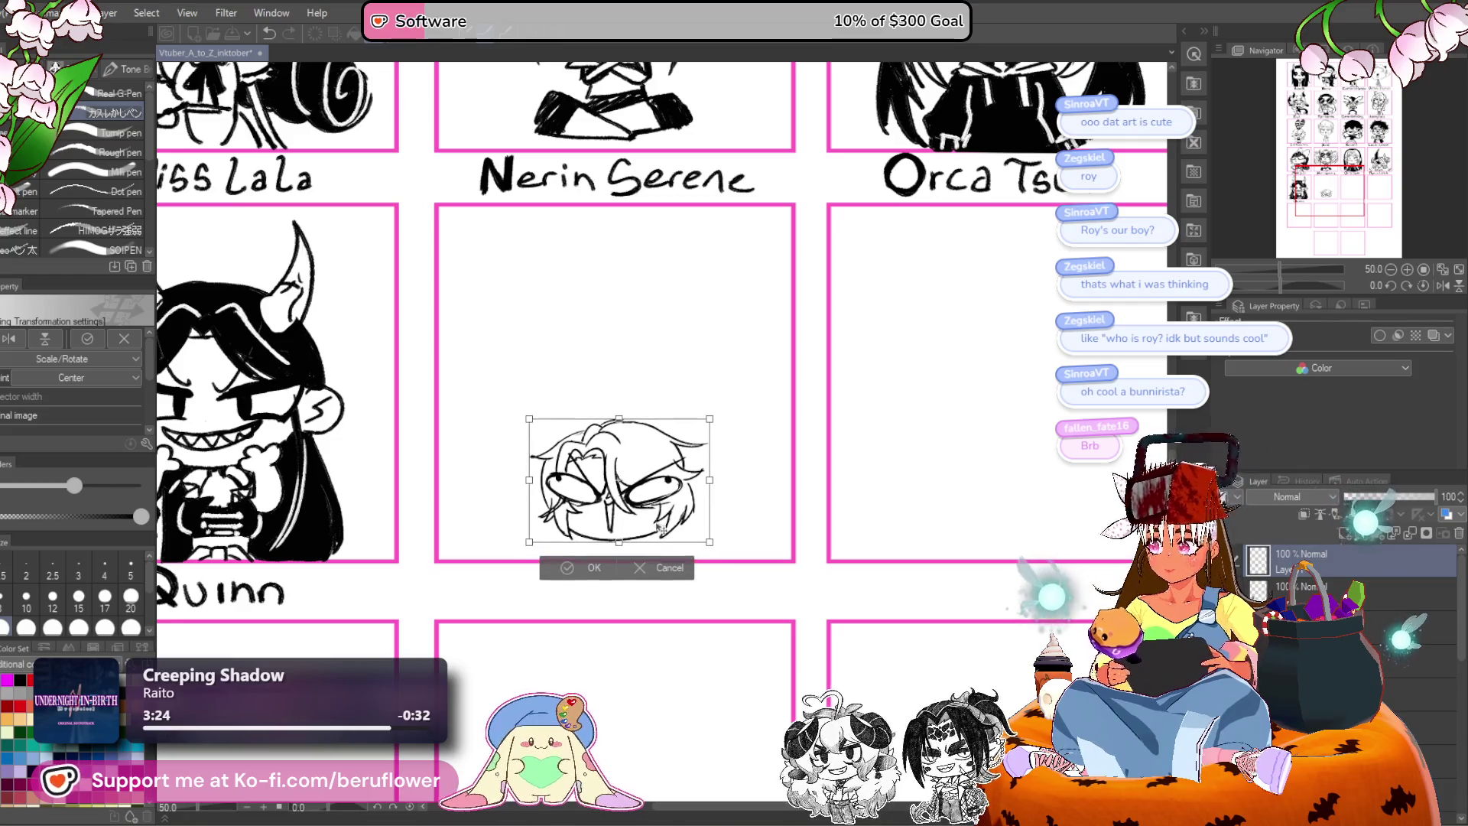
pyautogui.press('Return')
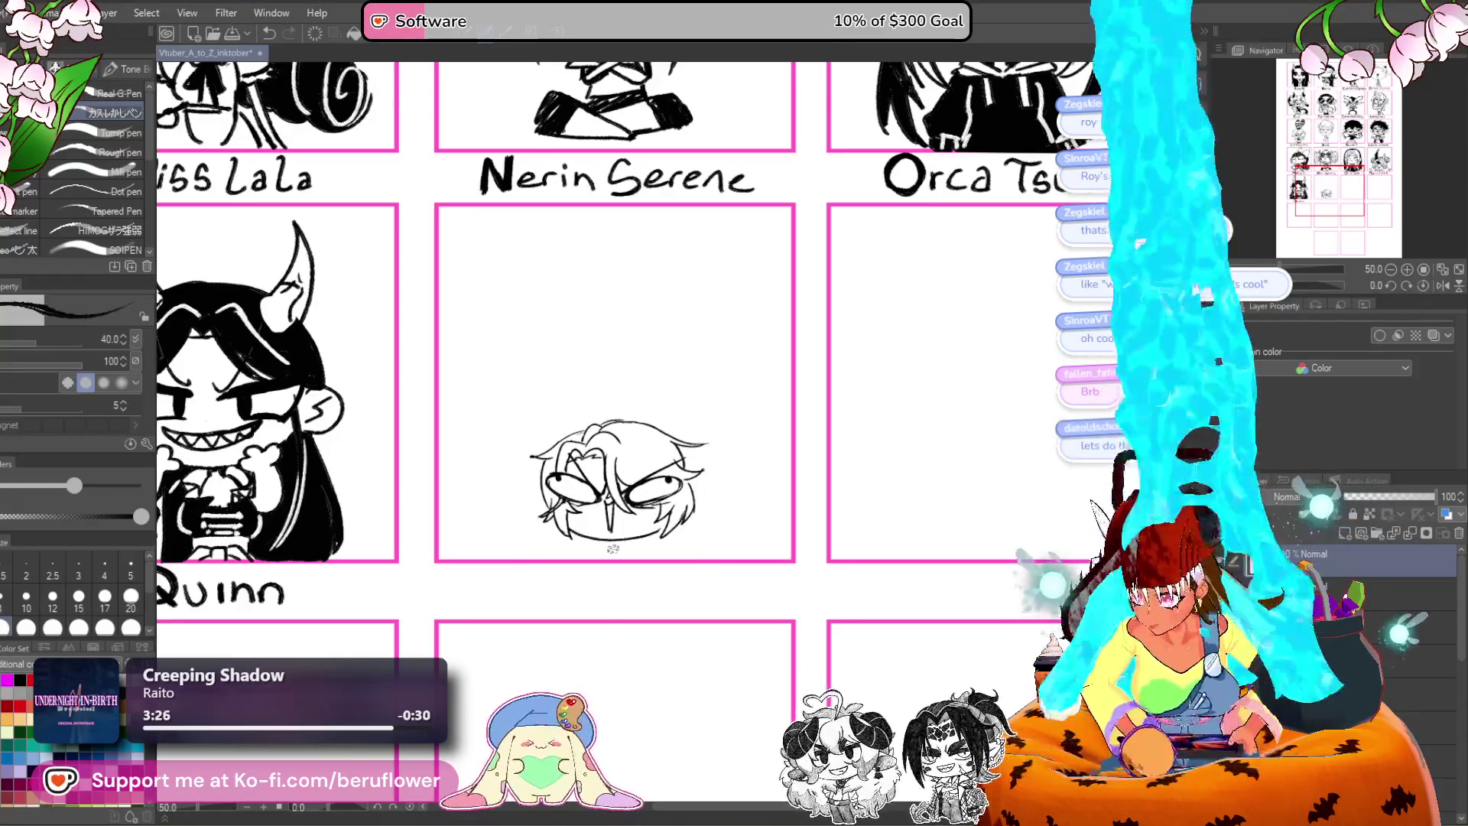
pyautogui.scroll(5, 612, 543)
pyautogui.scroll(-2, 612, 548)
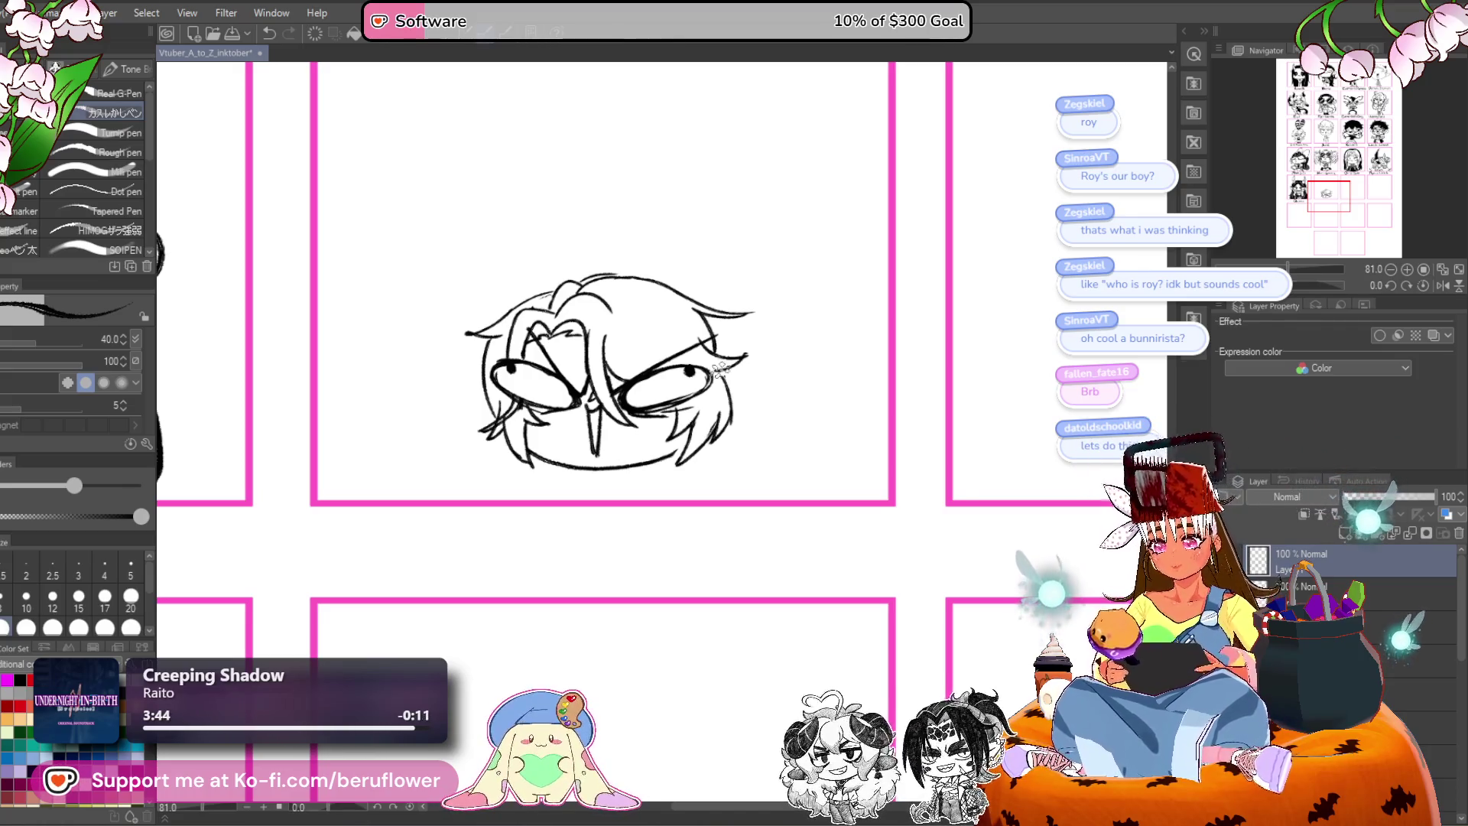
pyautogui.scroll(-3, 711, 393)
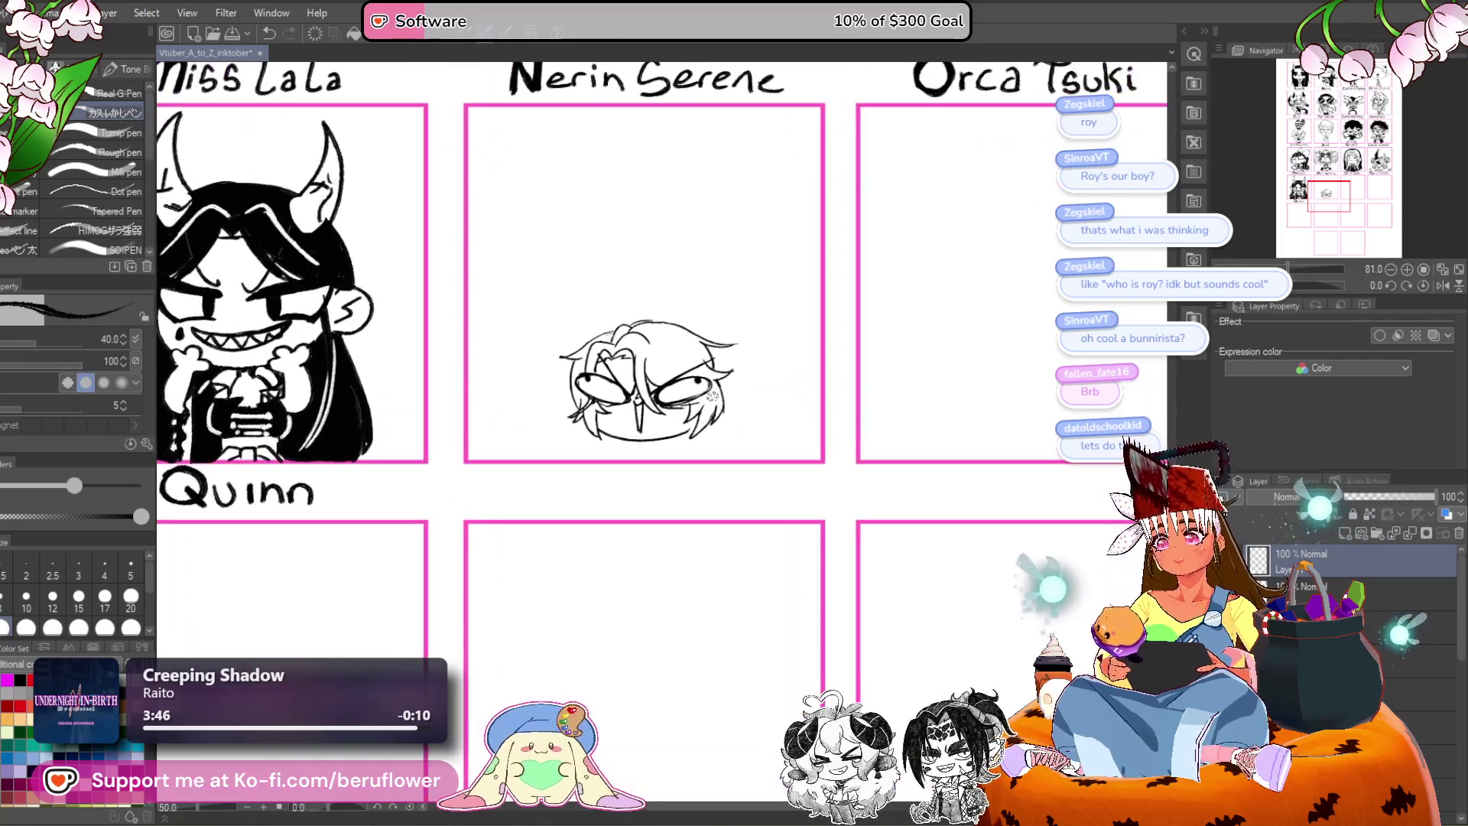
pyautogui.moveTo(626, 394); pyautogui.dragTo(632, 417)
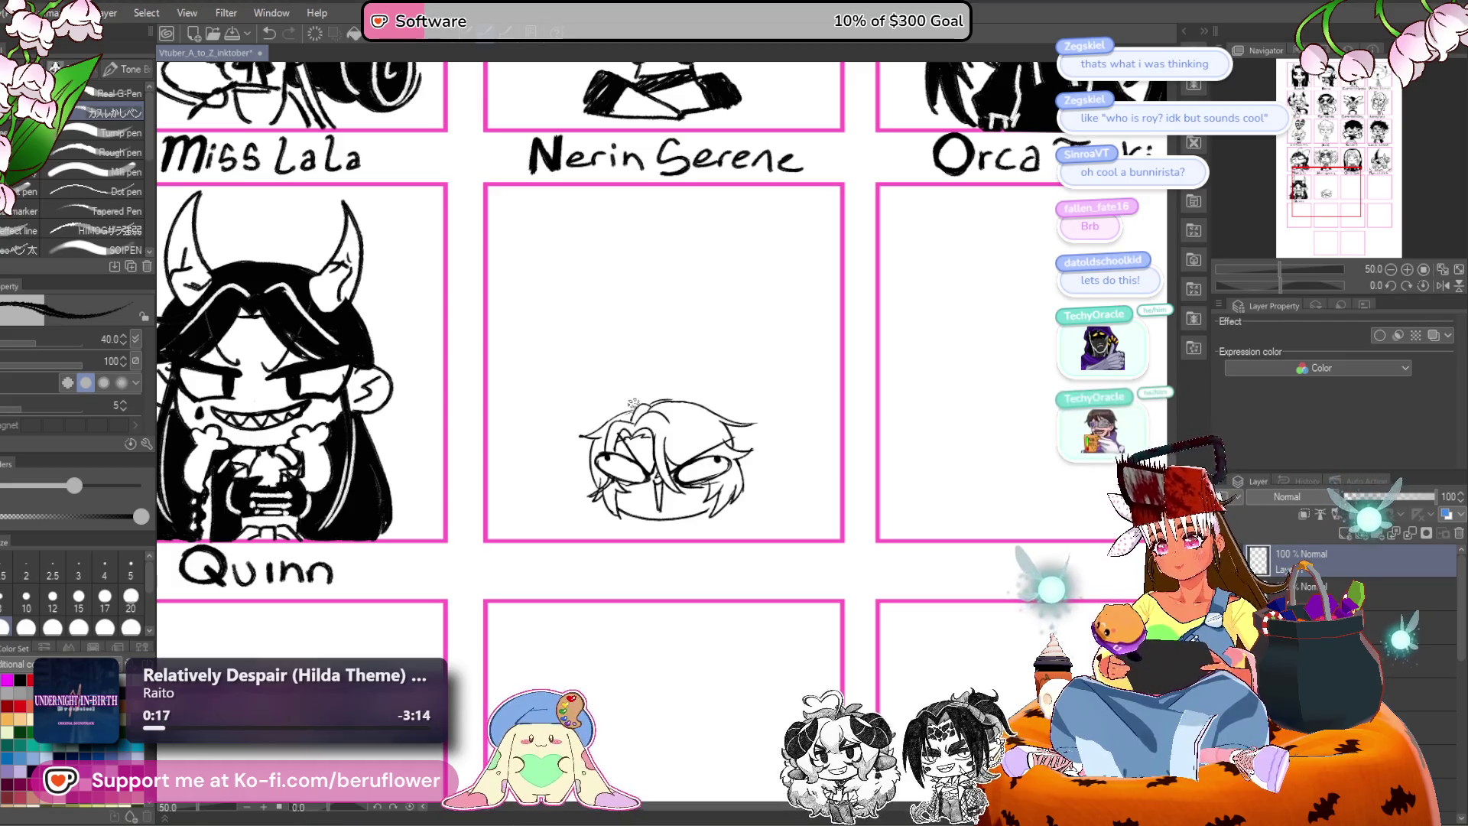
pyautogui.scroll(4, 641, 412)
pyautogui.scroll(-3, 617, 457)
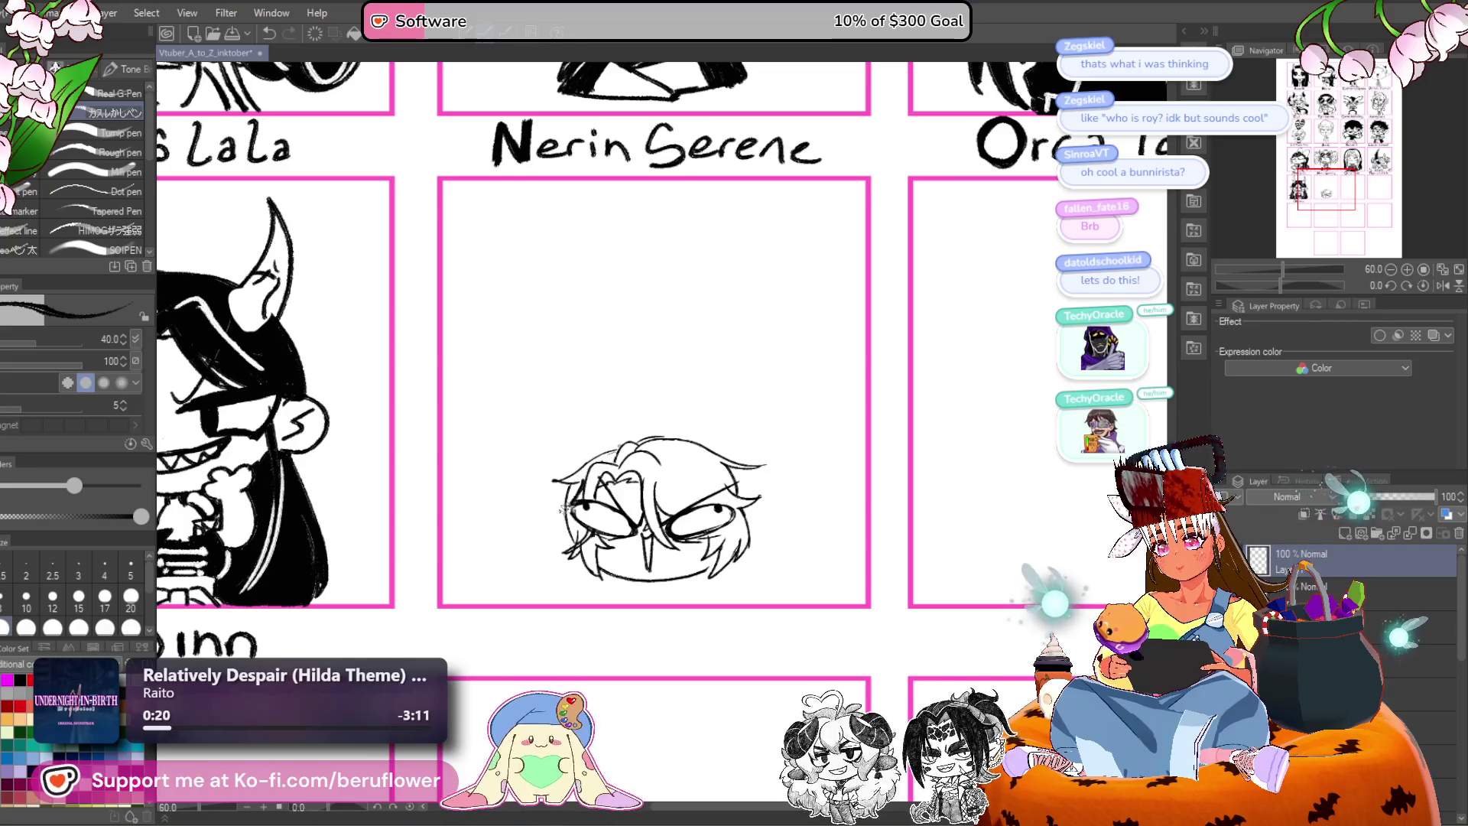
# Reduce the brush size to 20 and frame the head, undoing a stray vertical stroke.
pyautogui.scroll(2, 560, 498)
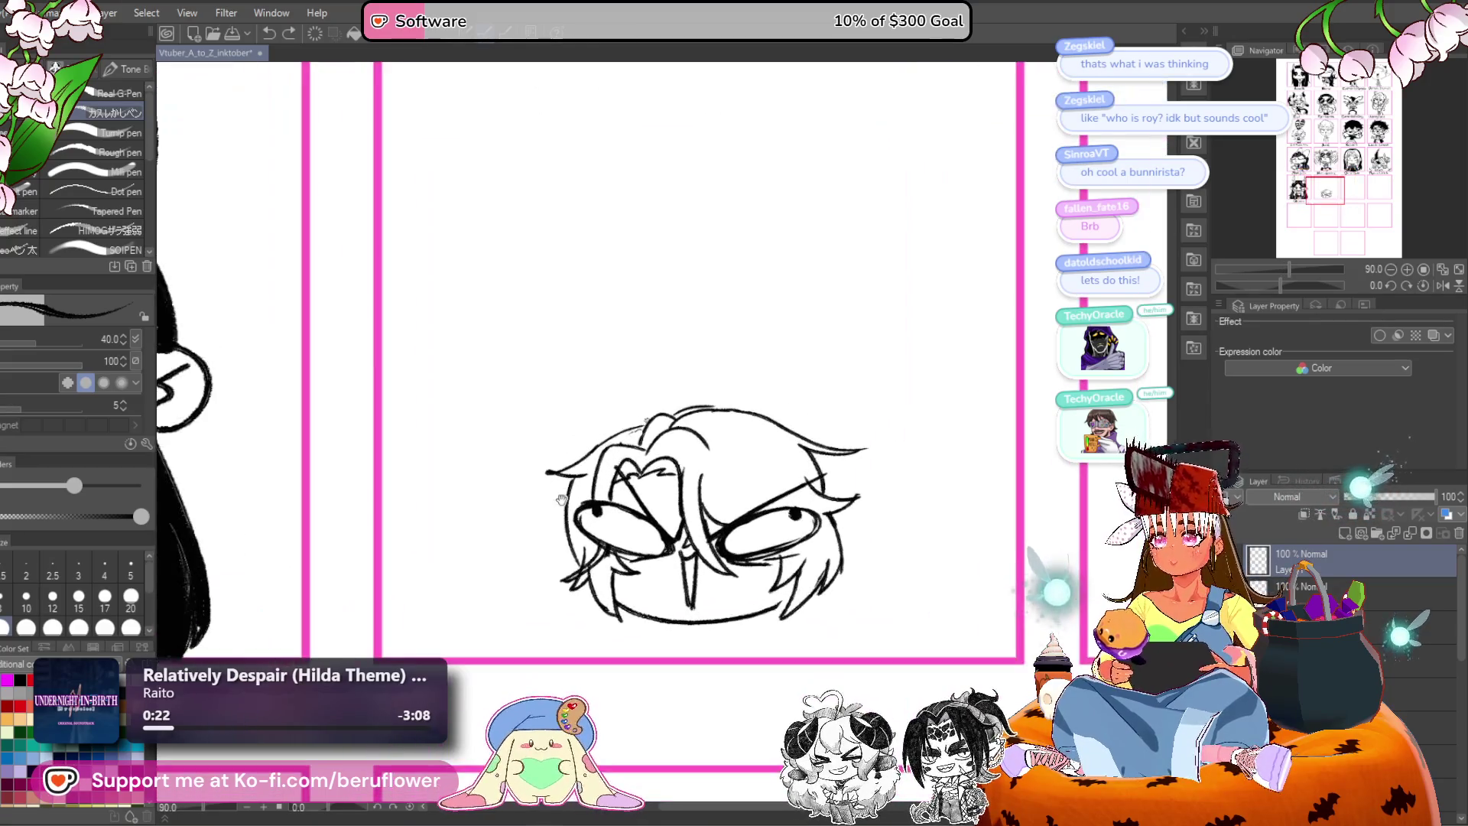
pyautogui.press('[')
pyautogui.press('[')
pyautogui.press('[')
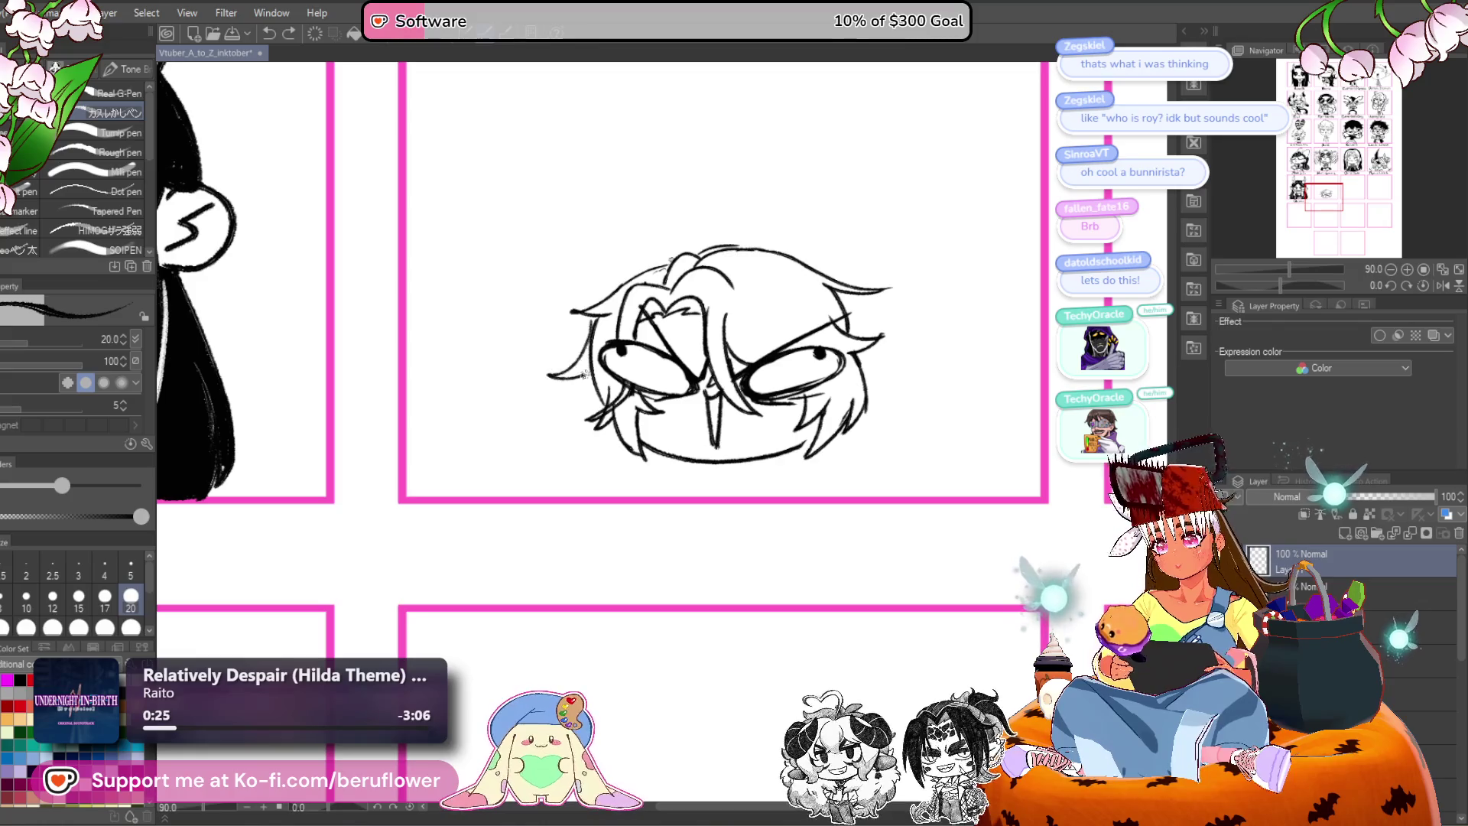
pyautogui.moveTo(880, 375)
pyautogui.mouseDown()
pyautogui.moveTo(773, 419)
pyautogui.moveTo(806, 384)
pyautogui.mouseUp()
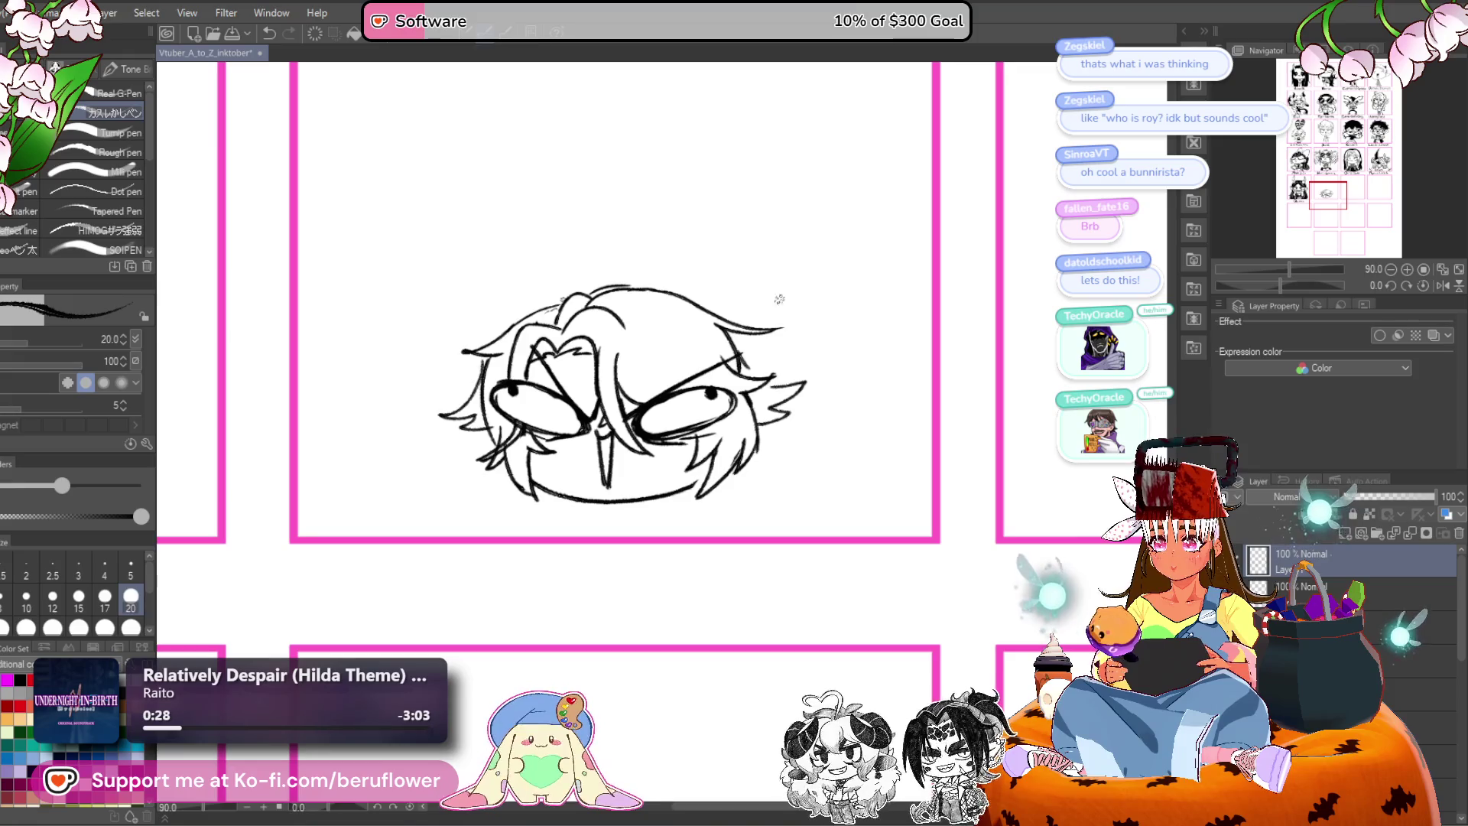
pyautogui.moveTo(753, 432); pyautogui.dragTo(790, 458)
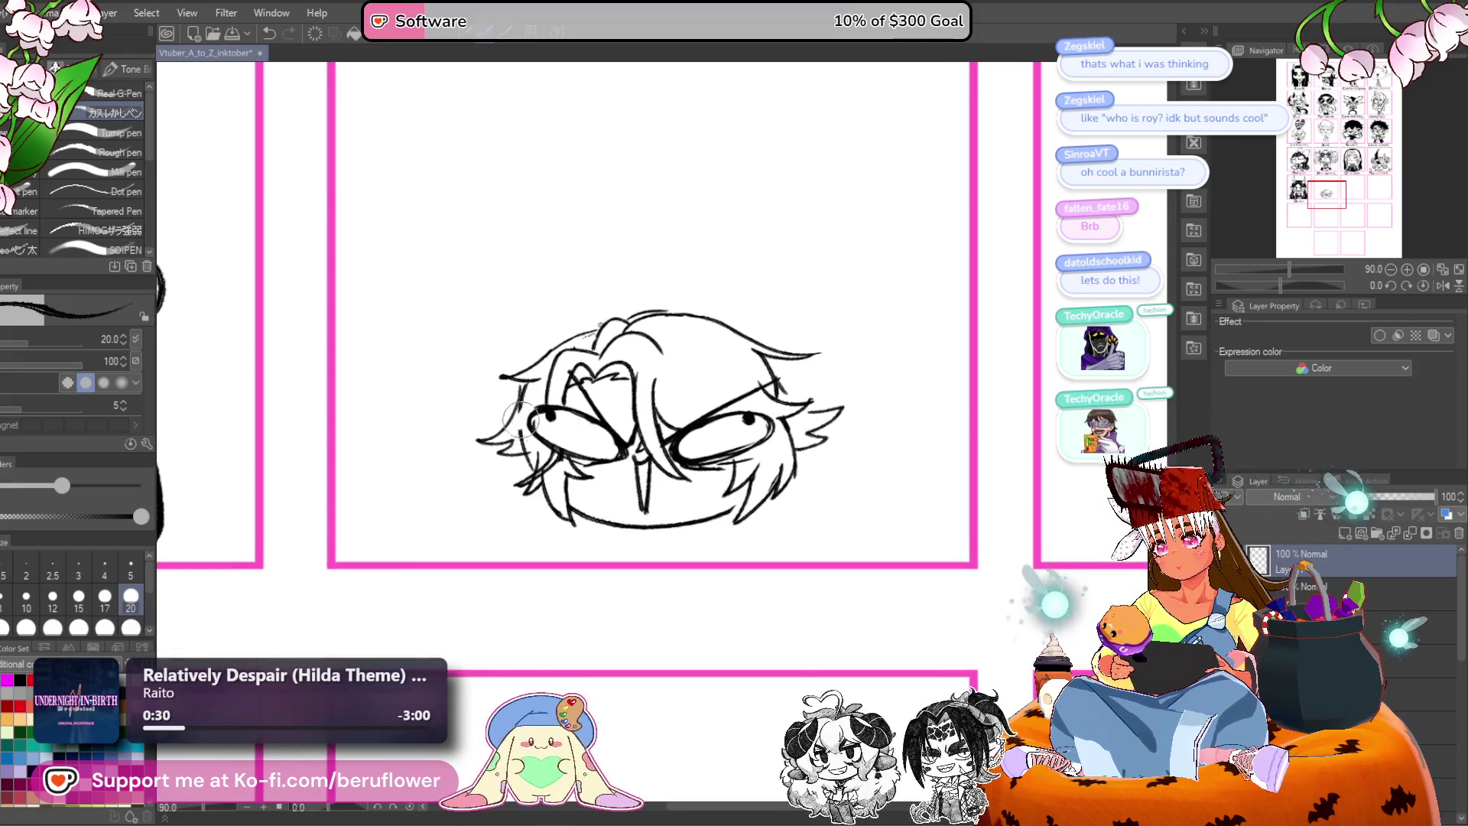
pyautogui.scroll(-5, 520, 375)
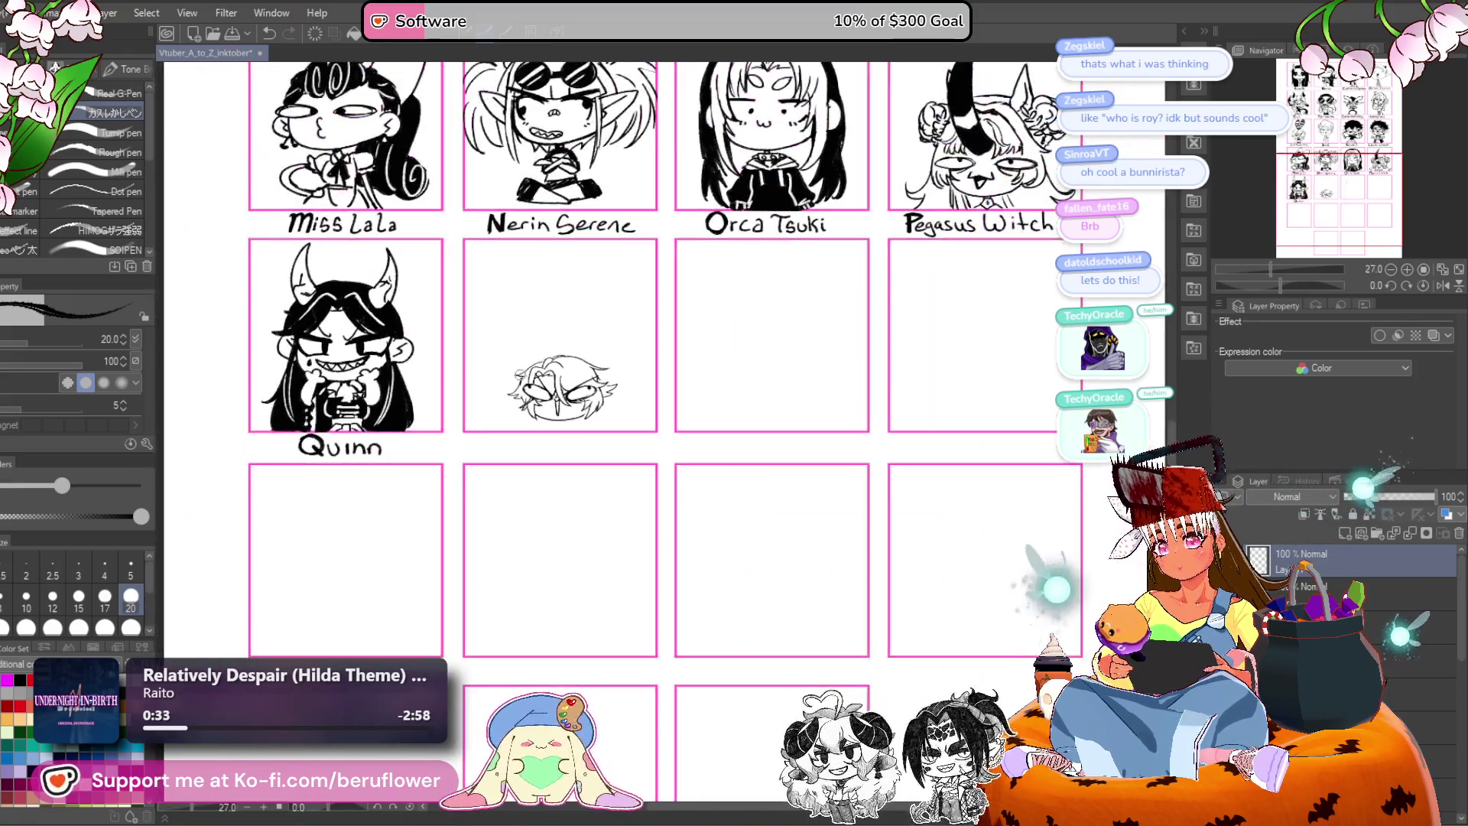
pyautogui.moveTo(760, 425); pyautogui.dragTo(768, 509)
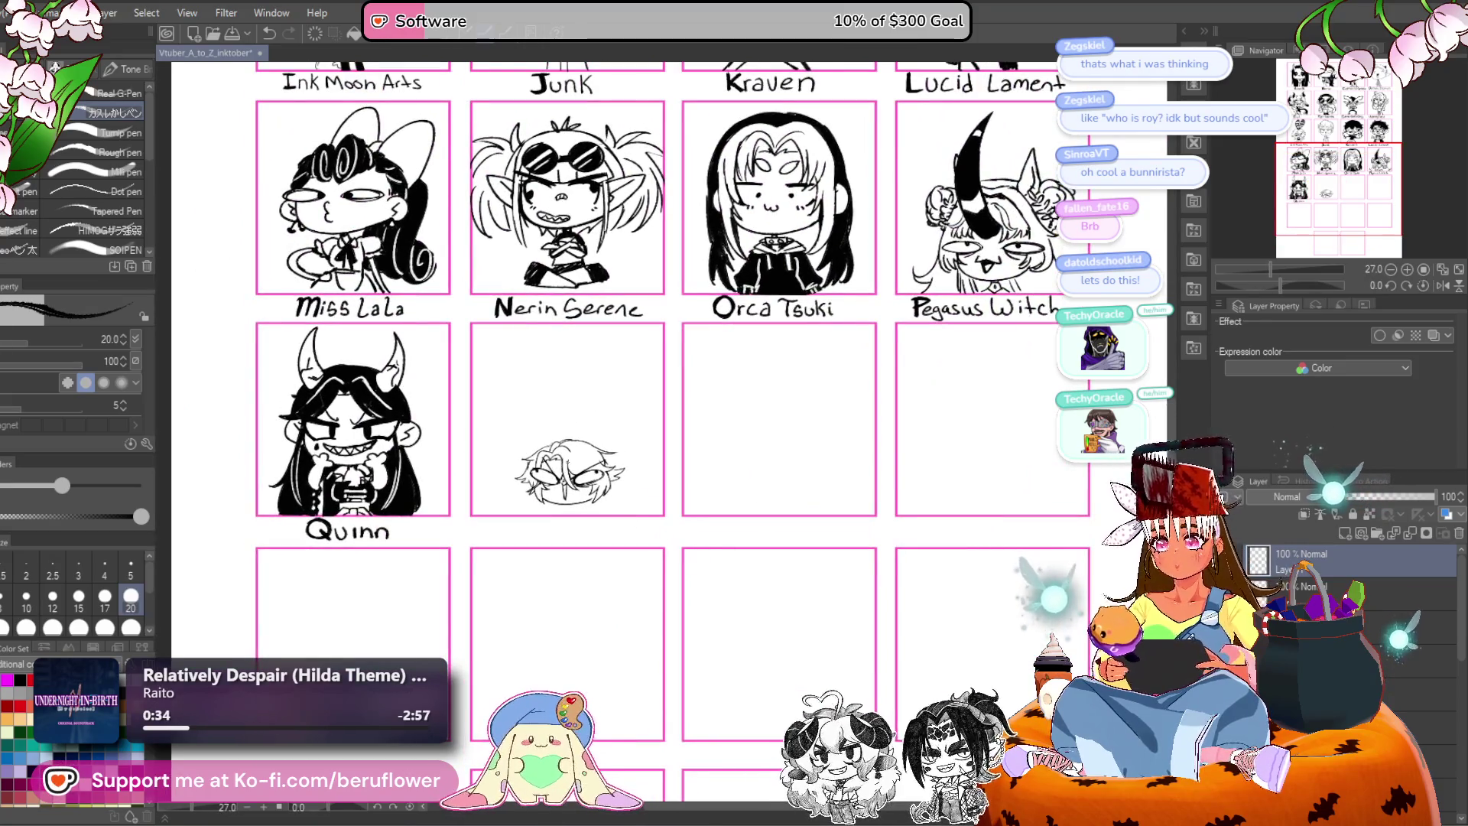
pyautogui.scroll(3, 529, 407)
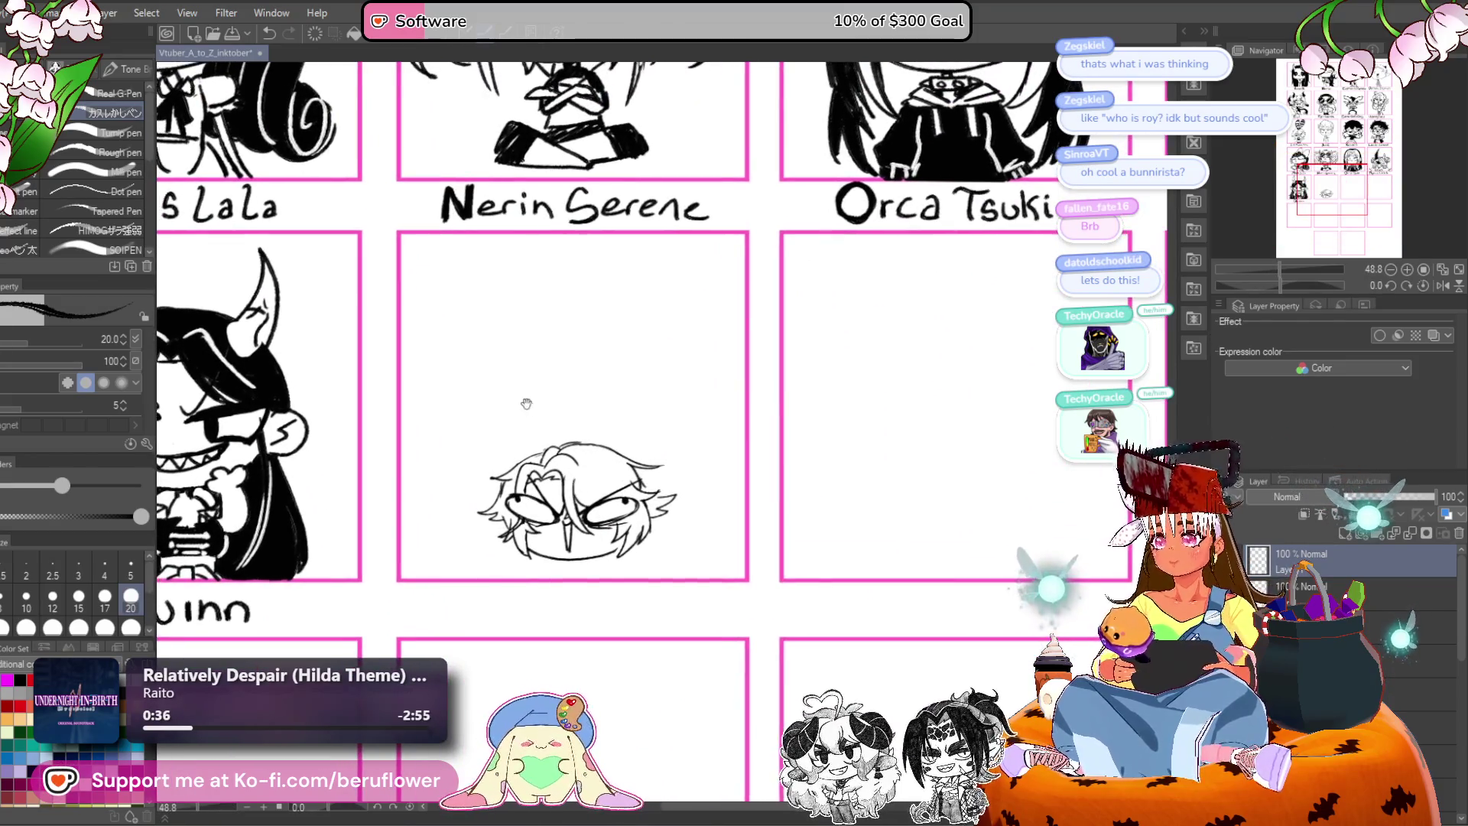
pyautogui.moveTo(520, 459); pyautogui.dragTo(505, 281)
pyautogui.hotkey('ctrl', 'z')
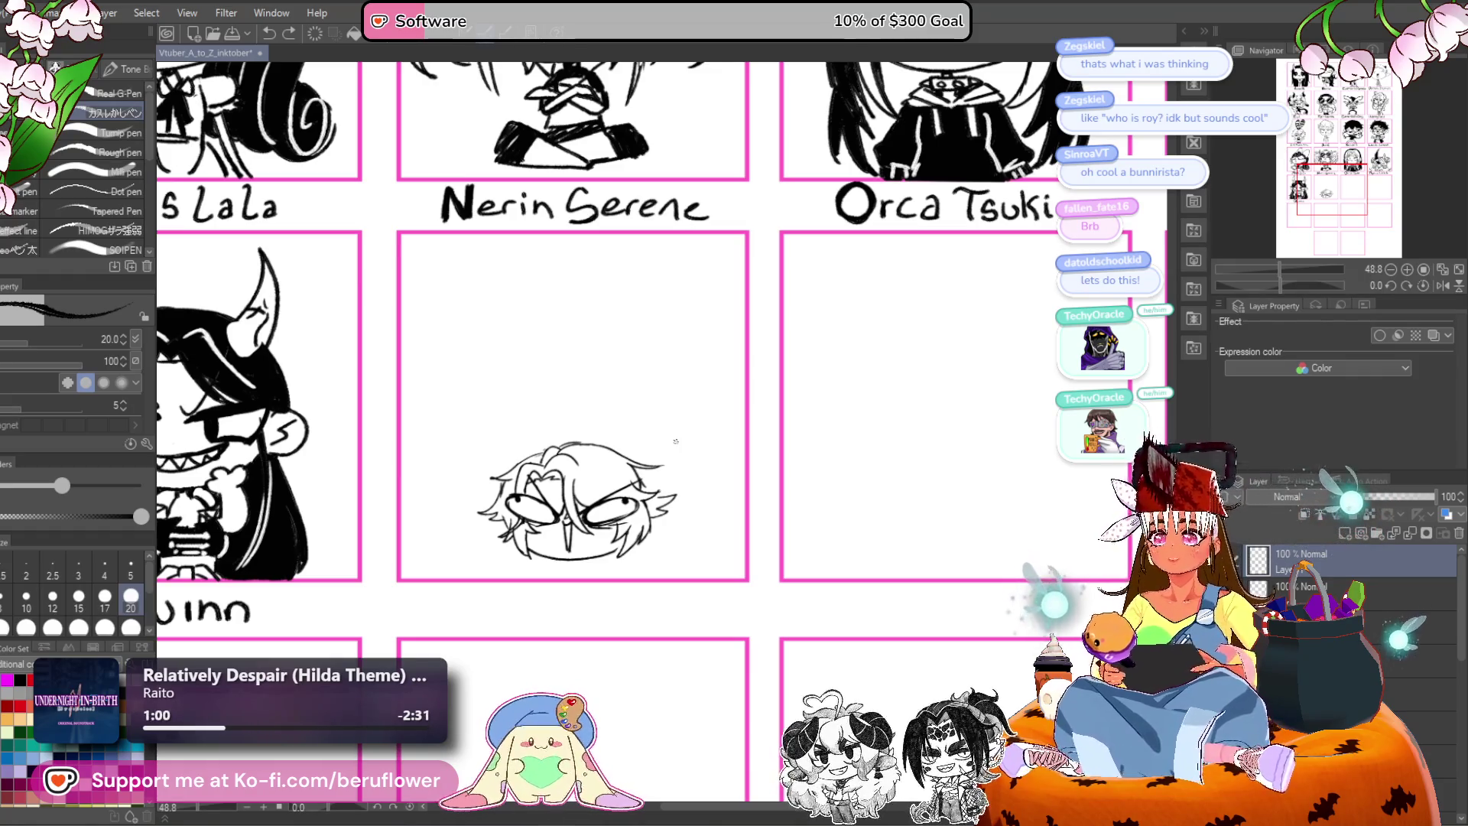
# Add a thin stroke along the right side of the head's hair and check it.
pyautogui.moveTo(652, 529); pyautogui.dragTo(685, 498)
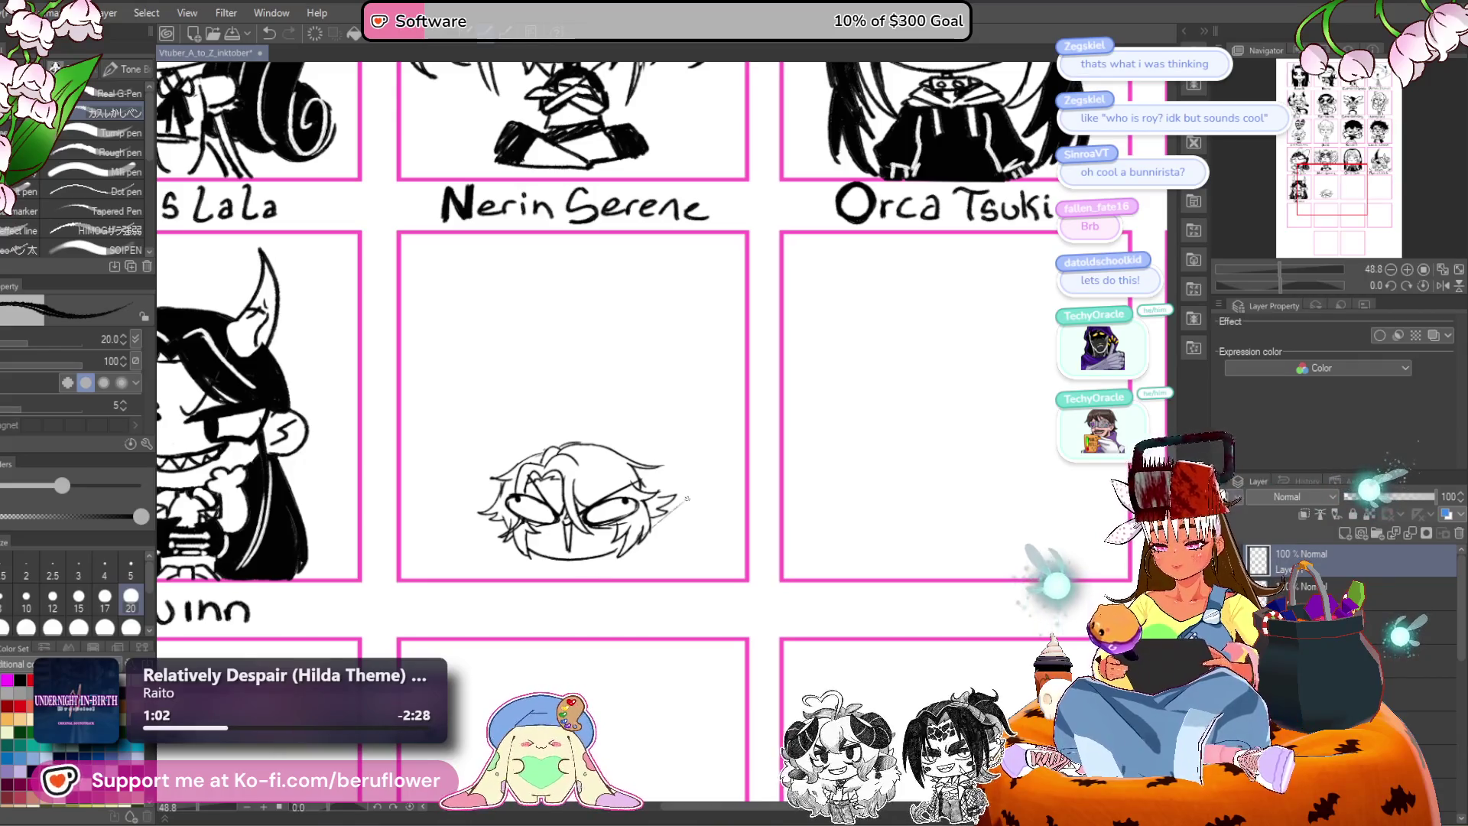
pyautogui.scroll(3, 631, 504)
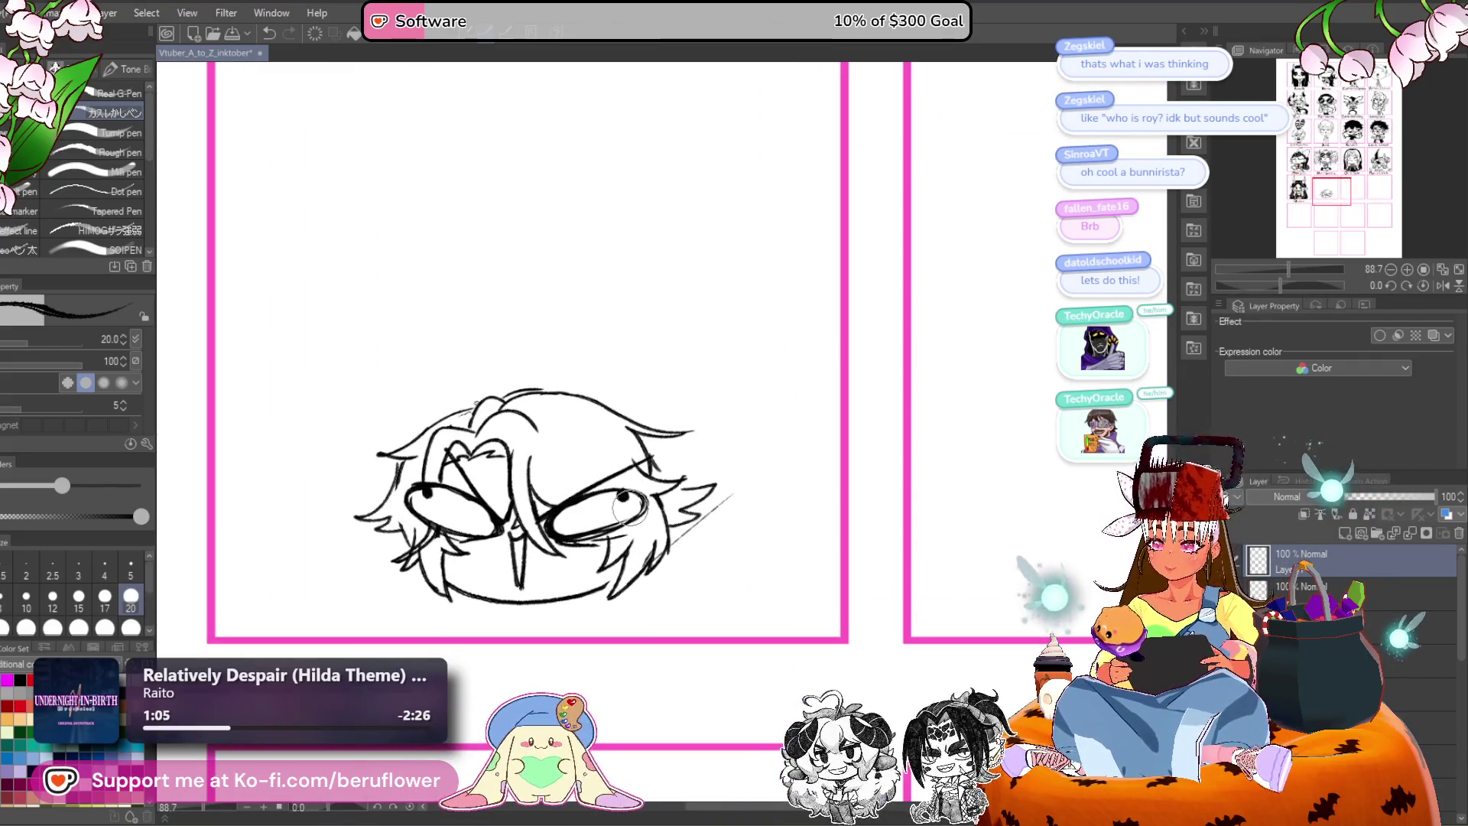
pyautogui.moveTo(711, 533); pyautogui.dragTo(714, 488)
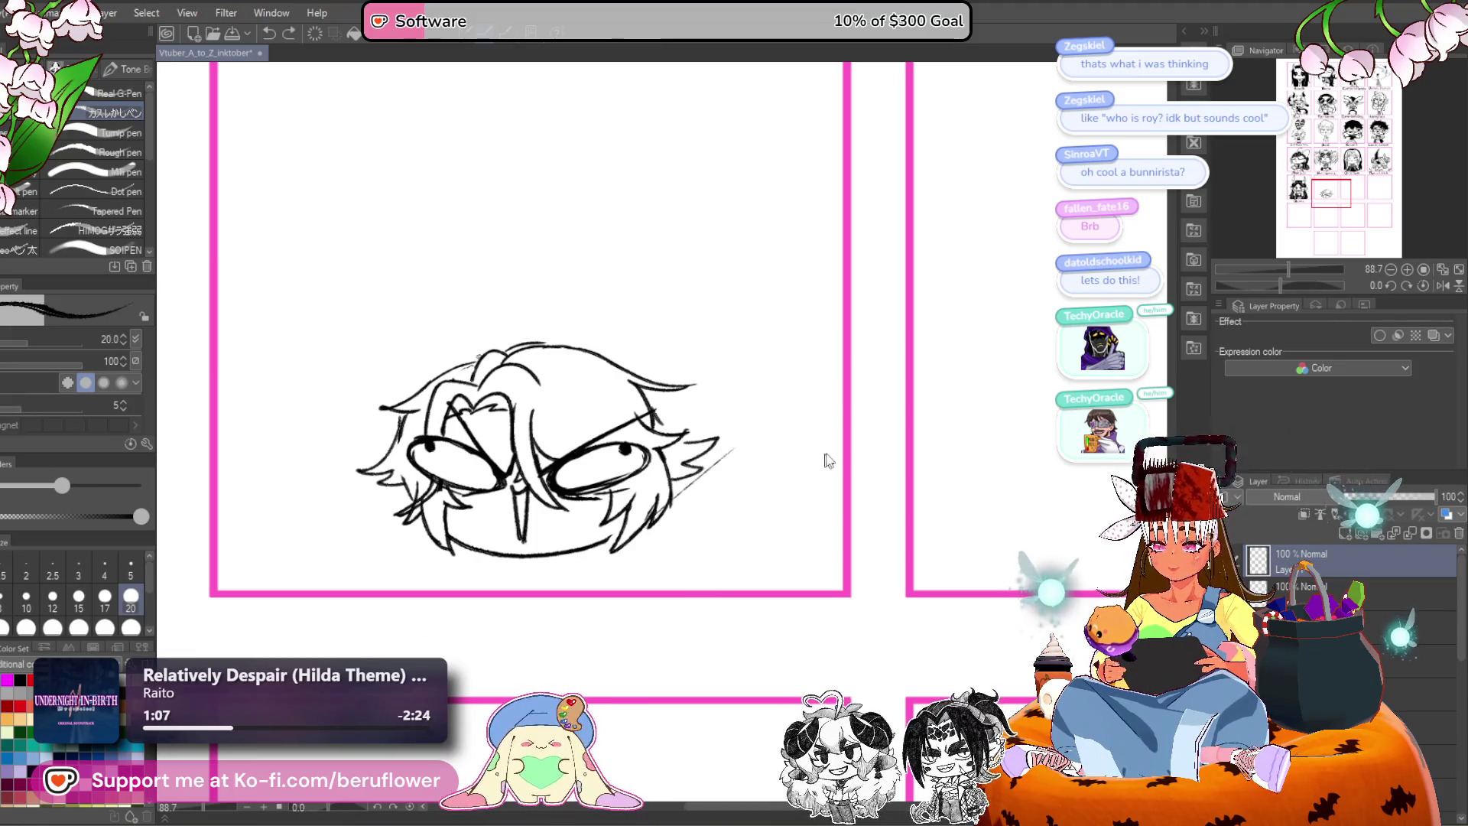
pyautogui.moveTo(581, 571); pyautogui.dragTo(610, 525)
pyautogui.scroll(-5, 610, 525)
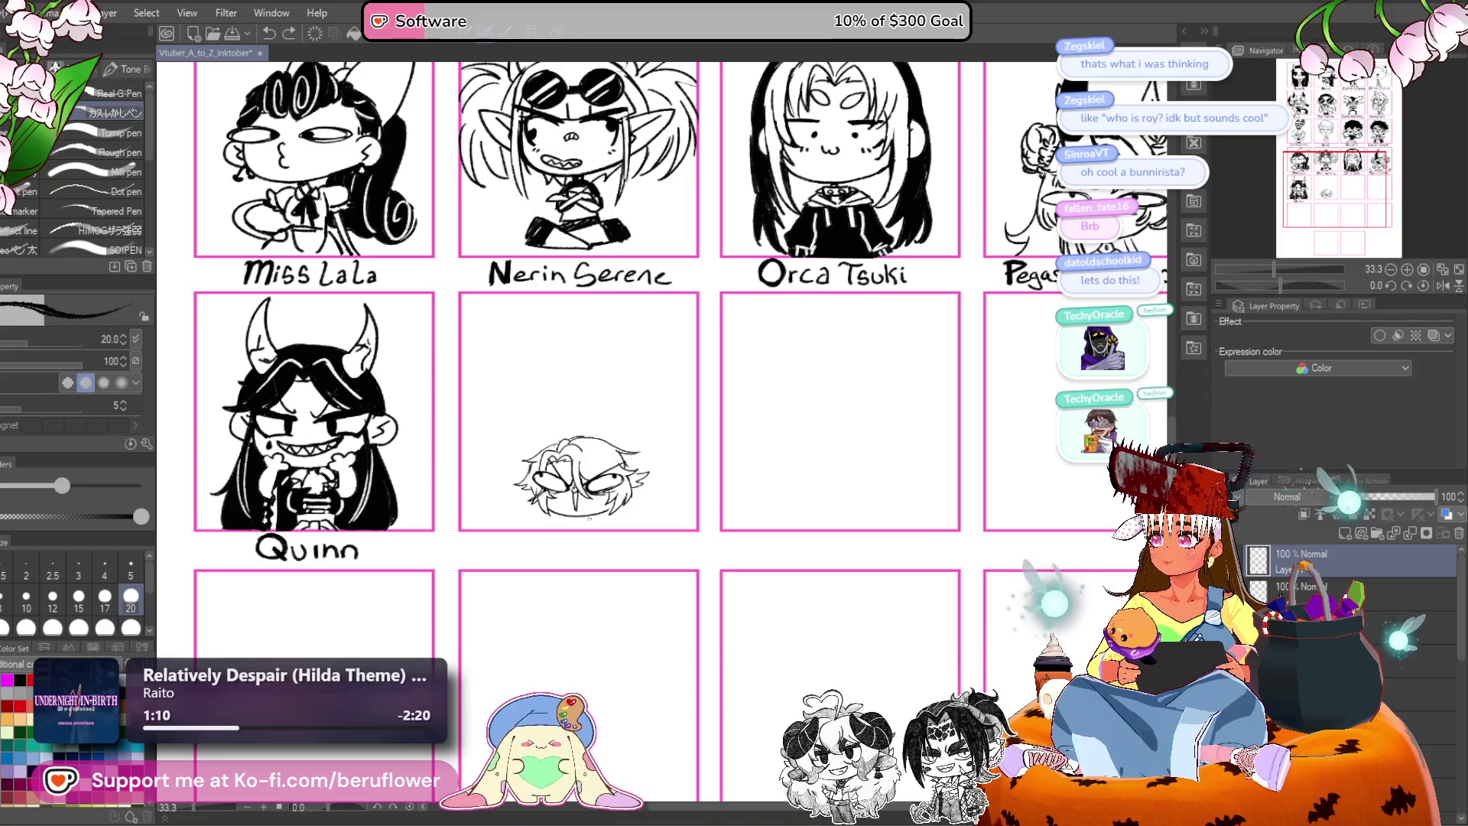
pyautogui.scroll(5, 589, 519)
pyautogui.scroll(-4, 588, 518)
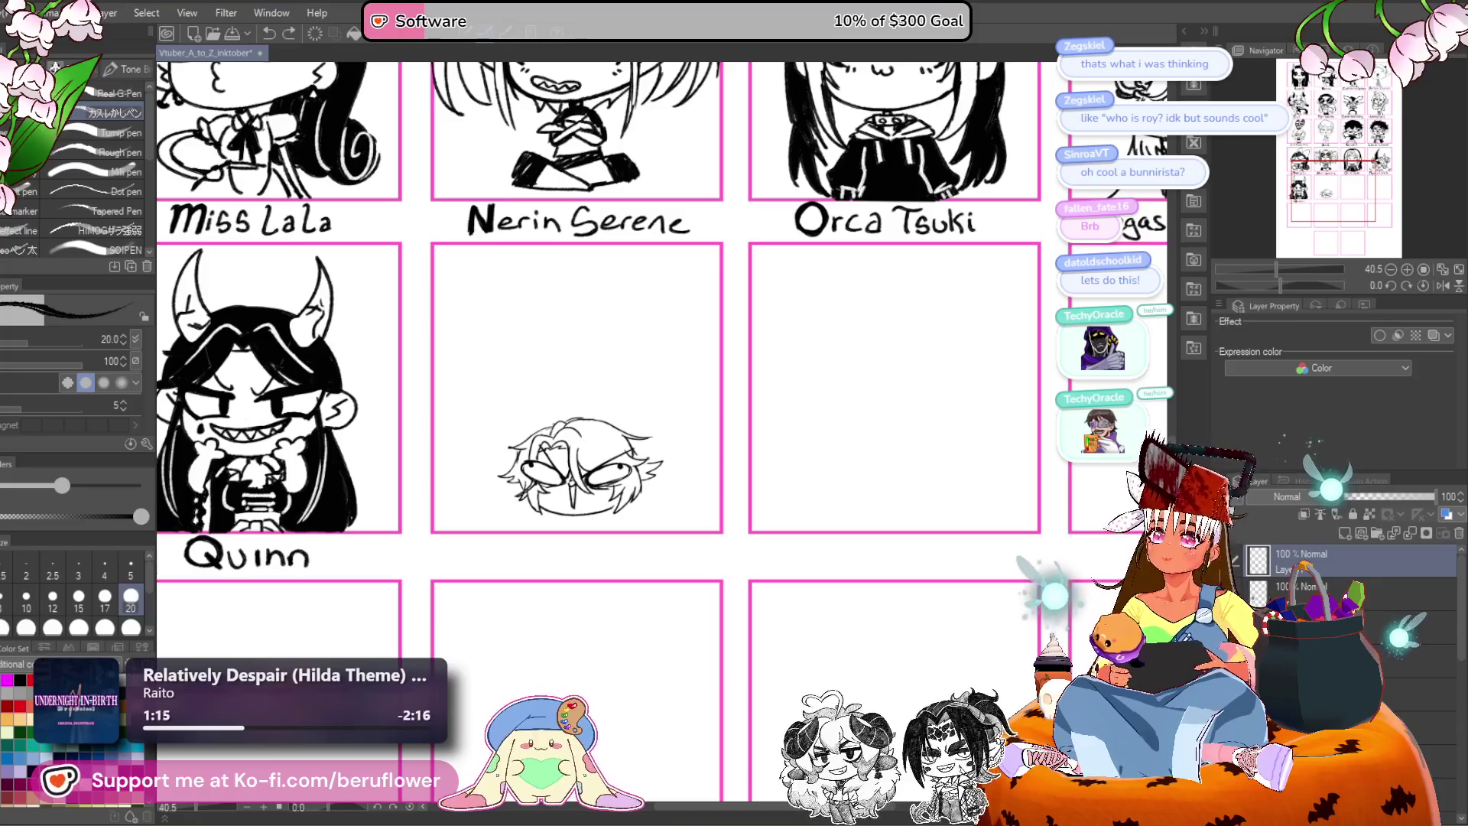
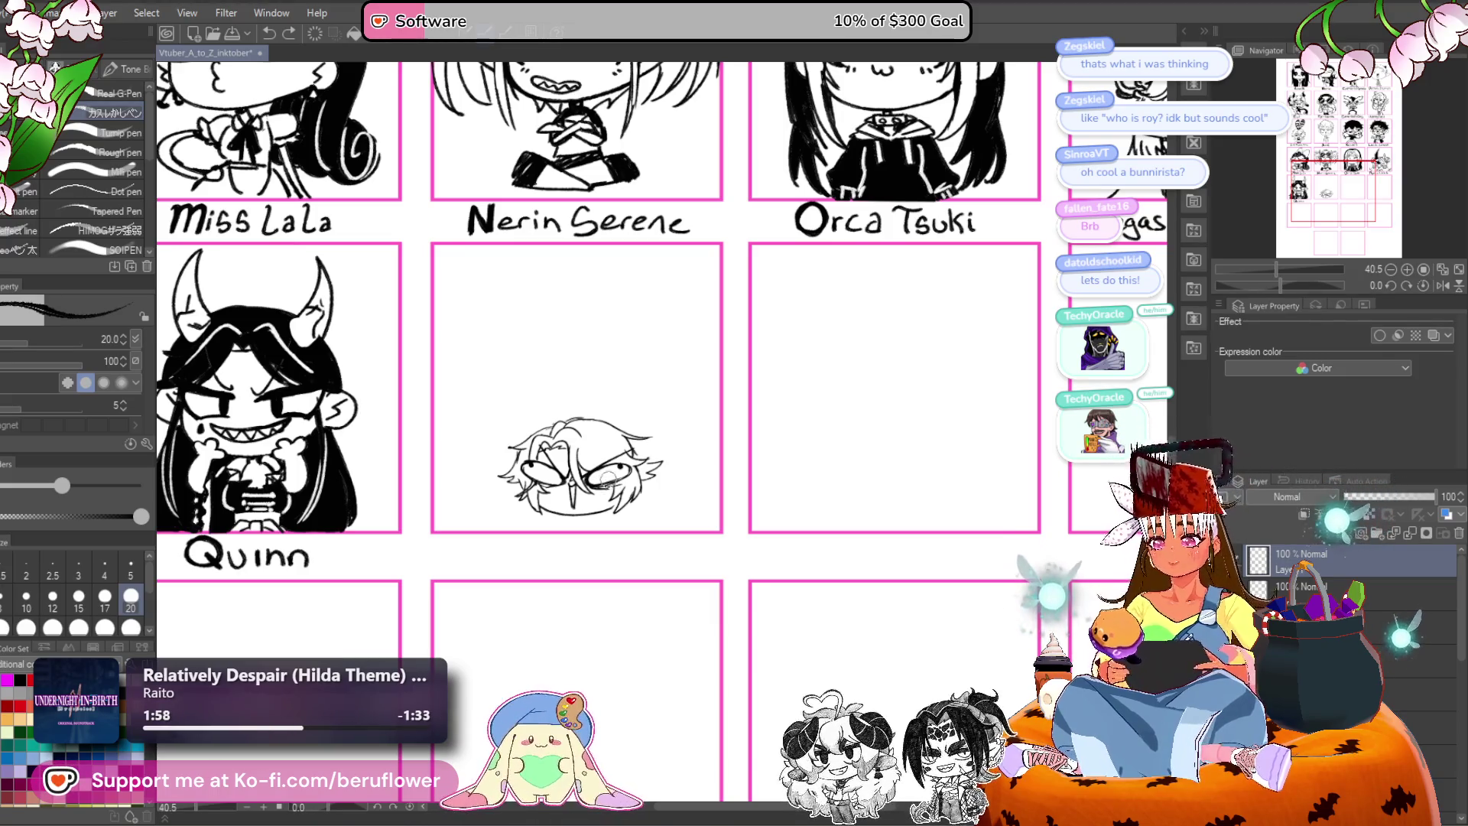
# Zoom in on the sketched head and fill both eyes with dark pupils.
pyautogui.scroll(5, 617, 480)
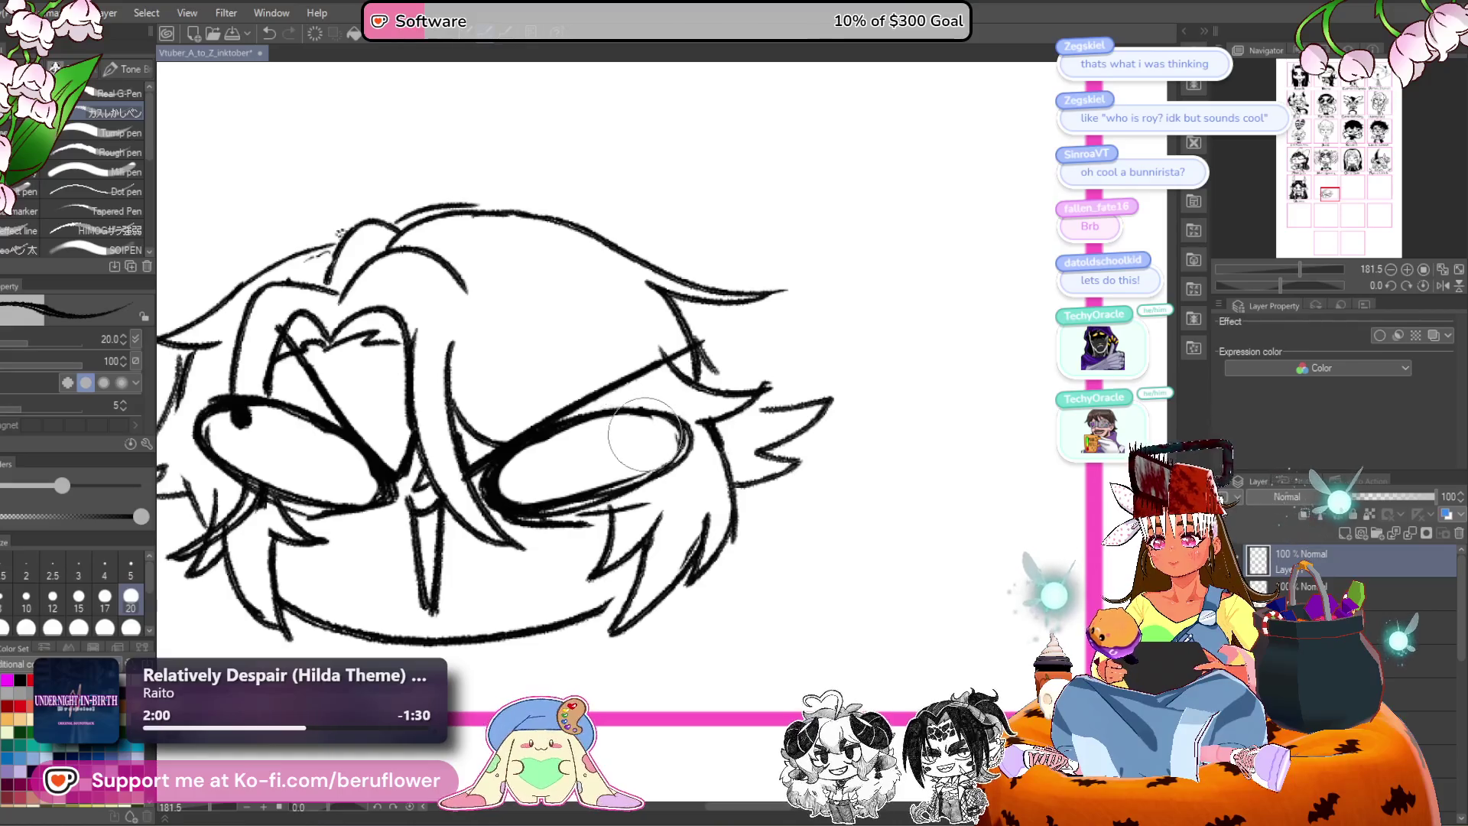
pyautogui.moveTo(253, 430); pyautogui.dragTo(437, 514)
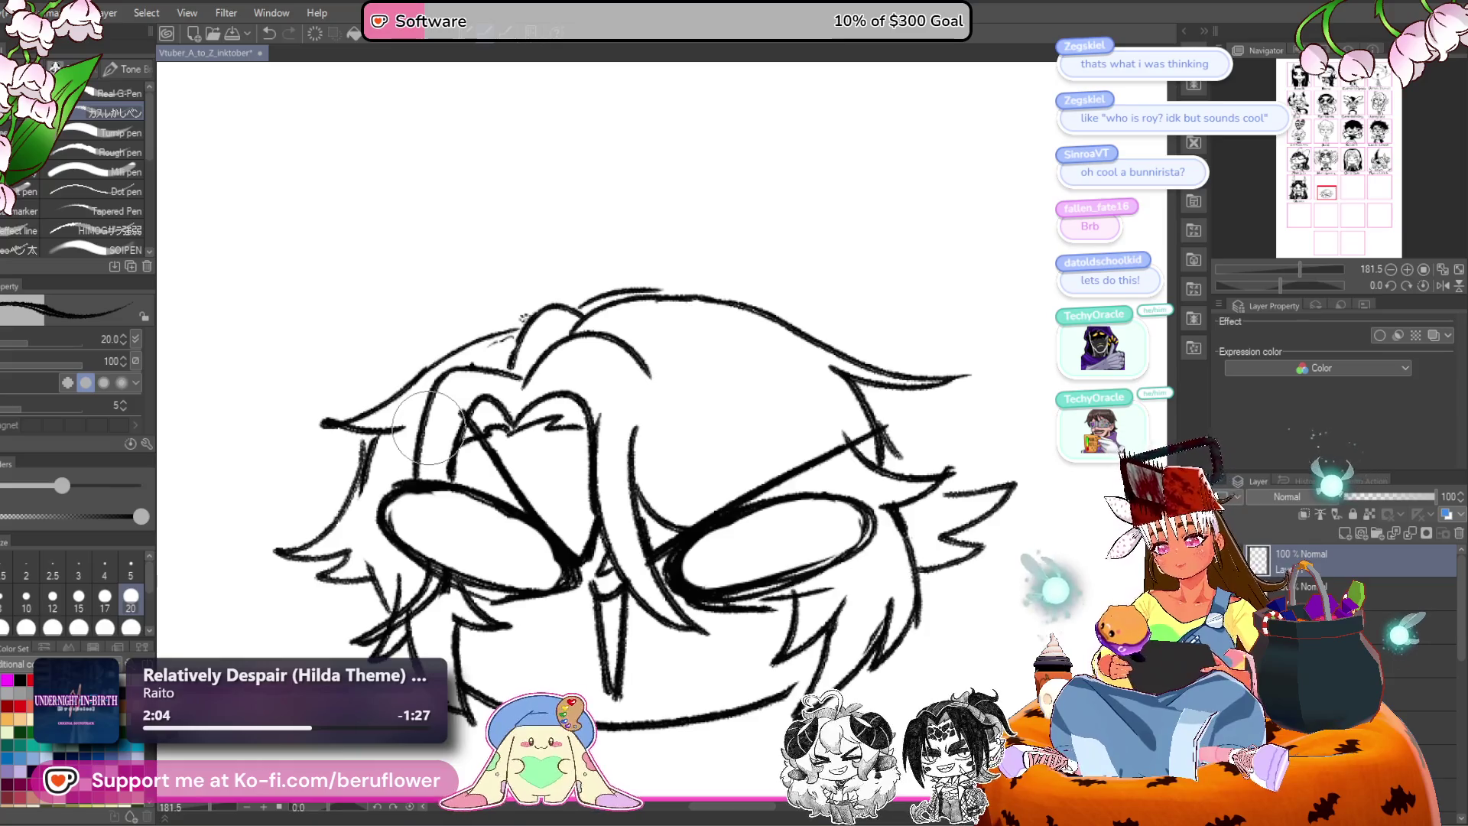
pyautogui.moveTo(428, 427); pyautogui.dragTo(435, 389)
pyautogui.moveTo(507, 472); pyautogui.dragTo(546, 528)
pyautogui.moveTo(828, 513); pyautogui.dragTo(779, 469)
pyautogui.moveTo(781, 447); pyautogui.dragTo(787, 420)
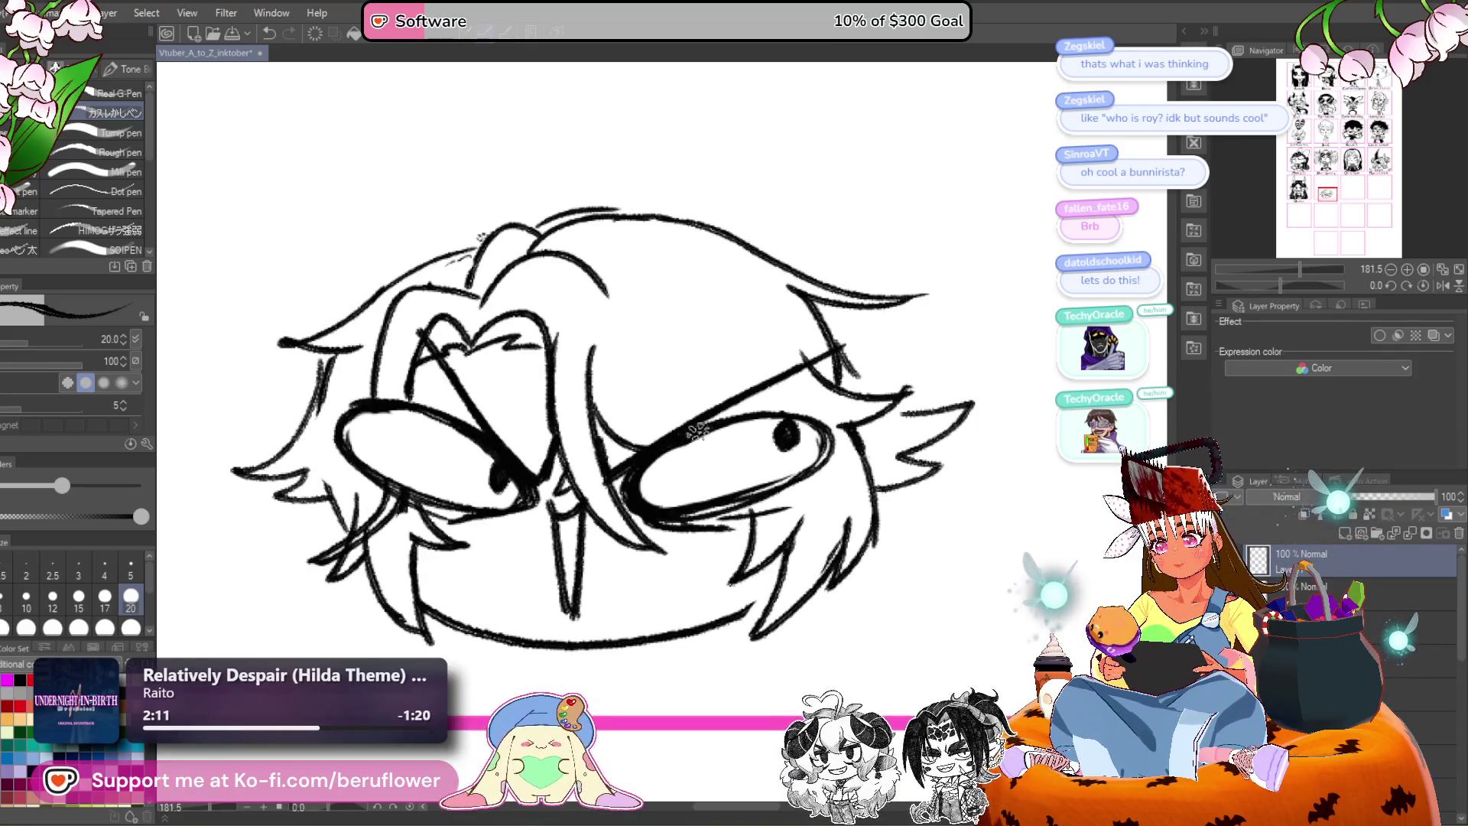
# Sketch the first hand's finger shapes below the right cheek.
pyautogui.scroll(-1, 666, 495)
pyautogui.moveTo(665, 496); pyautogui.dragTo(443, 290)
pyautogui.moveTo(574, 419)
pyautogui.mouseDown()
pyautogui.moveTo(576, 399)
pyautogui.moveTo(628, 415)
pyautogui.moveTo(726, 396)
pyautogui.moveTo(646, 435)
pyautogui.moveTo(634, 470)
pyautogui.moveTo(699, 466)
pyautogui.mouseUp()
pyautogui.hotkey('ctrl', 'z')
pyautogui.moveTo(458, 527); pyautogui.dragTo(565, 511)
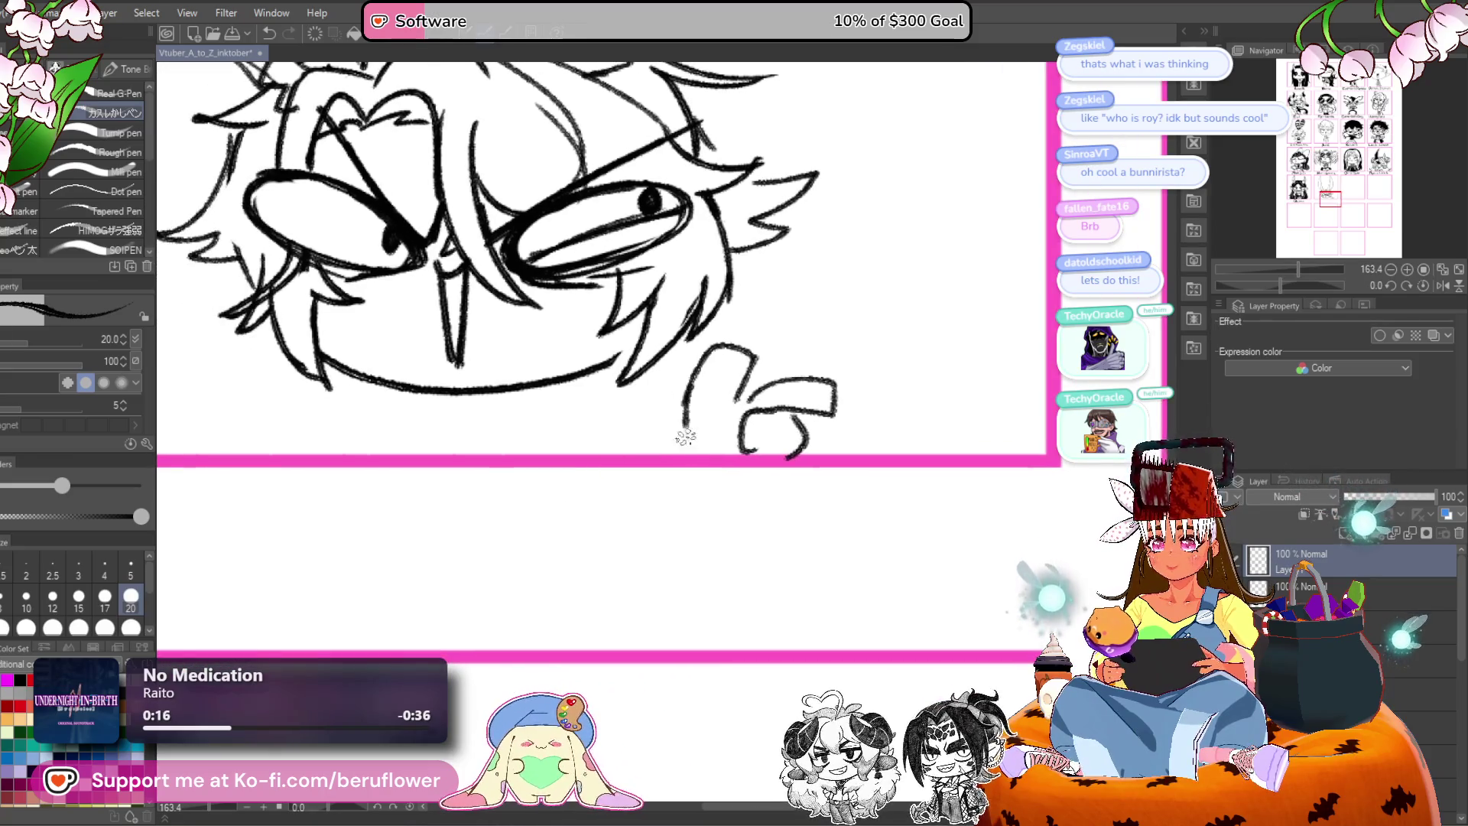
# Draw the second hand's outline below the chin, undoing stray strokes.
pyautogui.moveTo(680, 428); pyautogui.dragTo(801, 374)
pyautogui.moveTo(512, 363); pyautogui.dragTo(510, 384)
pyautogui.hotkey('ctrl', 'z')
pyautogui.moveTo(535, 302)
pyautogui.mouseDown()
pyautogui.moveTo(506, 373)
pyautogui.moveTo(484, 310)
pyautogui.mouseUp()
pyautogui.hotkey('ctrl', 'z')
pyautogui.moveTo(549, 354)
pyautogui.mouseDown()
pyautogui.moveTo(634, 366)
pyautogui.moveTo(585, 382)
pyautogui.mouseUp()
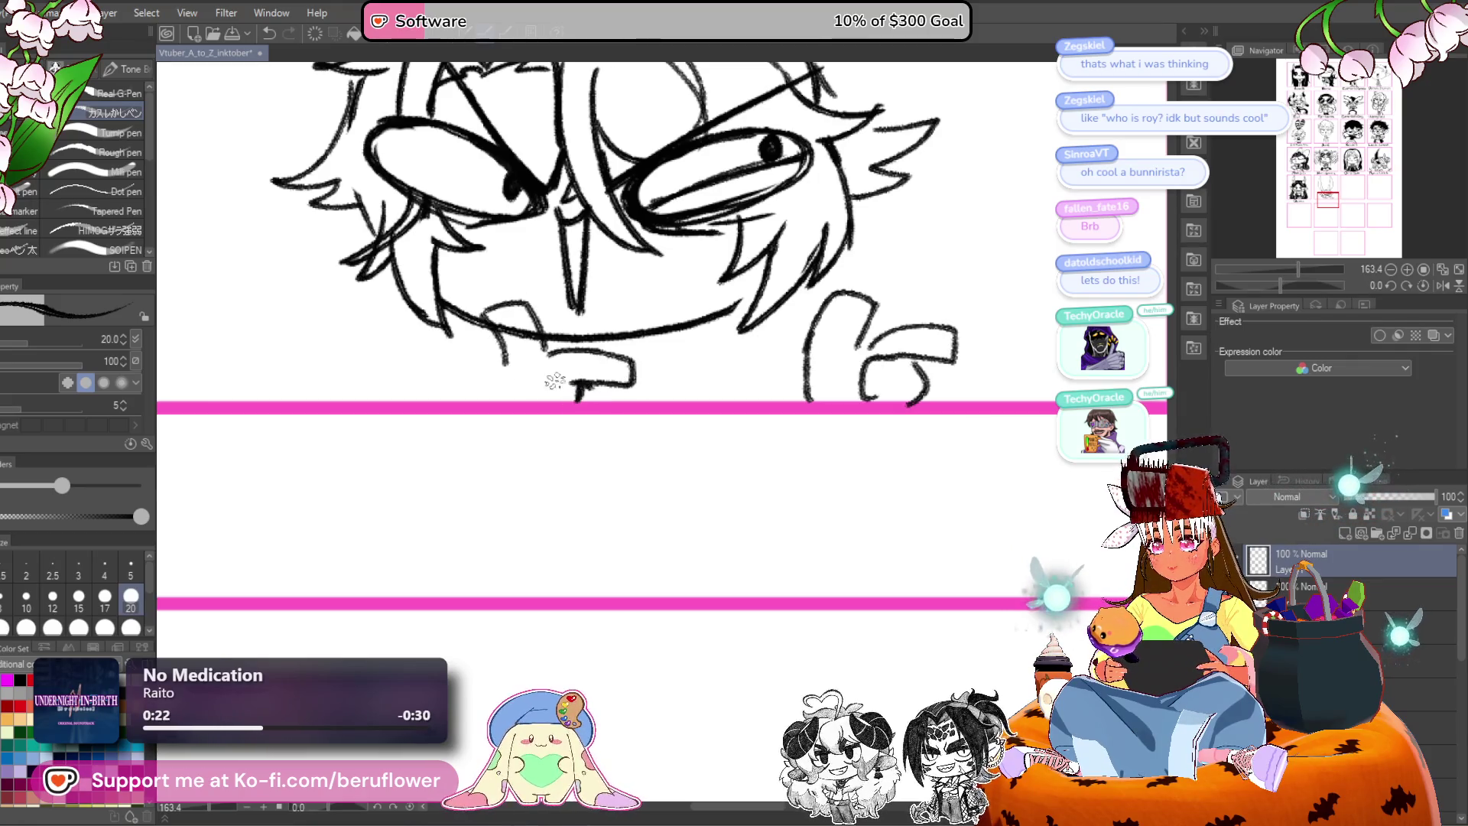
pyautogui.moveTo(513, 329); pyautogui.dragTo(526, 424)
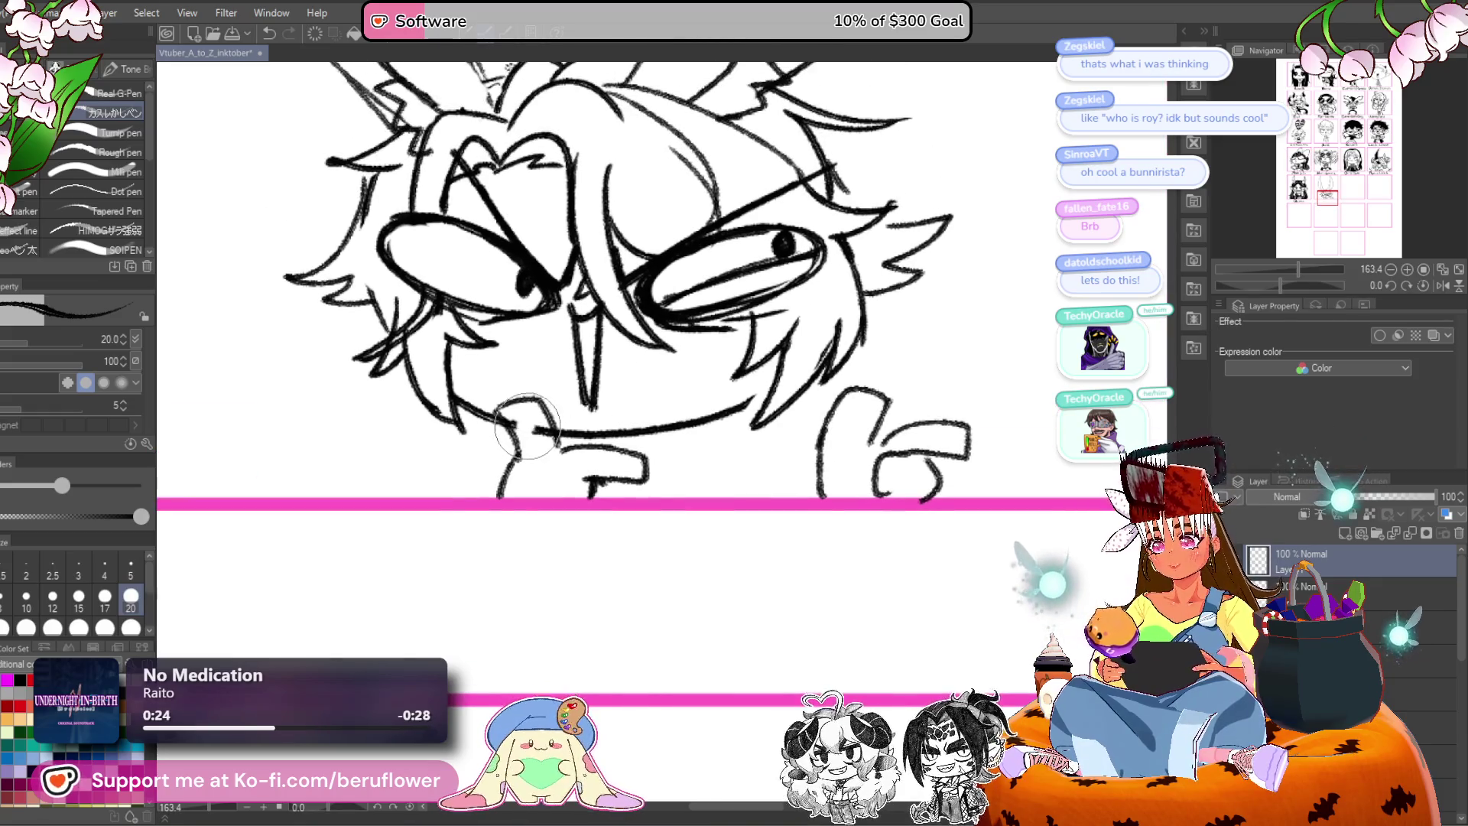
pyautogui.scroll(-3, 528, 421)
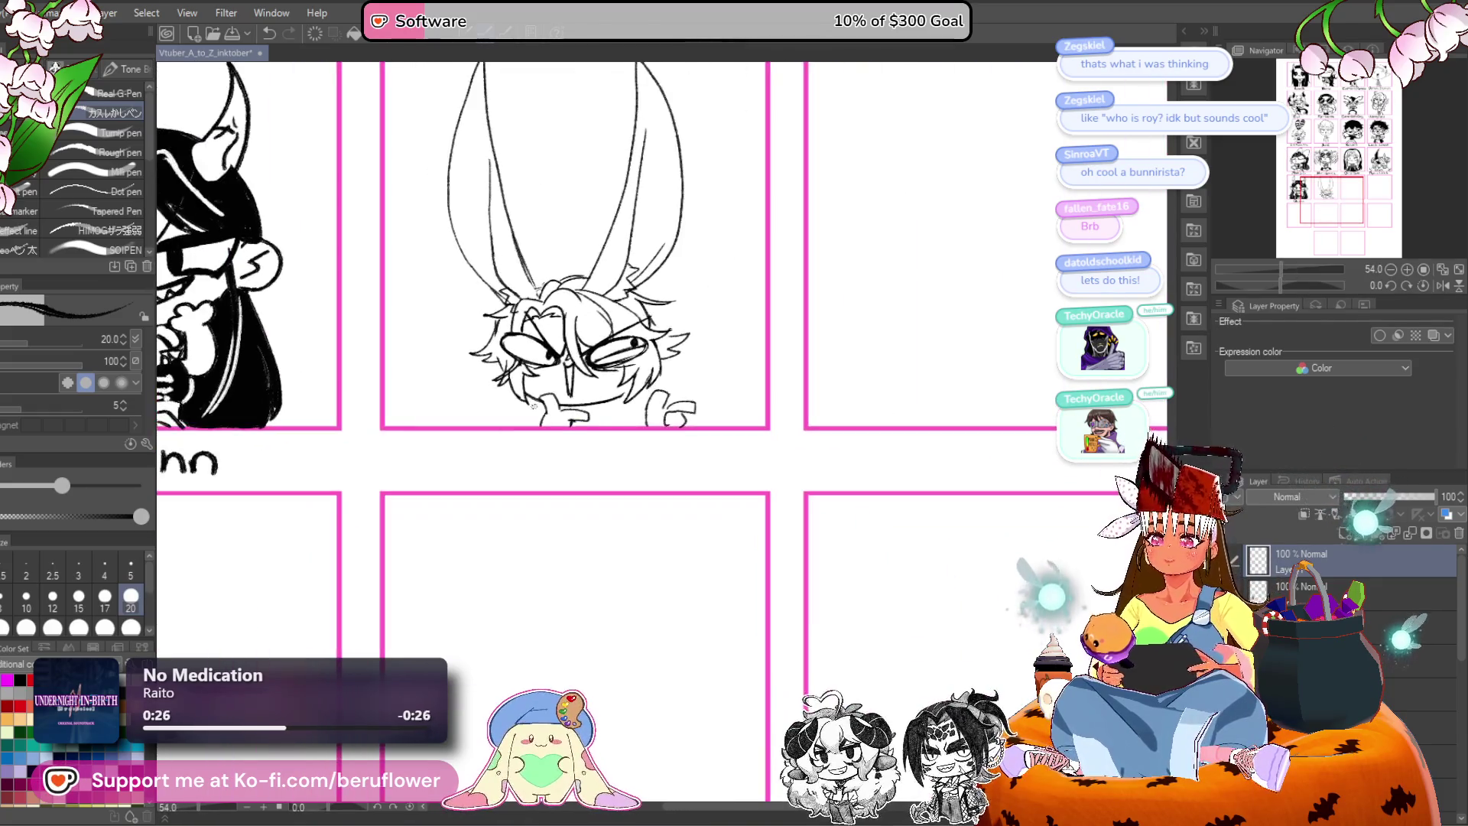
# Extend the hand's top line and add short strokes to the hands under the chin.
pyautogui.scroll(4, 533, 405)
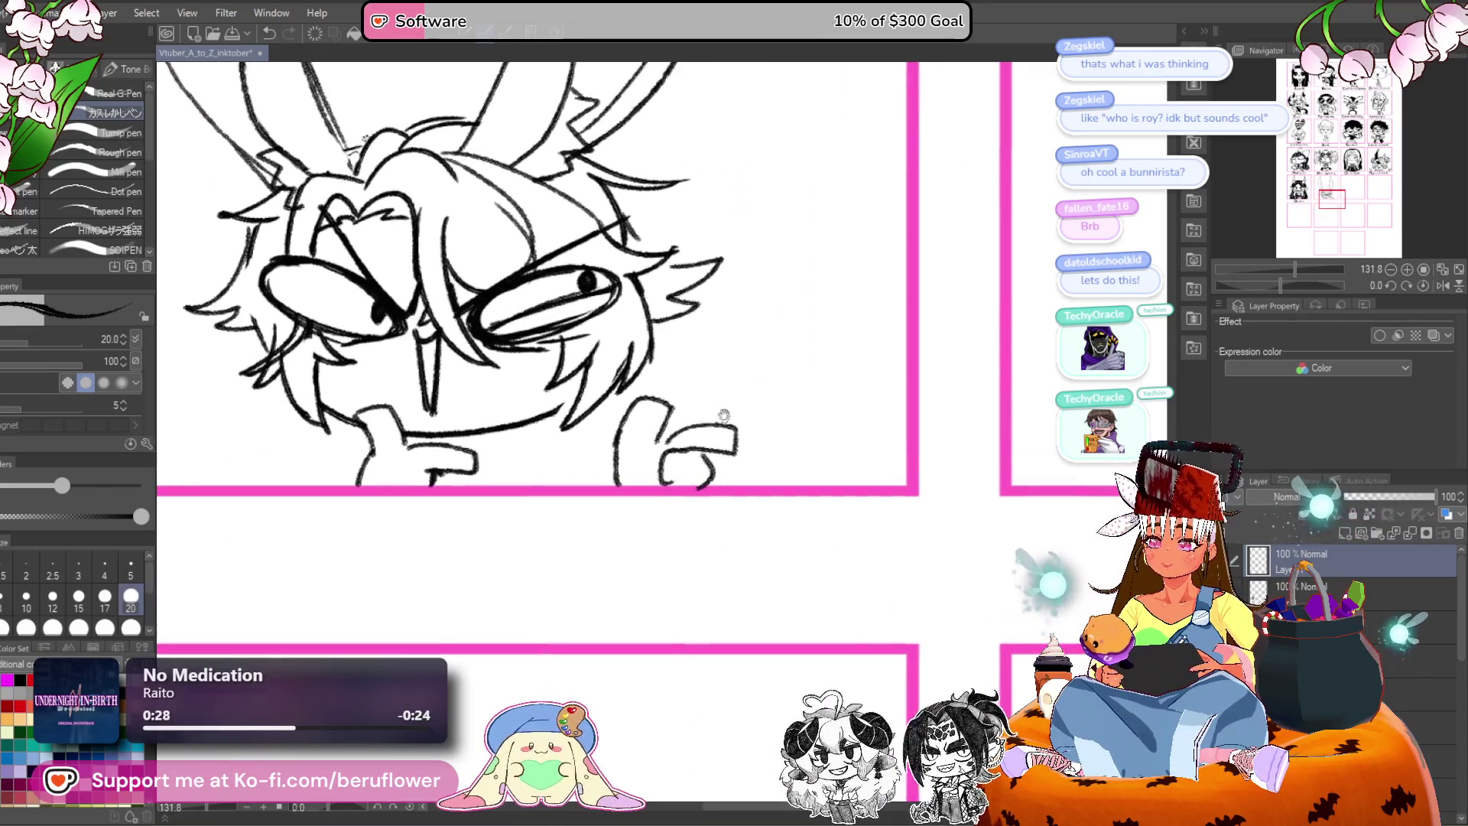
pyautogui.moveTo(711, 426)
pyautogui.mouseDown()
pyautogui.moveTo(670, 426)
pyautogui.moveTo(681, 471)
pyautogui.mouseUp()
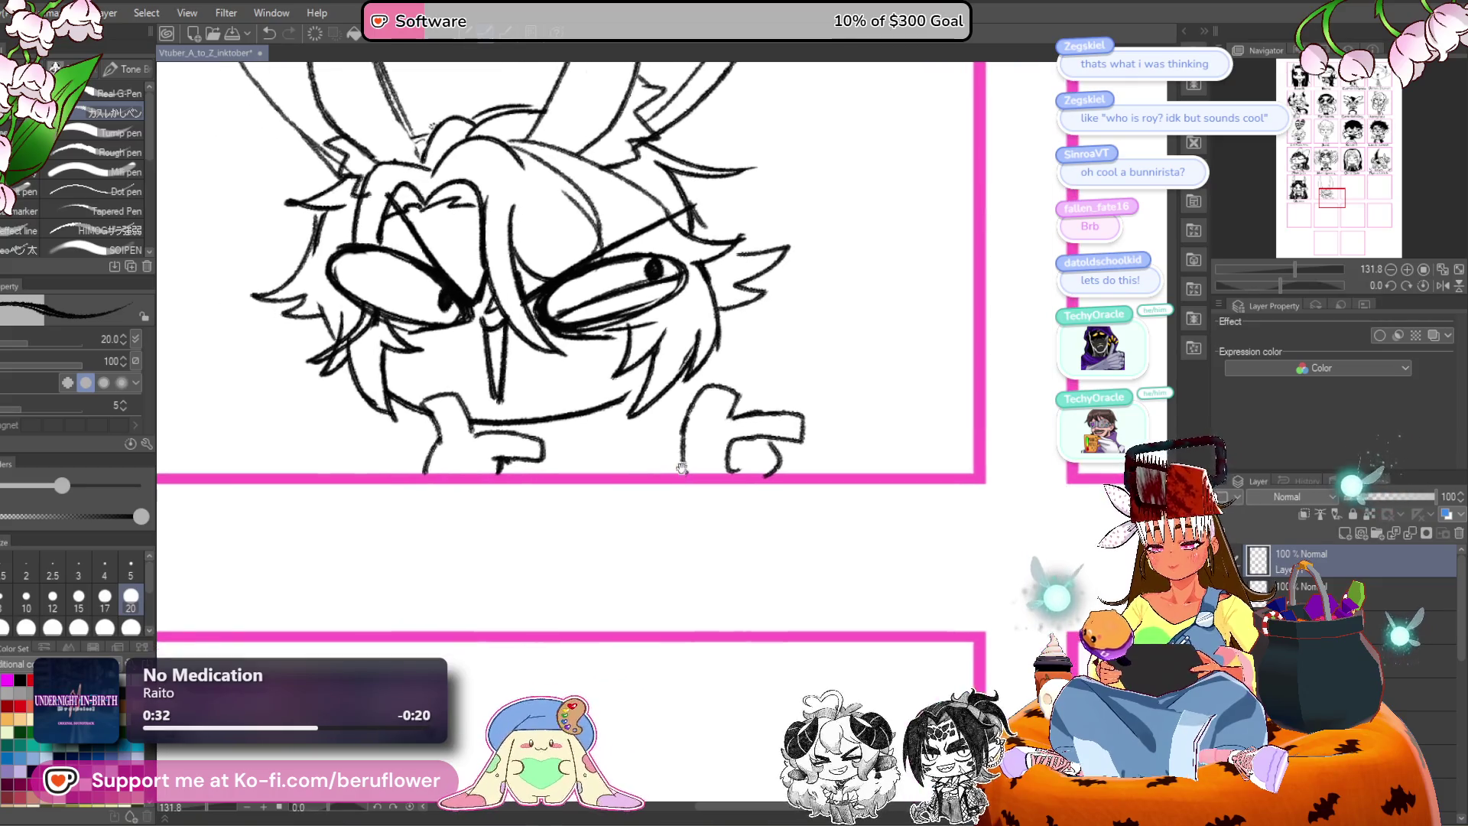
pyautogui.moveTo(604, 424)
pyautogui.mouseDown()
pyautogui.moveTo(652, 420)
pyautogui.moveTo(611, 432)
pyautogui.moveTo(657, 468)
pyautogui.mouseUp()
pyautogui.moveTo(738, 439); pyautogui.dragTo(697, 468)
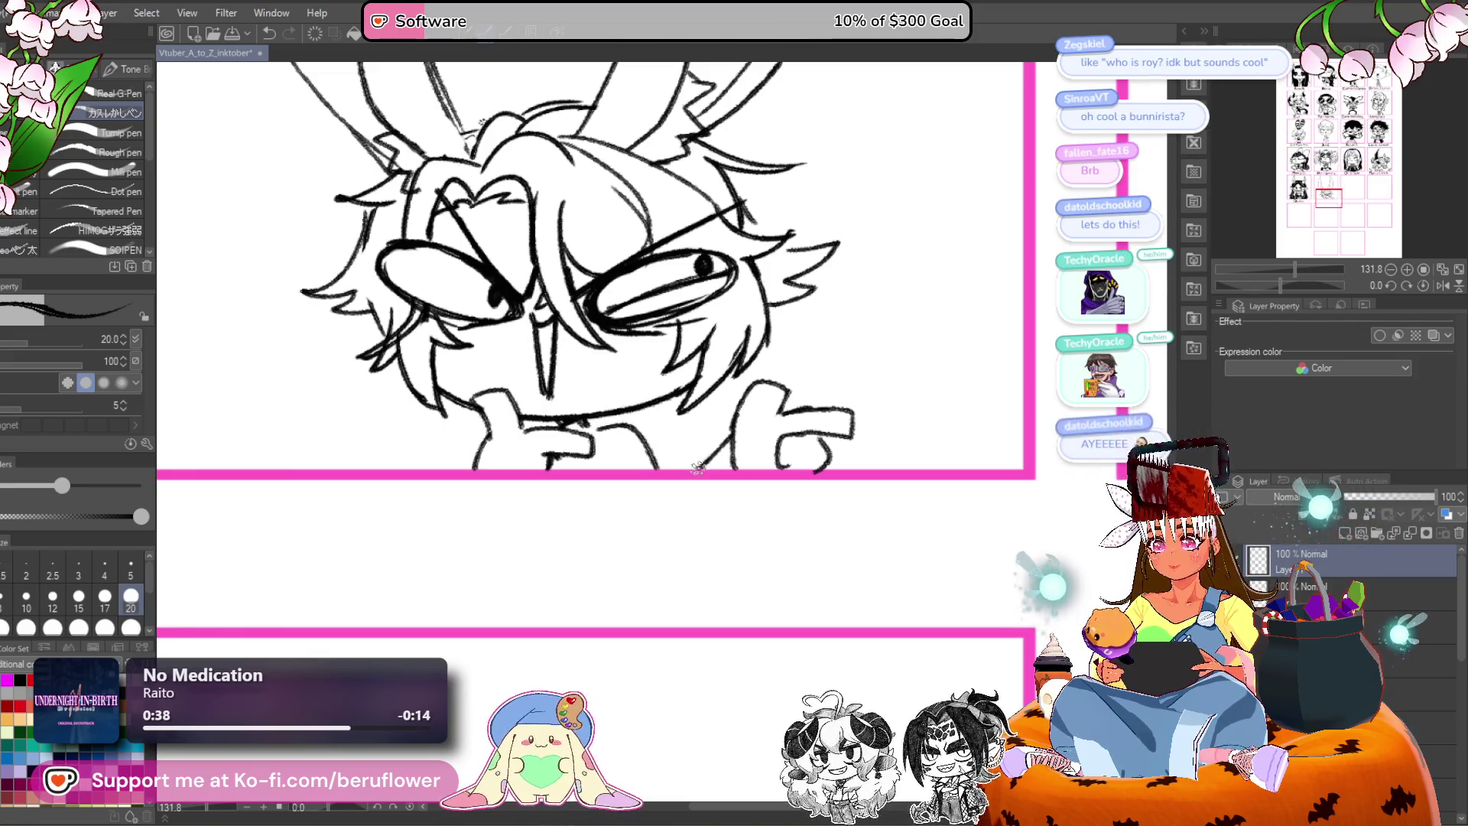
pyautogui.moveTo(752, 425)
pyautogui.mouseDown()
pyautogui.moveTo(647, 505)
pyautogui.moveTo(622, 420)
pyautogui.moveTo(497, 451)
pyautogui.mouseUp()
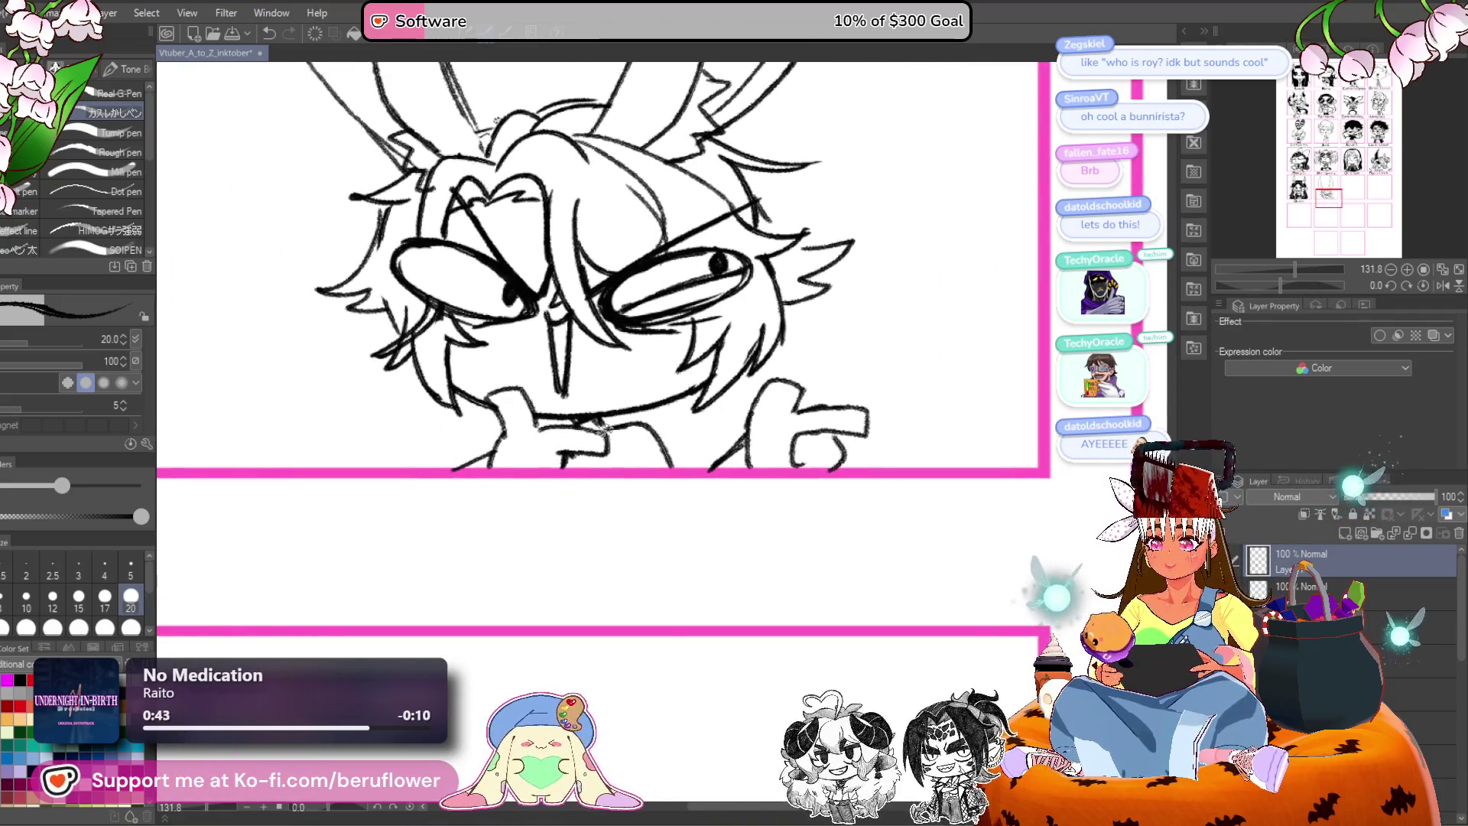
pyautogui.scroll(-4, 520, 496)
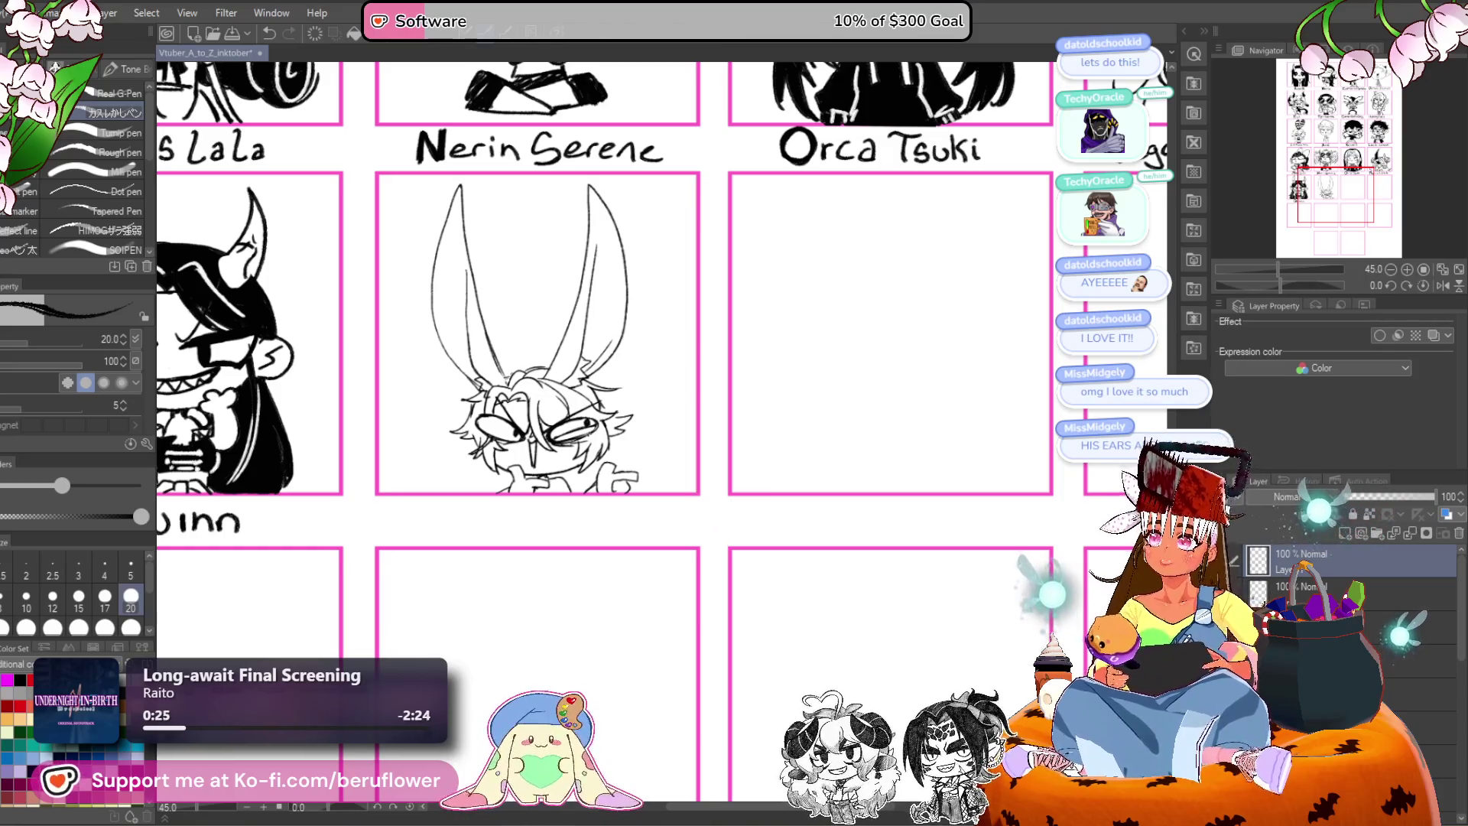
# Zoom in on the ear tops and draw coiled loop strokes around the left ear.
pyautogui.scroll(2, 543, 313)
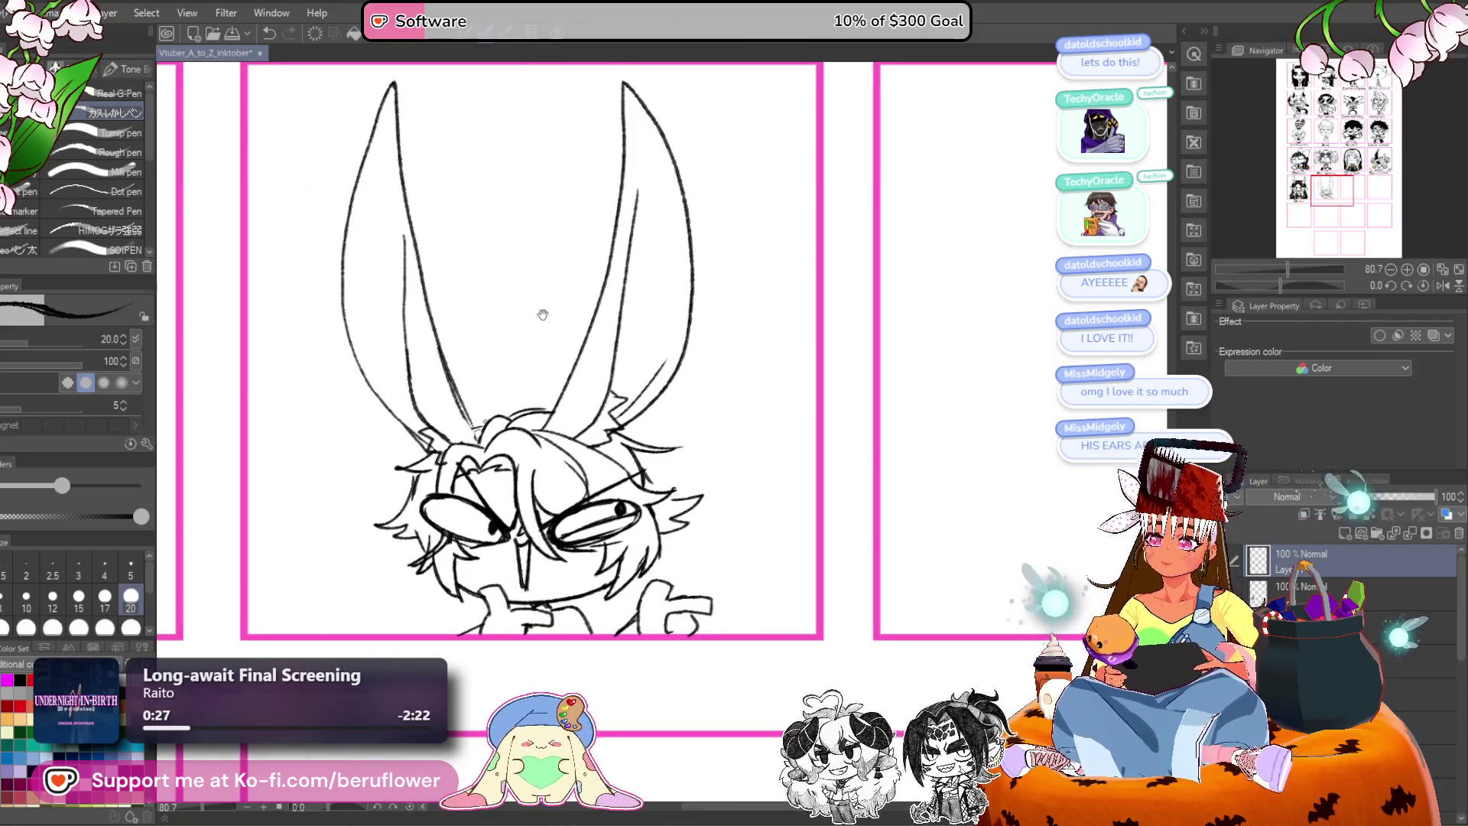
pyautogui.scroll(2, 481, 321)
pyautogui.scroll(1, 459, 295)
pyautogui.scroll(1, 457, 306)
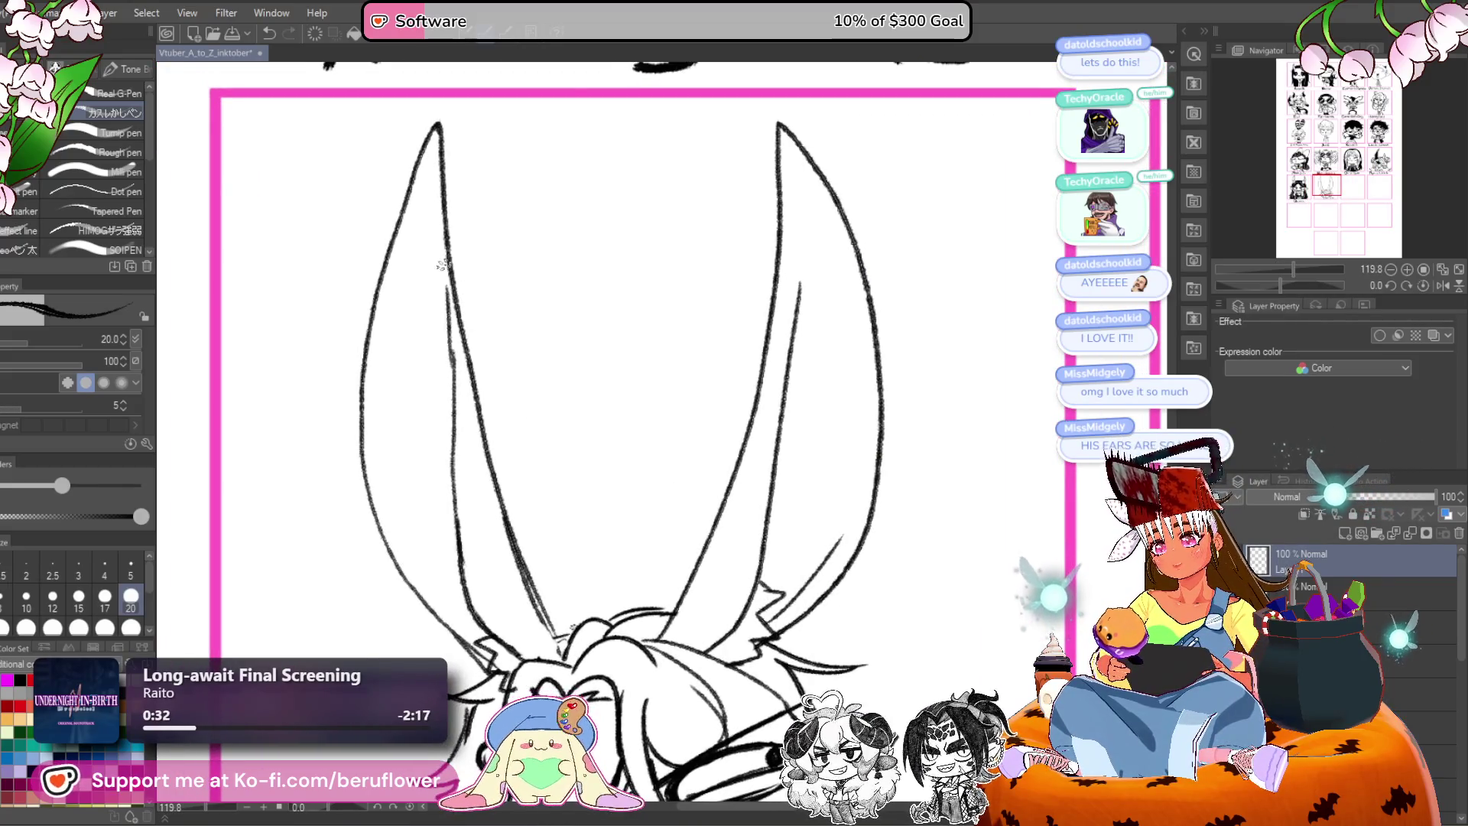
pyautogui.moveTo(475, 369)
pyautogui.mouseDown()
pyautogui.moveTo(484, 319)
pyautogui.moveTo(454, 327)
pyautogui.moveTo(482, 338)
pyautogui.mouseUp()
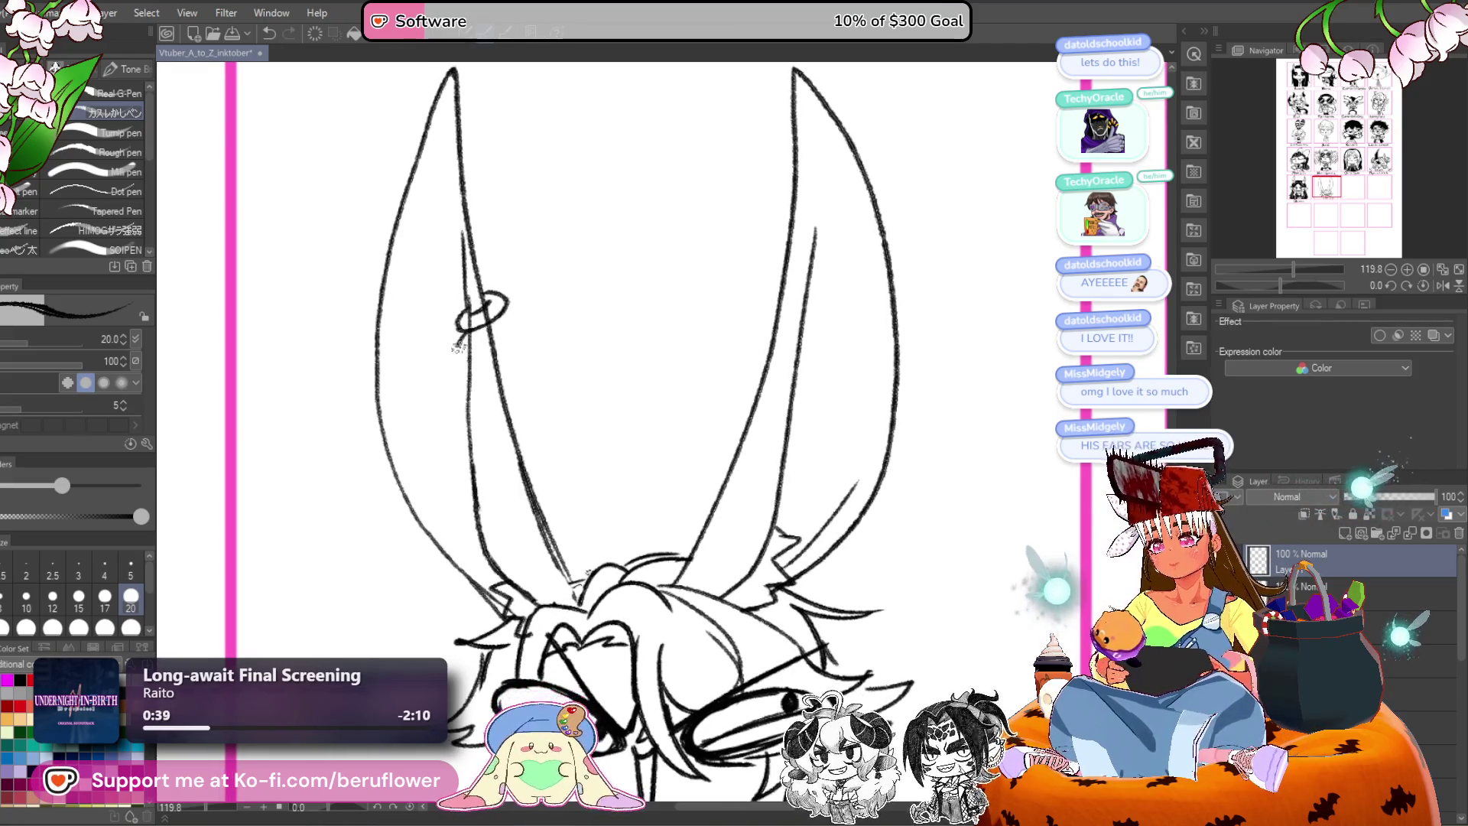
pyautogui.moveTo(505, 307); pyautogui.dragTo(498, 338)
pyautogui.moveTo(482, 307)
pyautogui.mouseDown()
pyautogui.moveTo(508, 339)
pyautogui.moveTo(479, 353)
pyautogui.mouseUp()
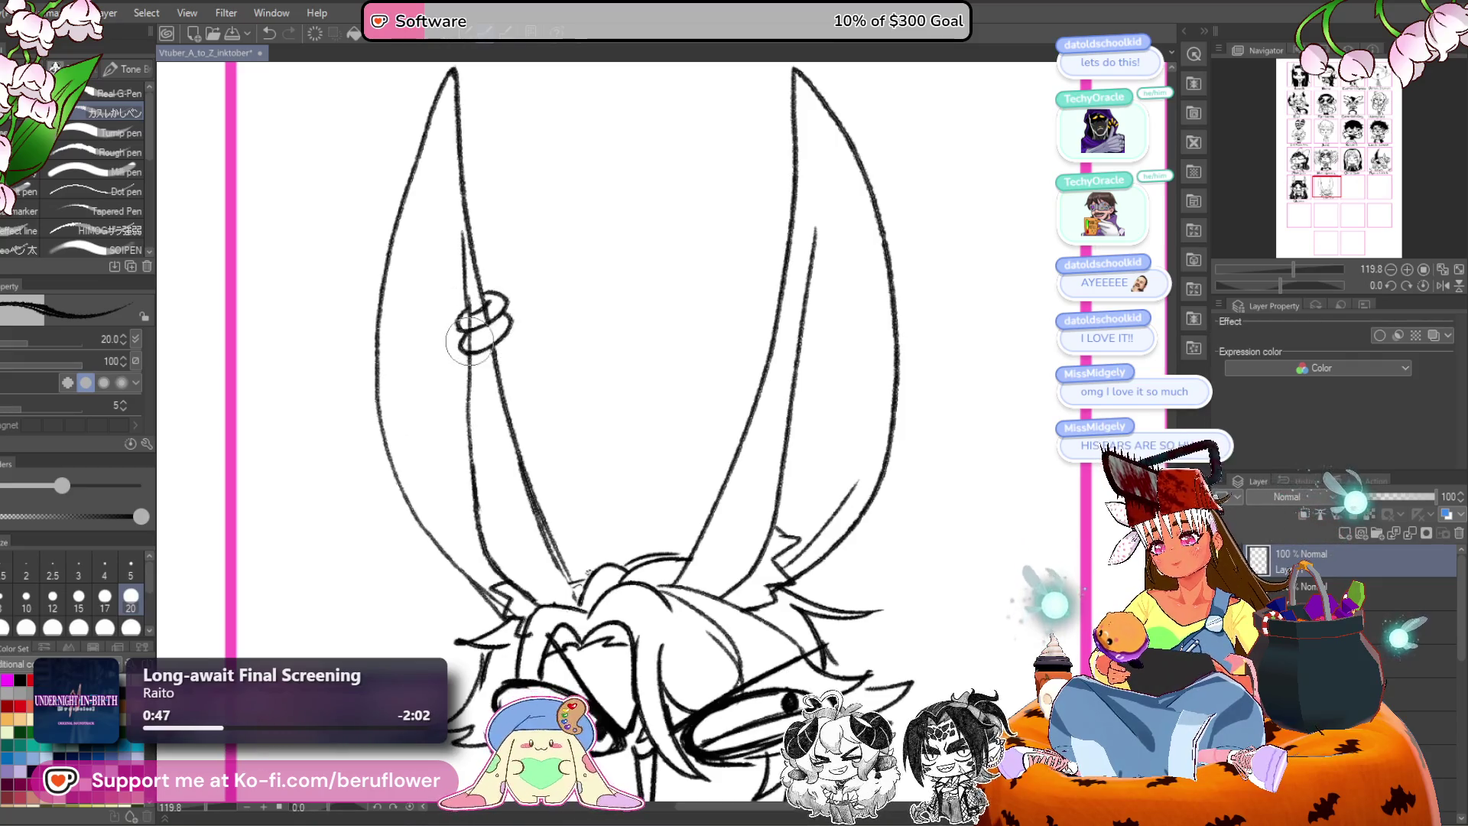
pyautogui.moveTo(464, 339); pyautogui.dragTo(478, 329)
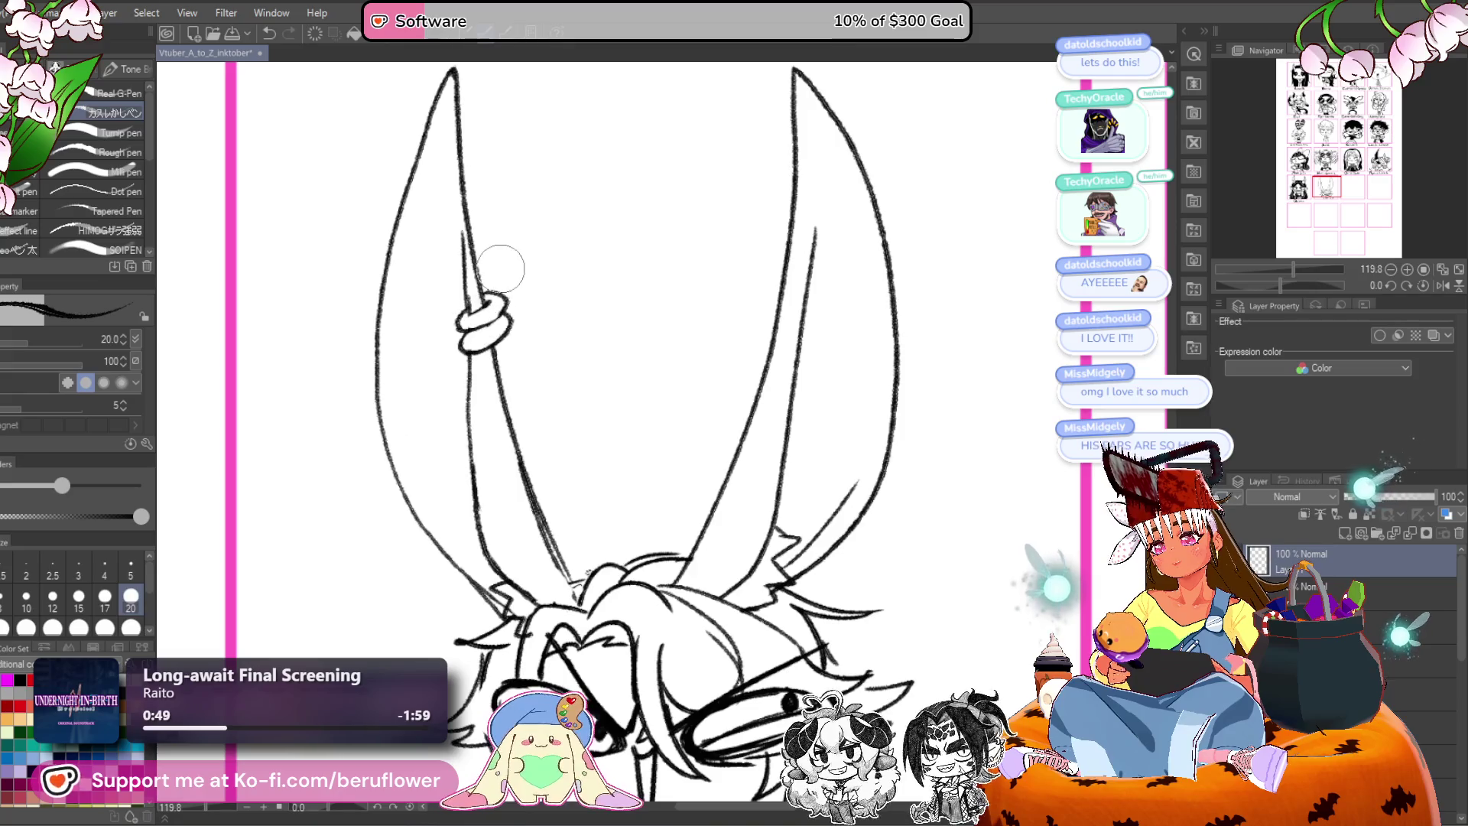
pyautogui.scroll(-5, 500, 268)
pyautogui.scroll(3, 501, 268)
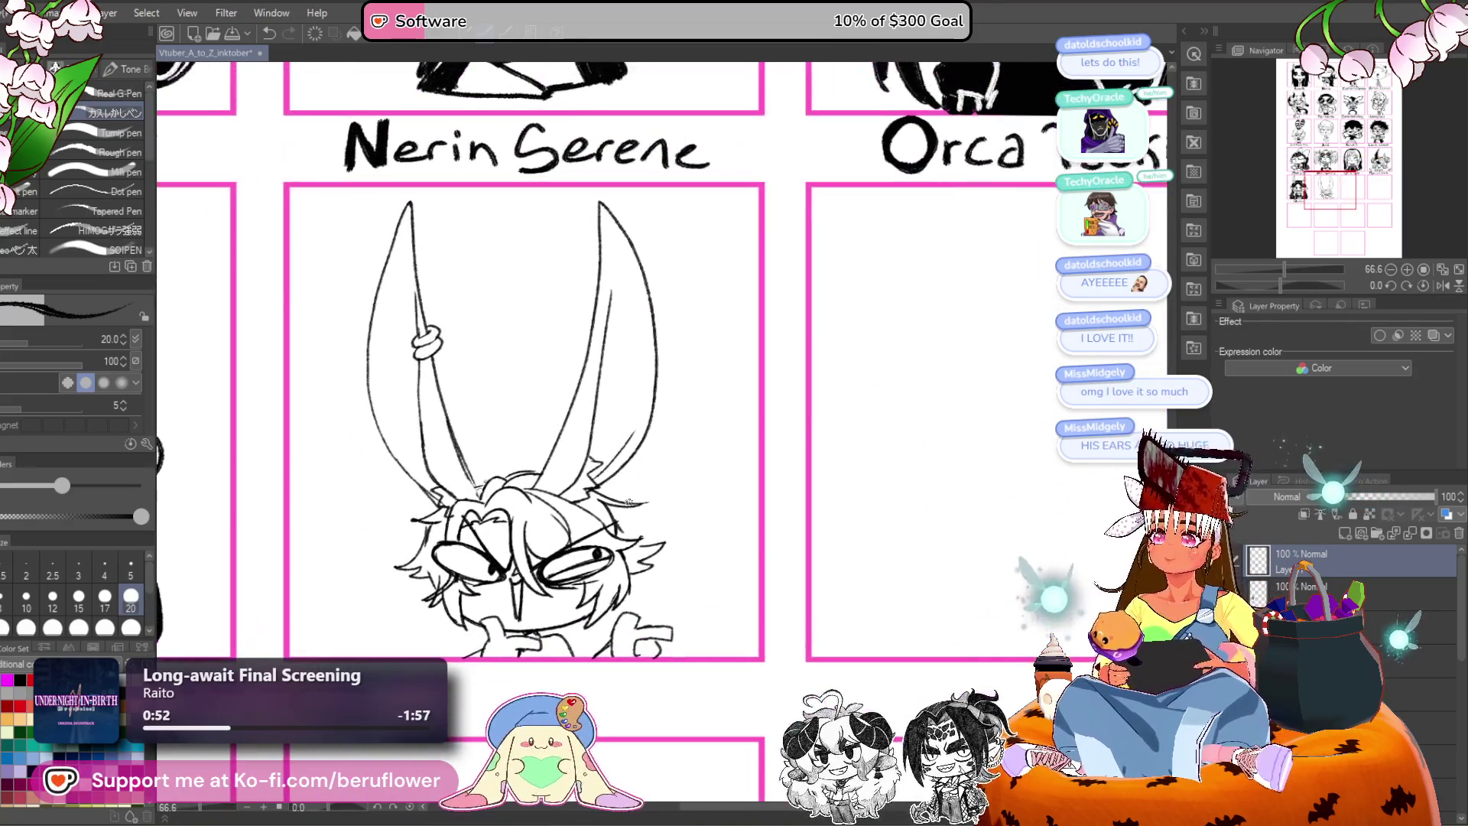
# Draw a star outline on the right ear's base, then pan around to review the face.
pyautogui.scroll(3, 628, 502)
pyautogui.moveTo(571, 448)
pyautogui.mouseDown()
pyautogui.moveTo(581, 413)
pyautogui.moveTo(608, 459)
pyautogui.moveTo(562, 442)
pyautogui.moveTo(591, 459)
pyautogui.mouseUp()
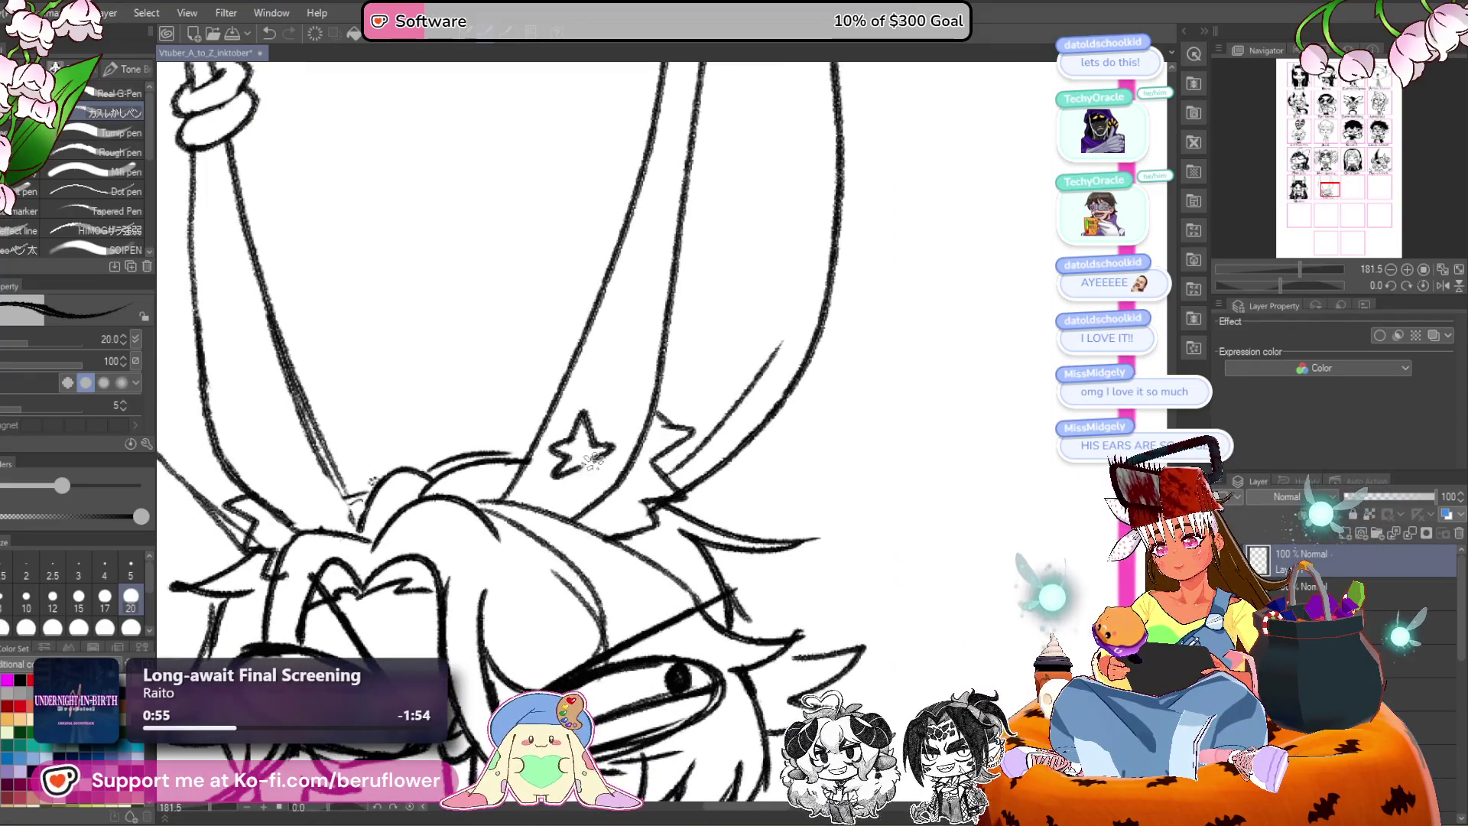
pyautogui.scroll(-4, 590, 461)
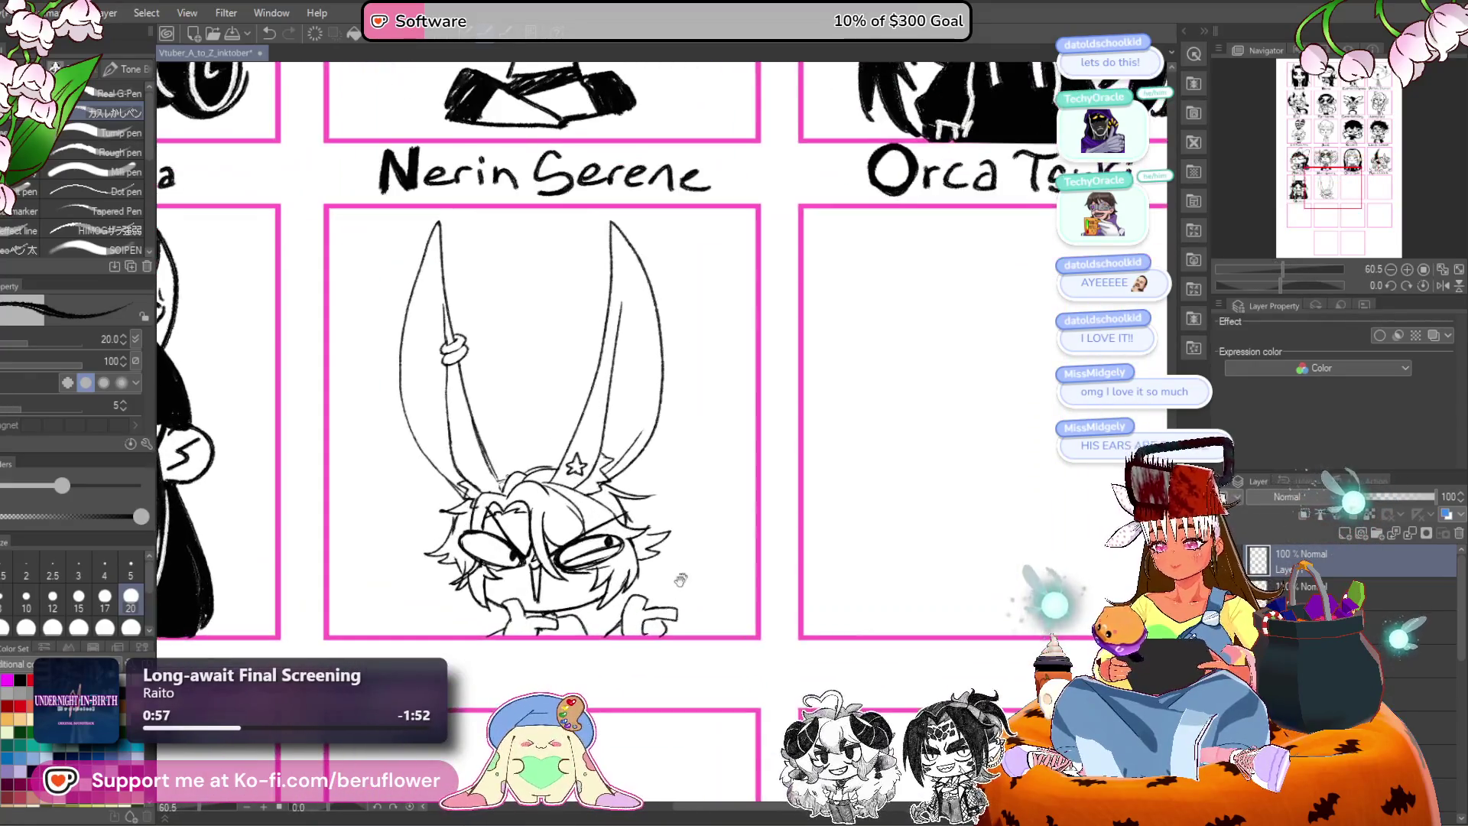
pyautogui.moveTo(687, 571); pyautogui.dragTo(704, 454)
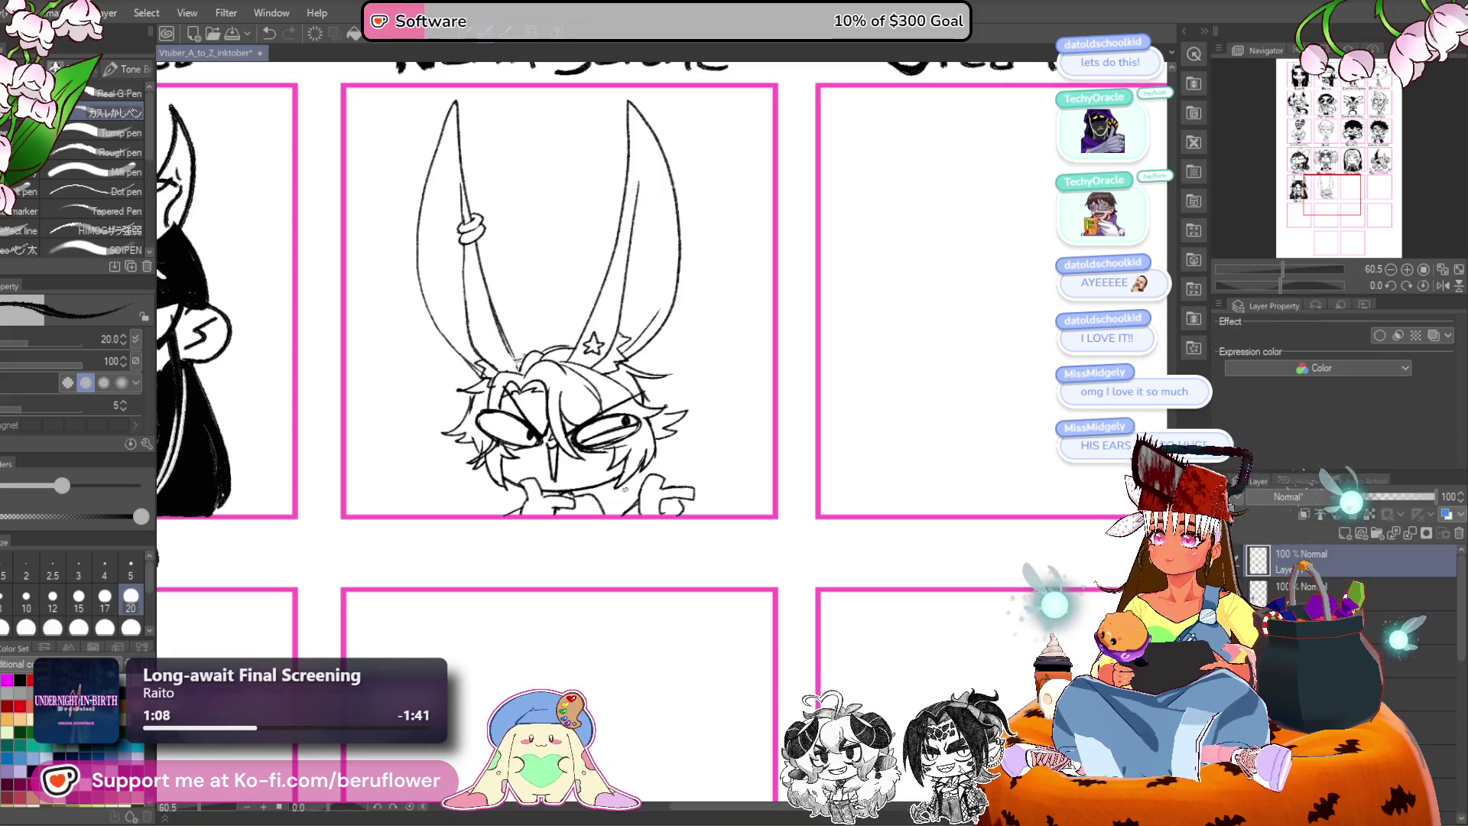
pyautogui.scroll(3, 570, 494)
pyautogui.moveTo(571, 495)
pyautogui.mouseDown()
pyautogui.moveTo(594, 459)
pyautogui.moveTo(680, 423)
pyautogui.mouseUp()
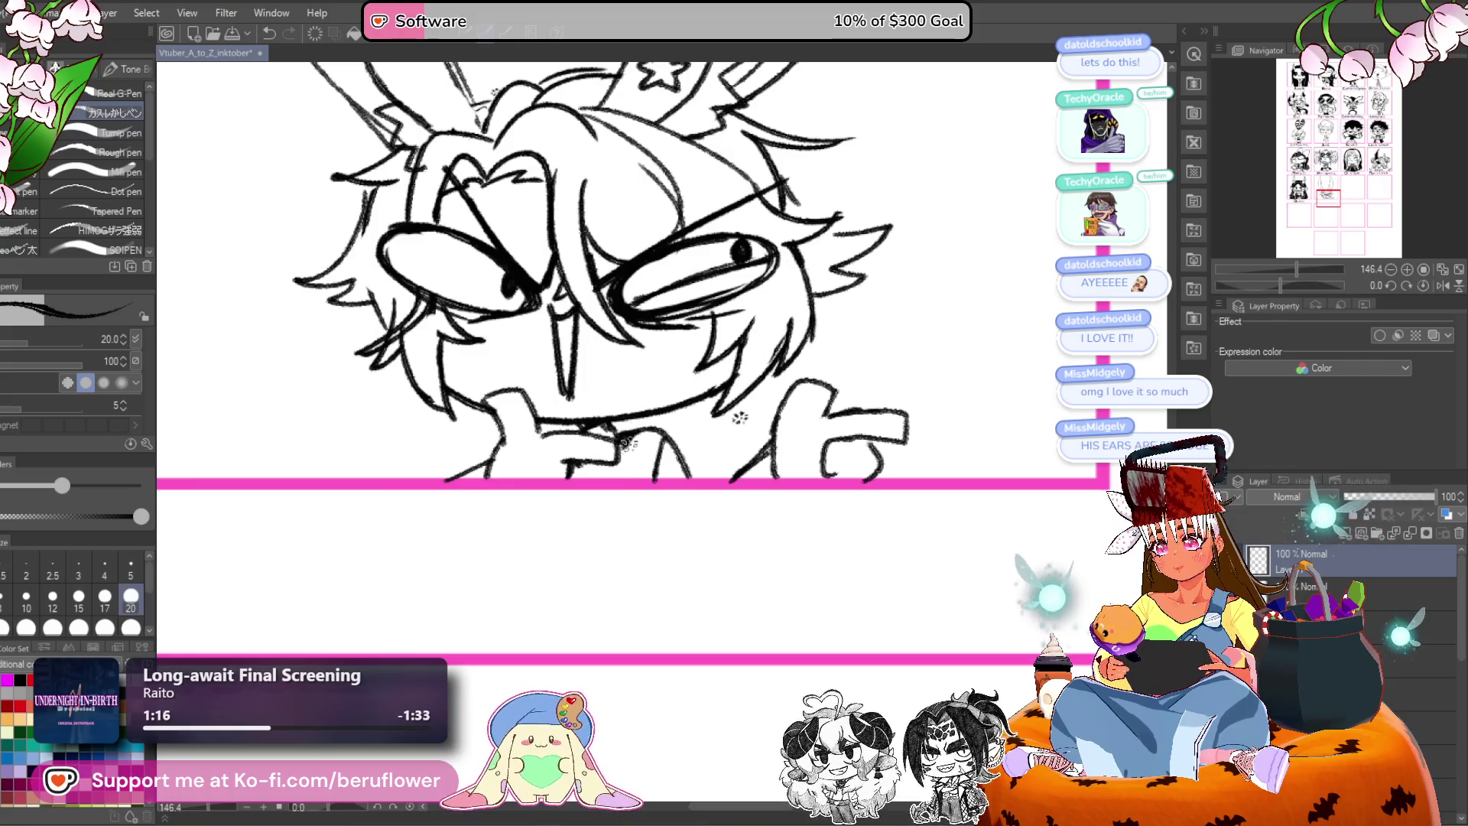
pyautogui.moveTo(604, 474)
pyautogui.mouseDown()
pyautogui.moveTo(653, 470)
pyautogui.moveTo(646, 480)
pyautogui.mouseUp()
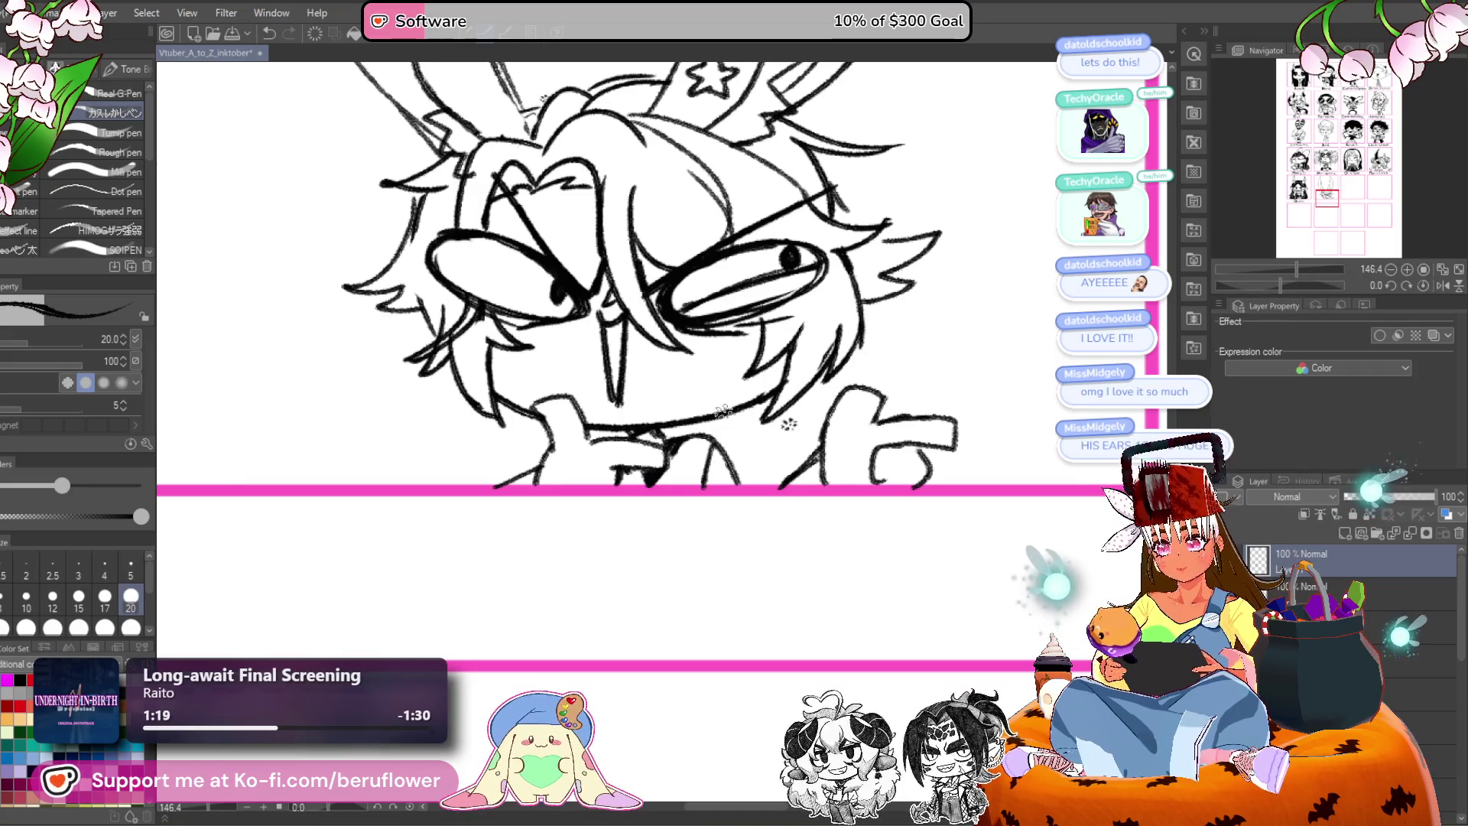
pyautogui.scroll(-5, 789, 424)
pyautogui.scroll(2, 656, 367)
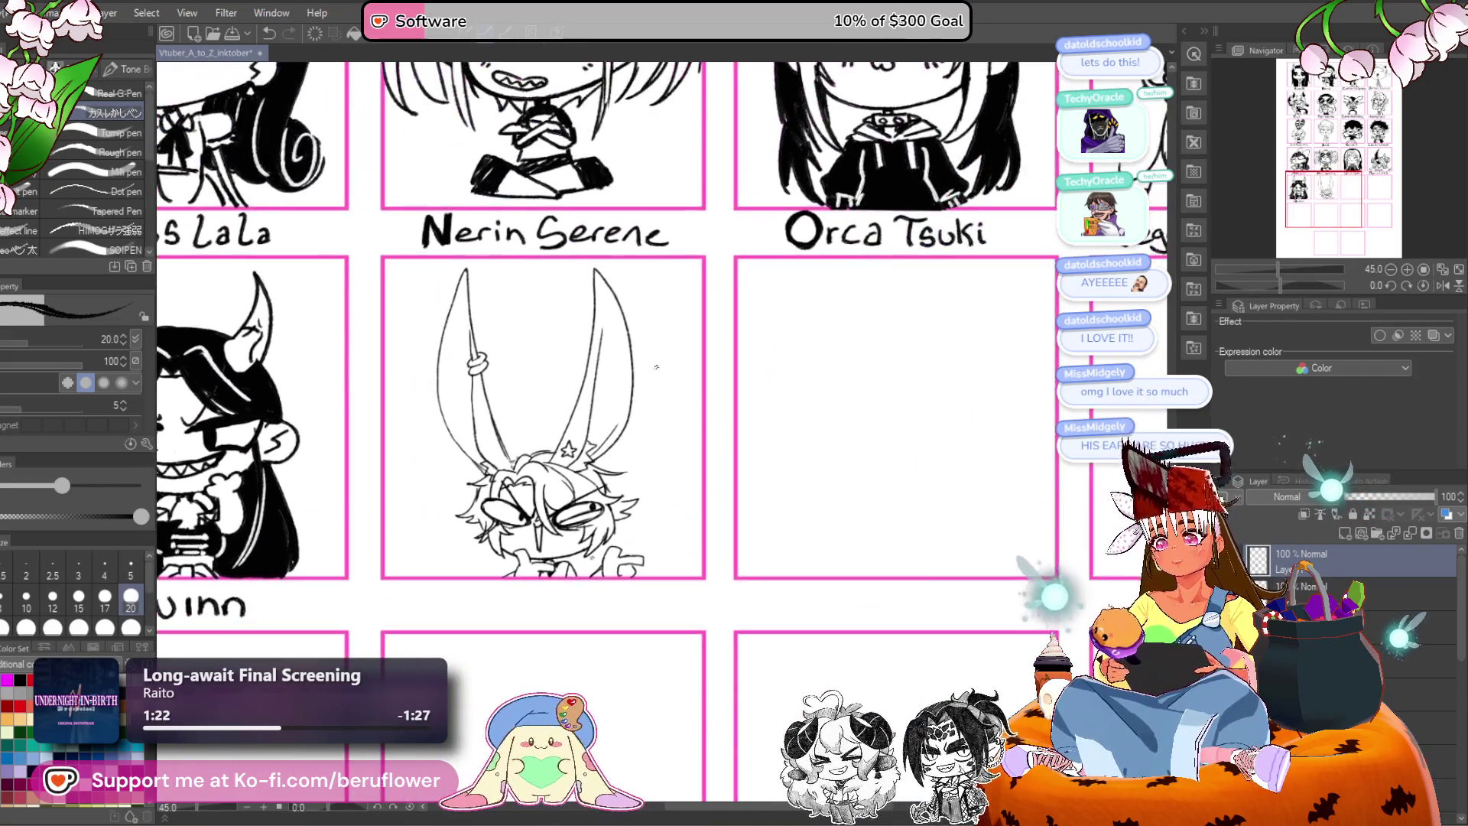
pyautogui.moveTo(594, 497); pyautogui.dragTo(680, 489)
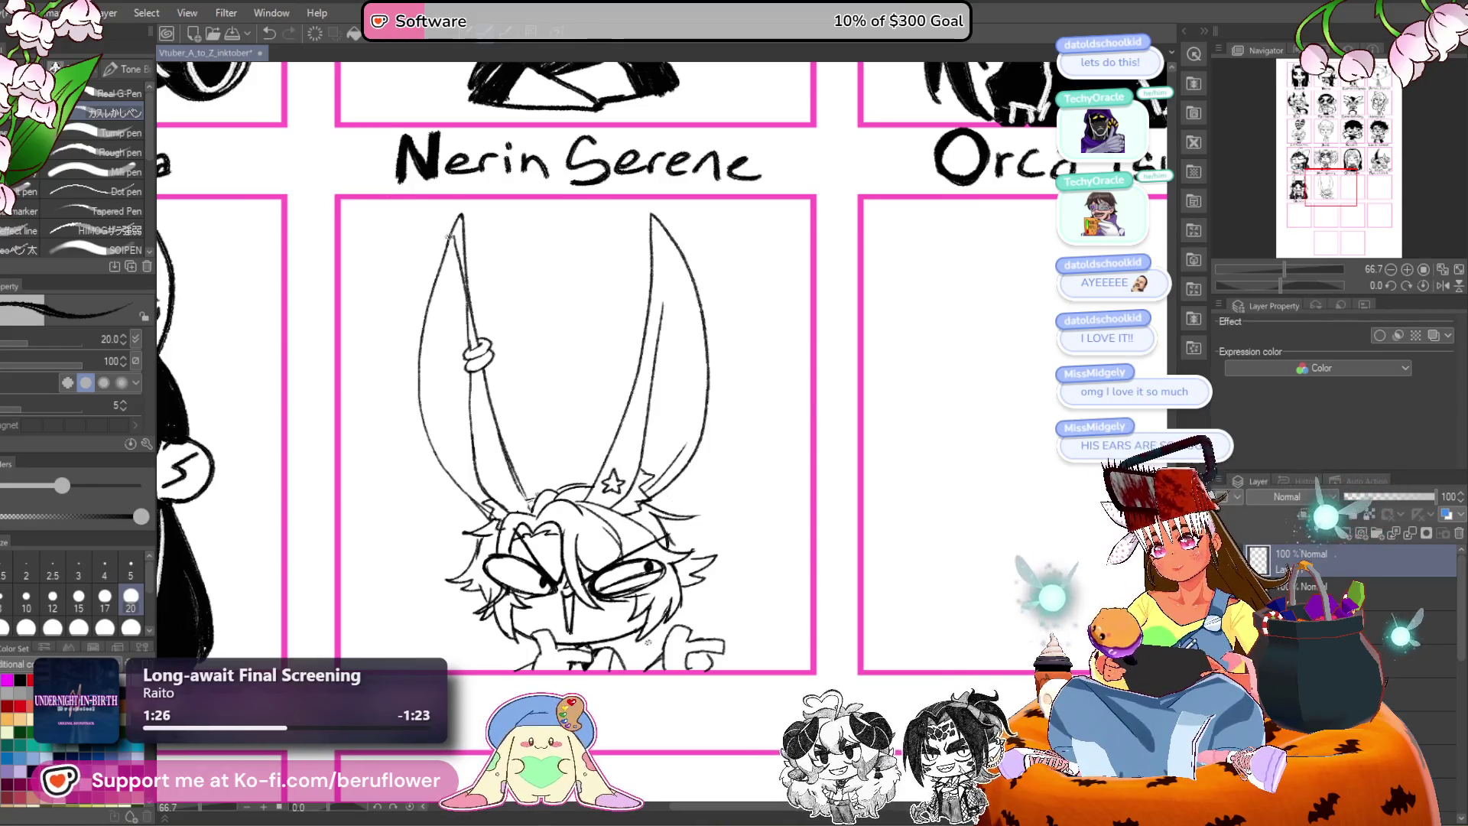
pyautogui.moveTo(699, 284); pyautogui.dragTo(676, 291)
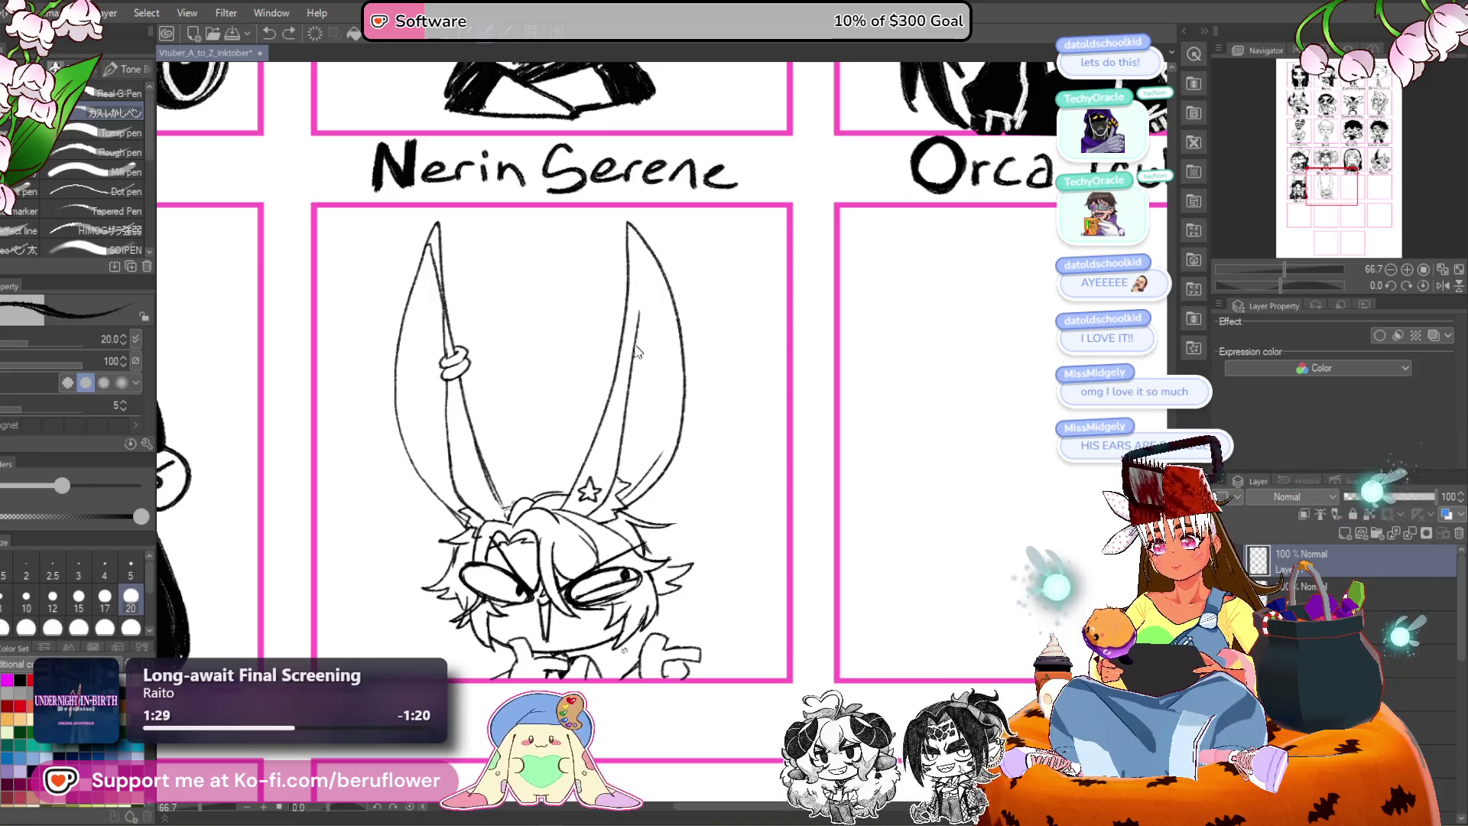
pyautogui.moveTo(637, 340); pyautogui.dragTo(632, 260)
pyautogui.hotkey('ctrl', 'z')
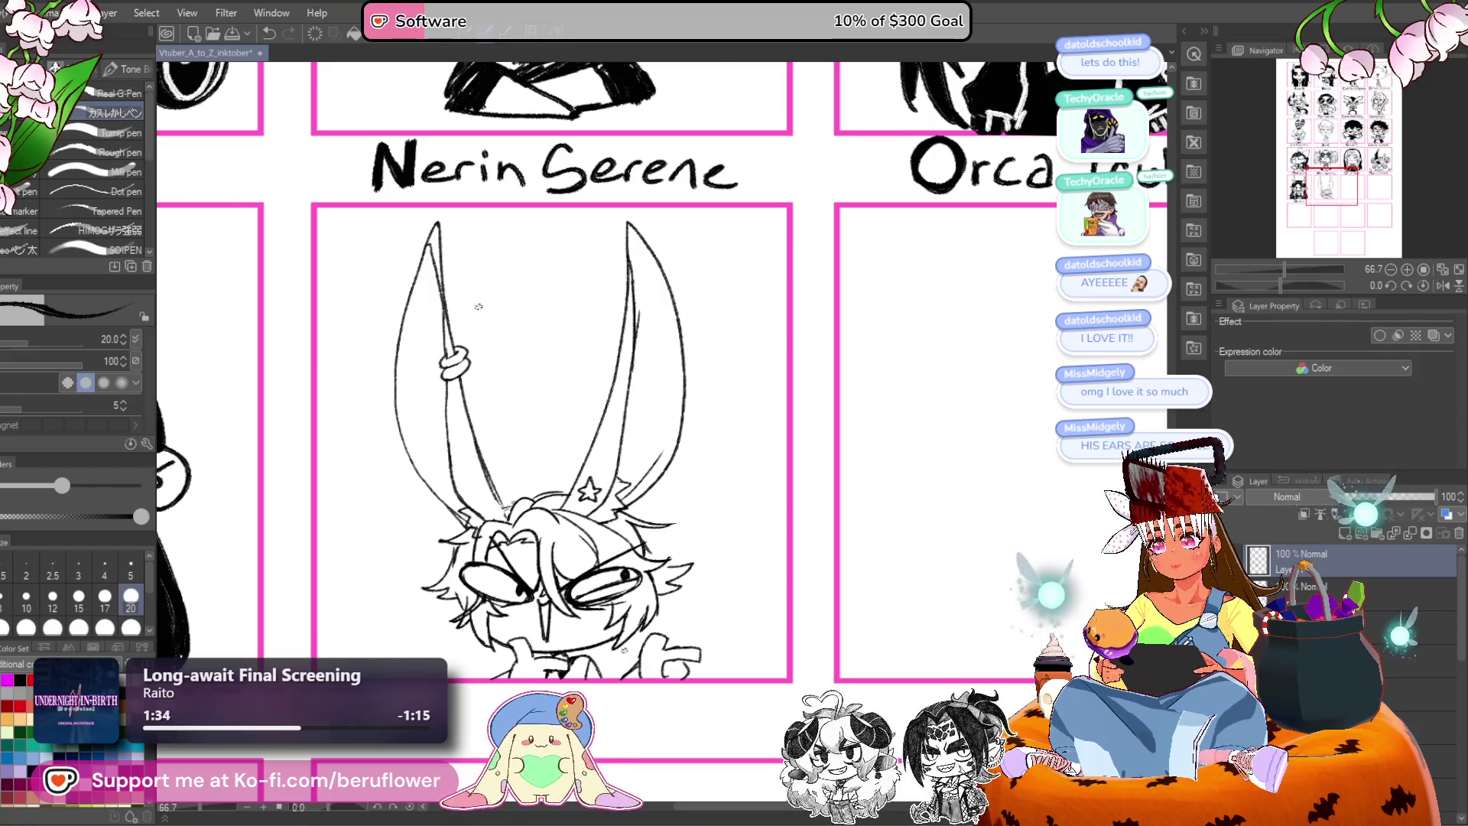
pyautogui.moveTo(531, 450); pyautogui.dragTo(490, 381)
pyautogui.press('g')
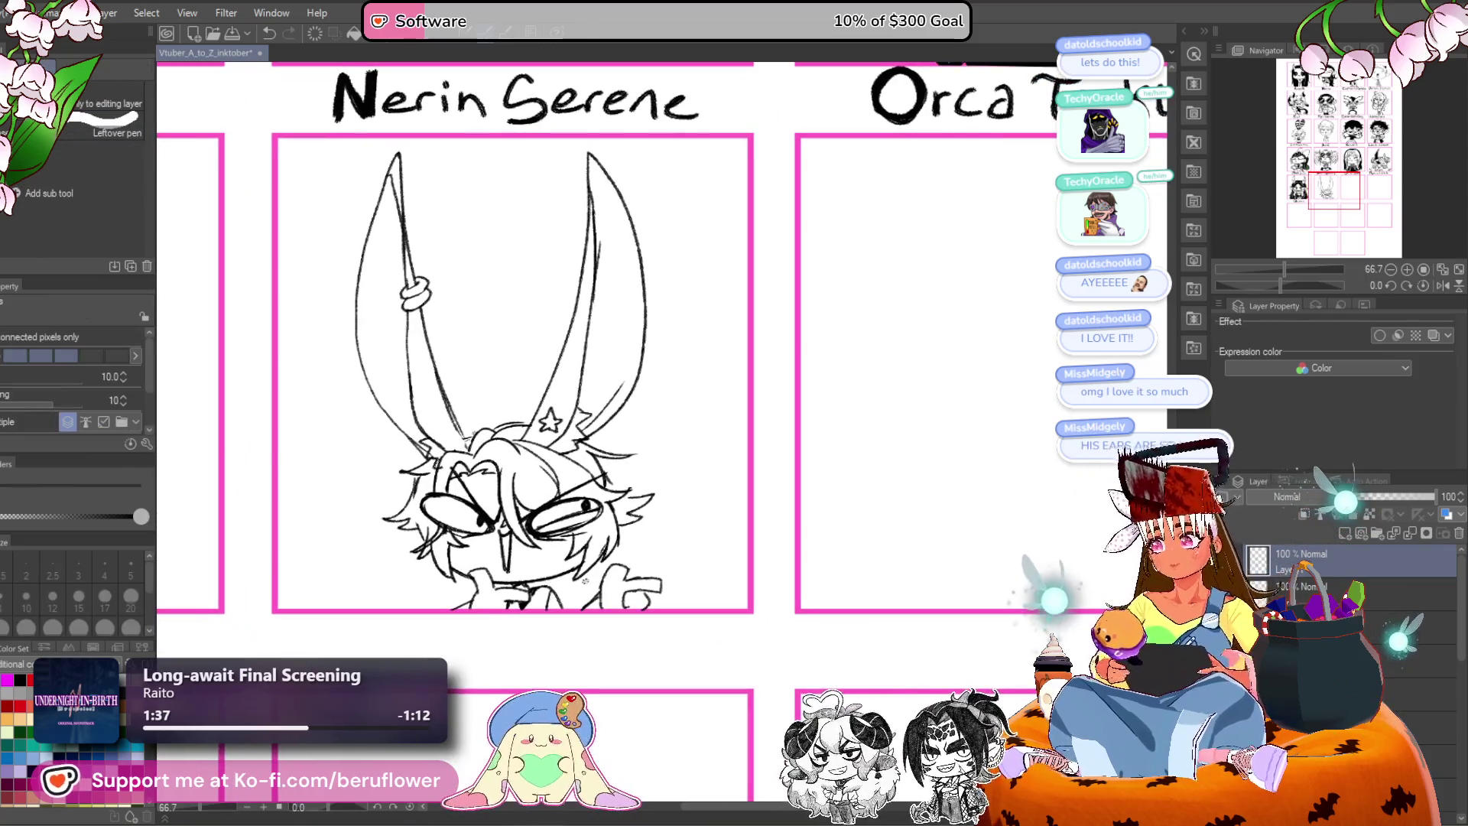
pyautogui.press('p')
pyautogui.moveTo(790, 394); pyautogui.dragTo(724, 425)
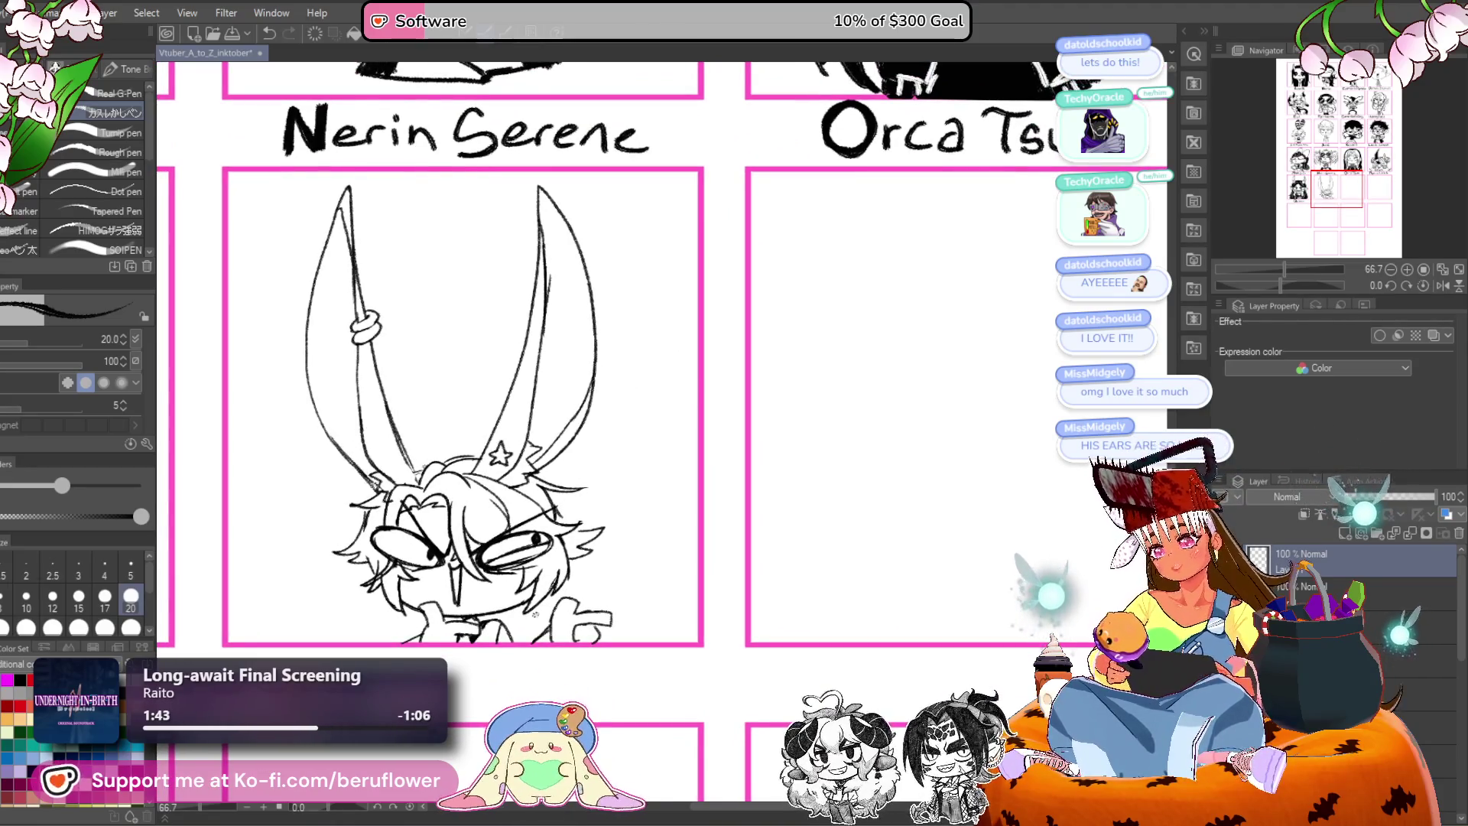
# With the G-Pen enlarged to 40, paint the zigzag ear bases beside the star solid black.
pyautogui.scroll(4, 327, 431)
pyautogui.scroll(1, 411, 403)
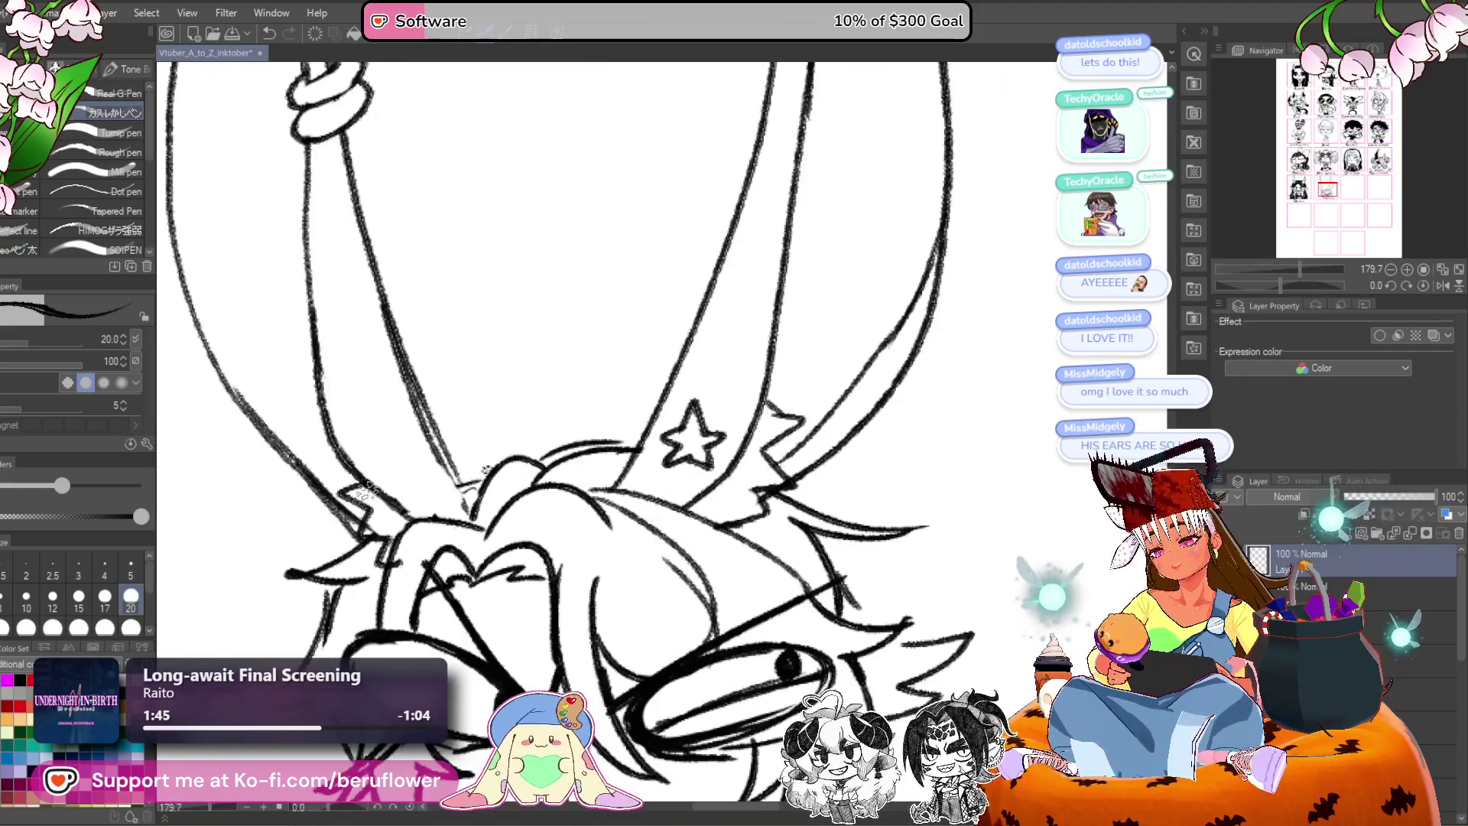
pyautogui.moveTo(358, 495)
pyautogui.mouseDown()
pyautogui.moveTo(378, 501)
pyautogui.moveTo(385, 558)
pyautogui.mouseUp()
pyautogui.press(']')
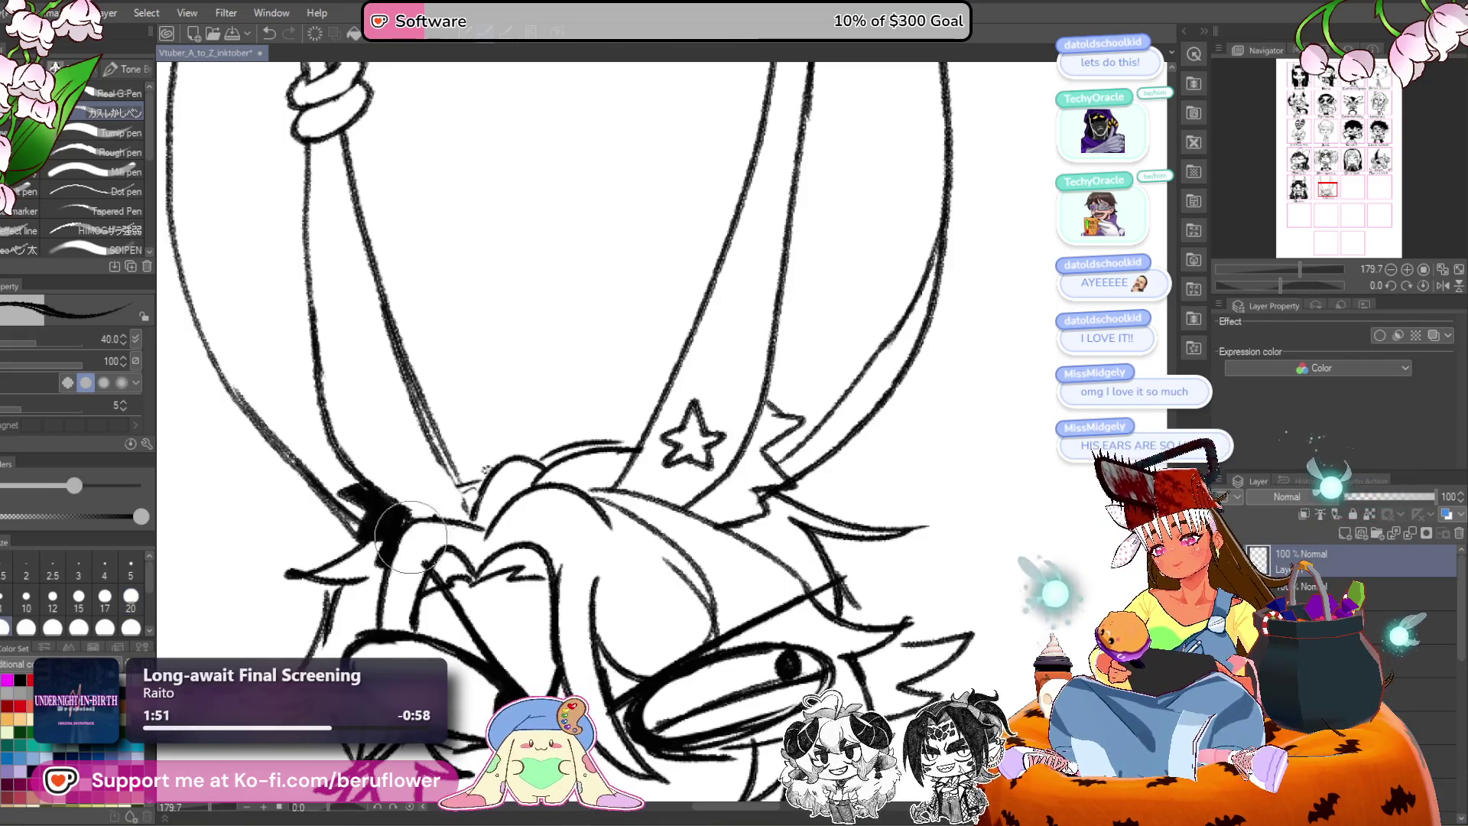
pyautogui.moveTo(620, 362); pyautogui.dragTo(478, 279)
pyautogui.moveTo(601, 354); pyautogui.dragTo(589, 351)
pyautogui.moveTo(621, 302)
pyautogui.mouseDown()
pyautogui.moveTo(611, 332)
pyautogui.moveTo(646, 344)
pyautogui.moveTo(604, 417)
pyautogui.moveTo(581, 417)
pyautogui.moveTo(584, 394)
pyautogui.mouseUp()
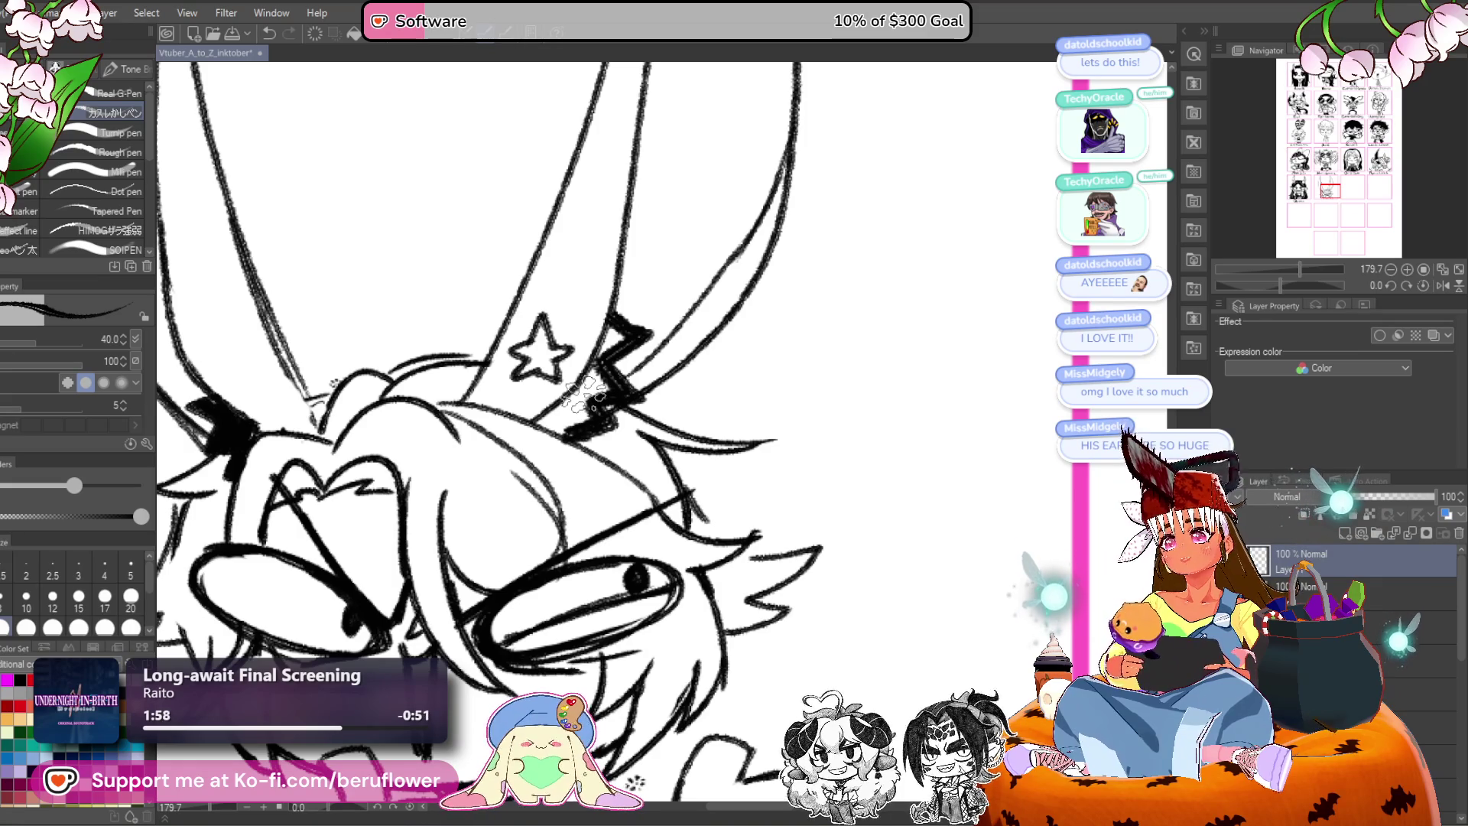
pyautogui.moveTo(612, 325)
pyautogui.mouseDown()
pyautogui.moveTo(604, 348)
pyautogui.moveTo(635, 329)
pyautogui.moveTo(539, 428)
pyautogui.moveTo(584, 397)
pyautogui.moveTo(611, 393)
pyautogui.moveTo(588, 413)
pyautogui.moveTo(619, 405)
pyautogui.moveTo(575, 403)
pyautogui.mouseUp()
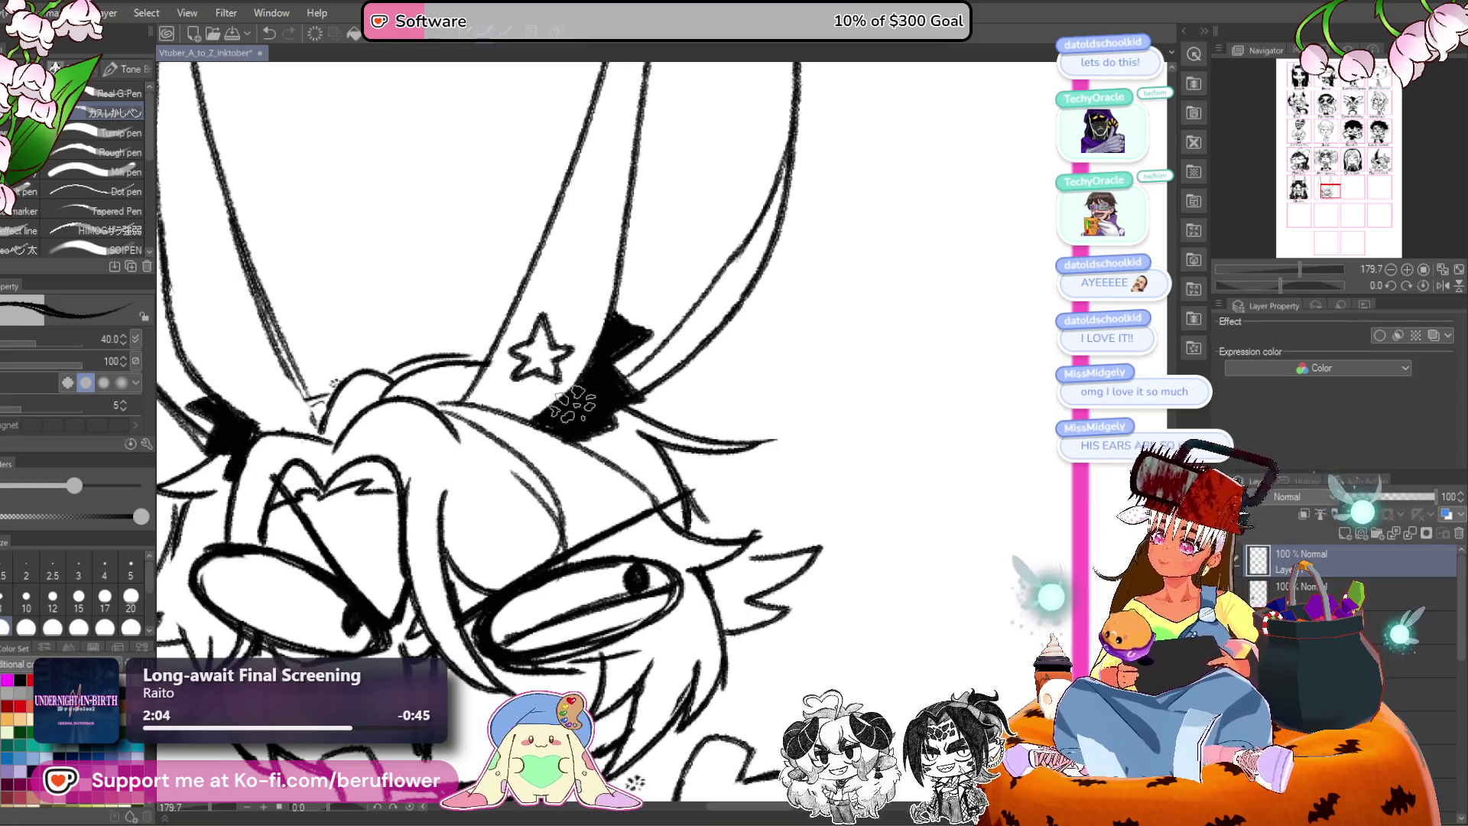
pyautogui.scroll(-4, 575, 403)
pyautogui.scroll(2, 519, 470)
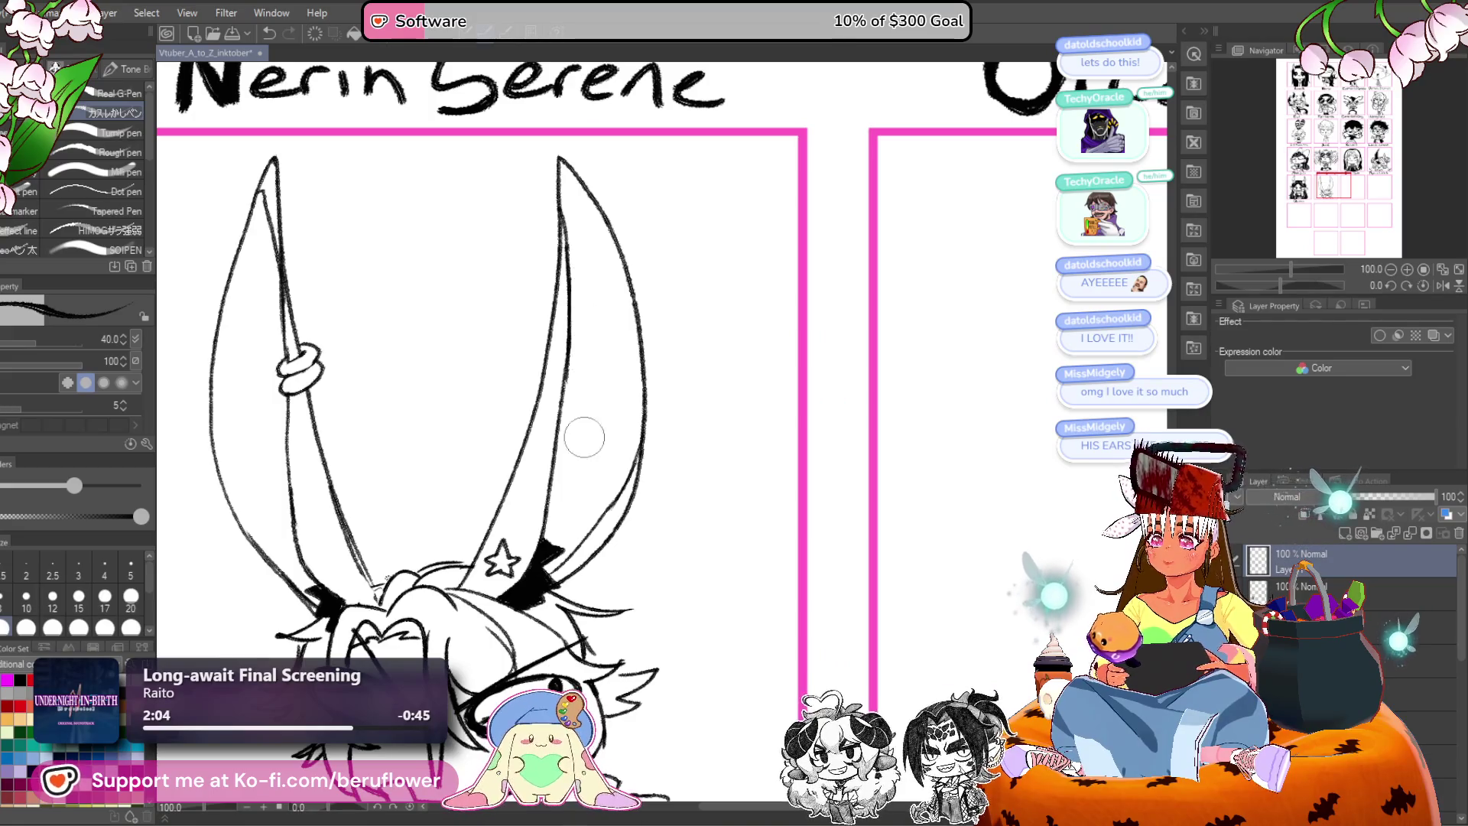
# Ink the left ear tip solid black, replacing an undone thickened stroke.
pyautogui.scroll(-3, 580, 426)
pyautogui.scroll(3, 580, 427)
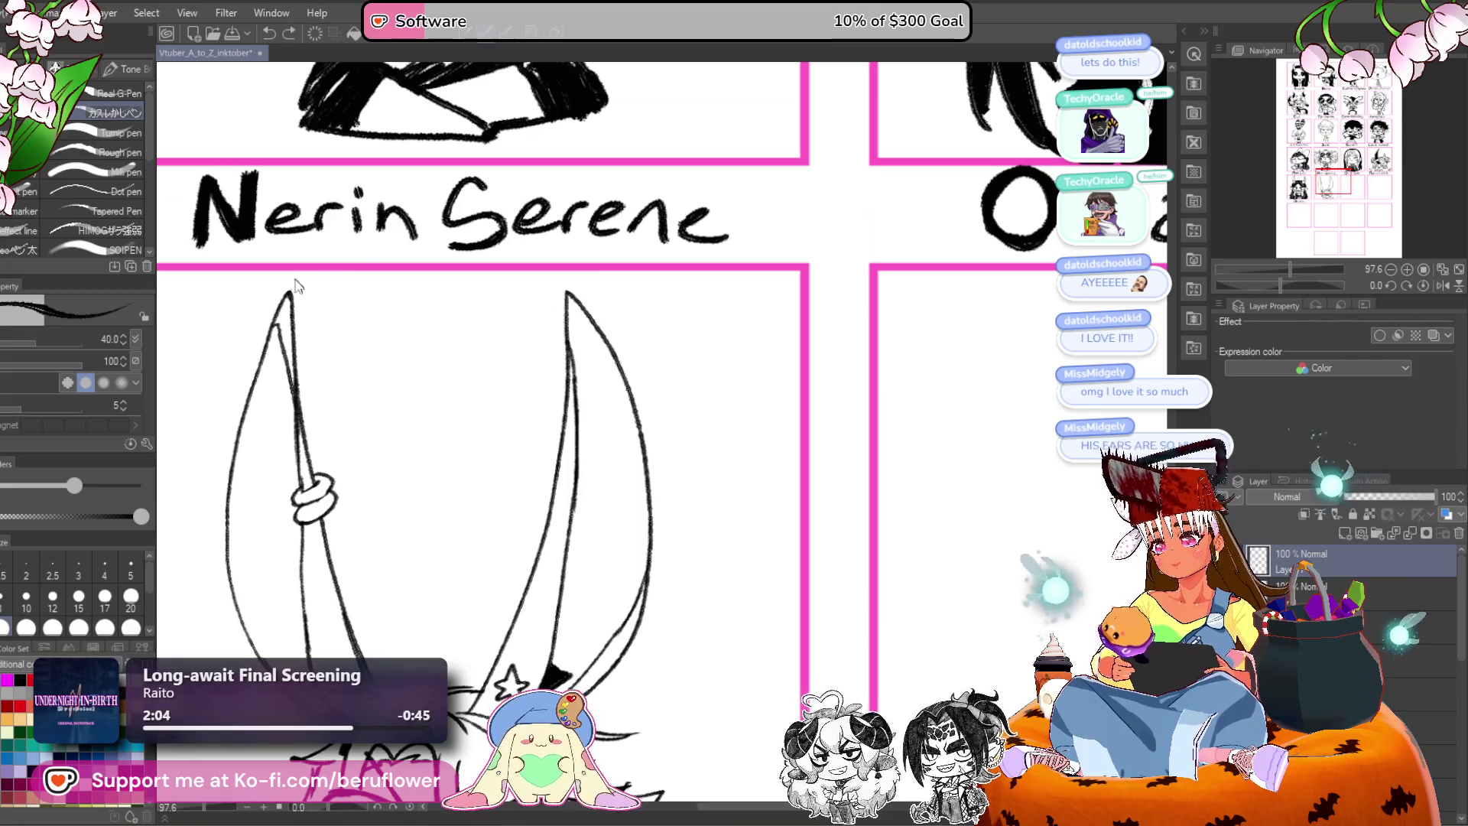
pyautogui.moveTo(289, 305); pyautogui.dragTo(285, 400)
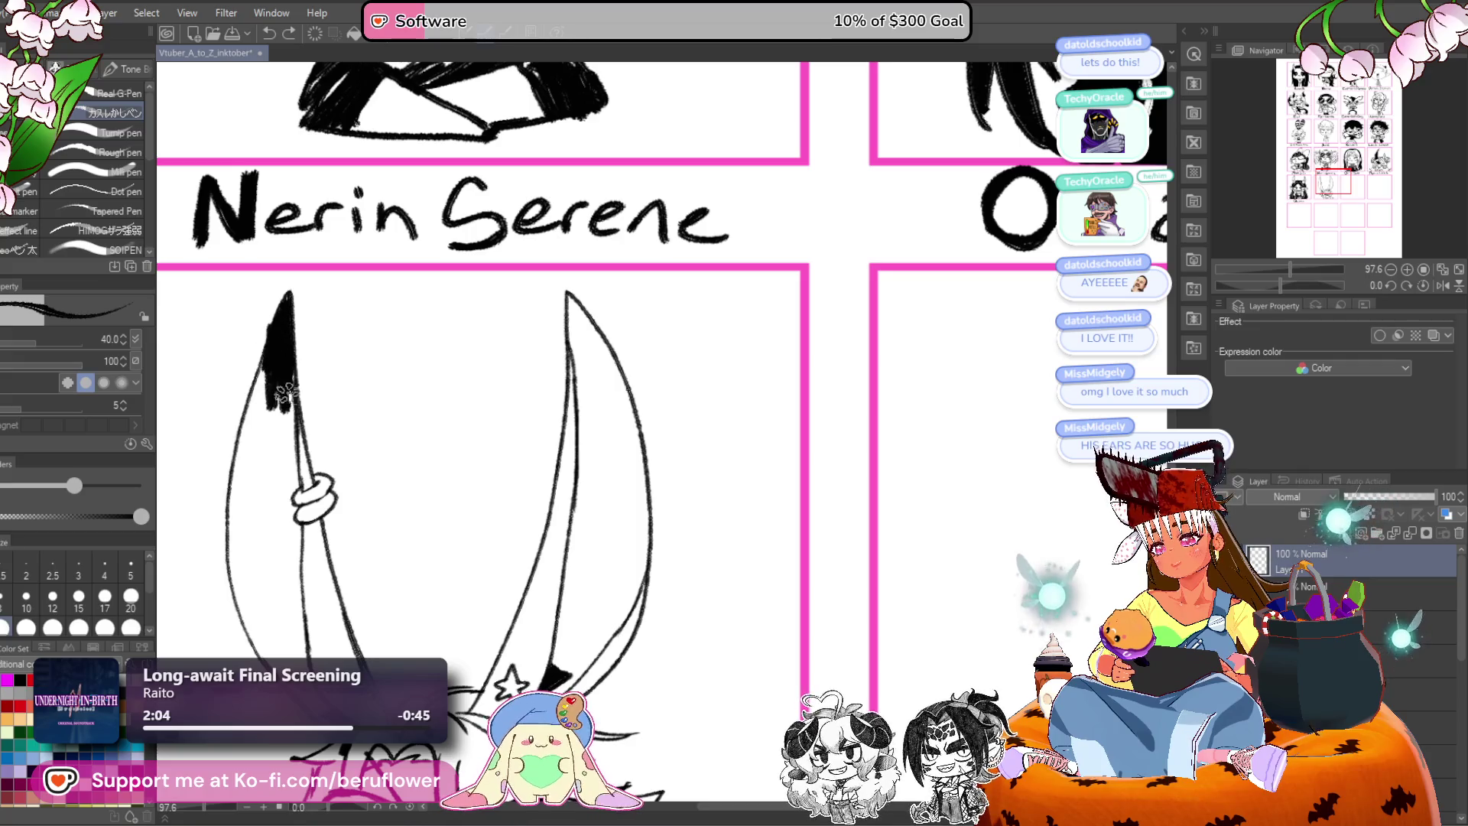
pyautogui.hotkey('ctrl', 'z')
pyautogui.hotkey('ctrl', 'z')
pyautogui.hotkey('ctrl', 'z')
pyautogui.moveTo(286, 307)
pyautogui.mouseDown()
pyautogui.moveTo(289, 337)
pyautogui.moveTo(269, 355)
pyautogui.moveTo(294, 451)
pyautogui.moveTo(279, 382)
pyautogui.moveTo(260, 404)
pyautogui.mouseUp()
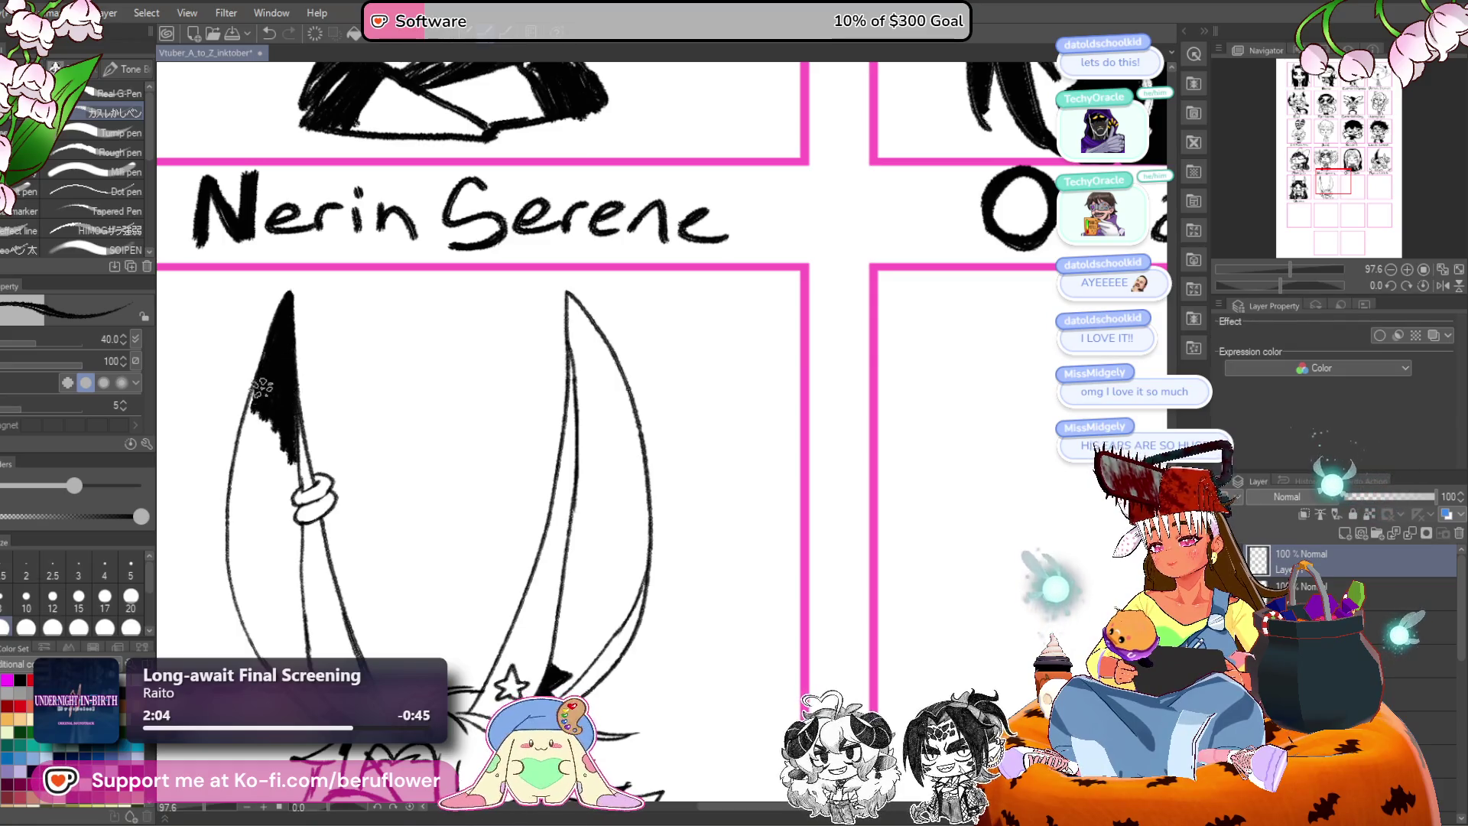
pyautogui.moveTo(411, 523)
pyautogui.mouseDown()
pyautogui.moveTo(350, 428)
pyautogui.moveTo(258, 449)
pyautogui.mouseUp()
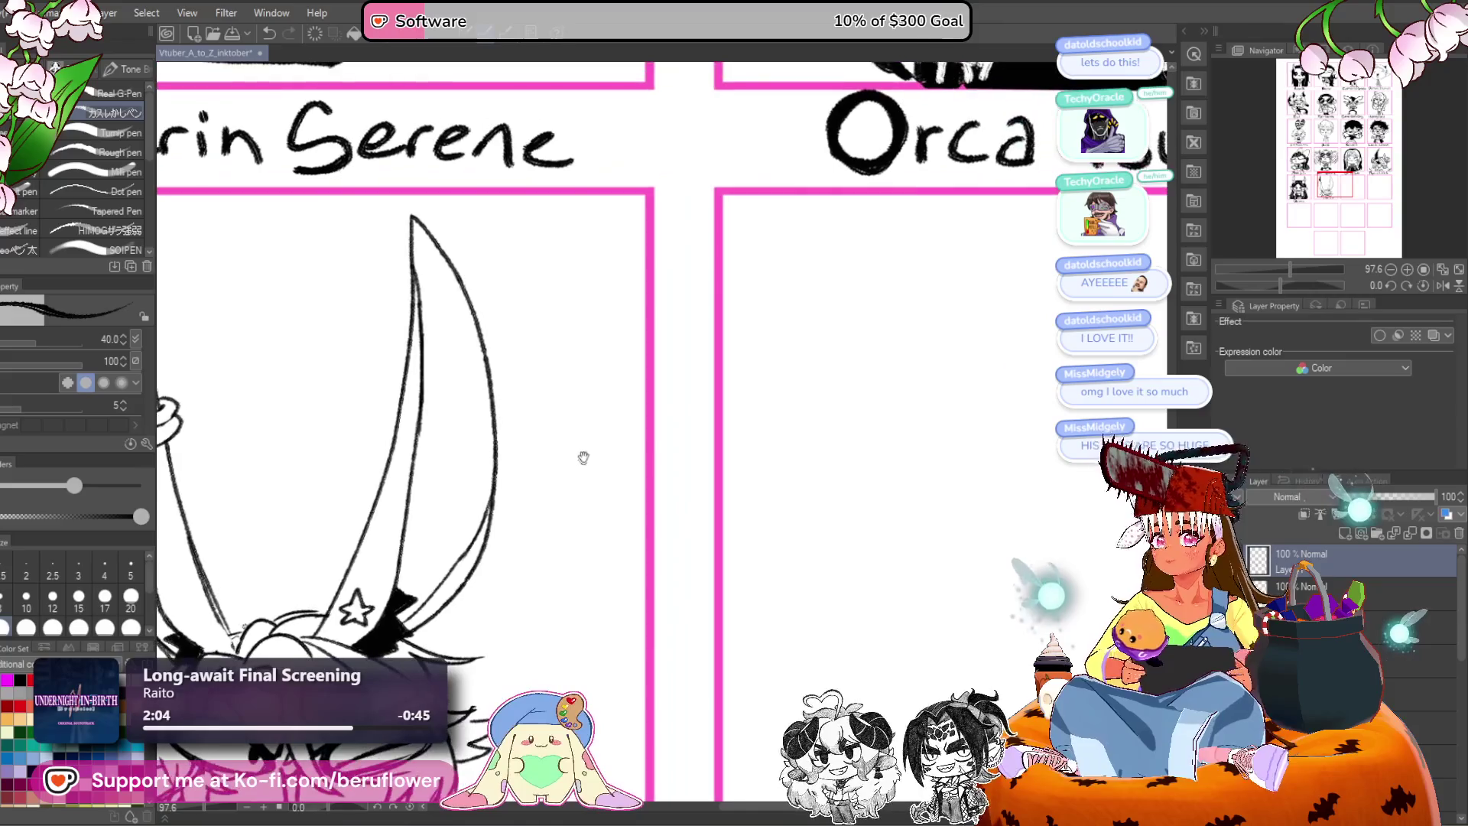
# Fill the interiors of the right and left ears black with the Fill tool.
pyautogui.press('g')
pyautogui.click(481, 375)
pyautogui.moveTo(482, 374); pyautogui.dragTo(627, 321)
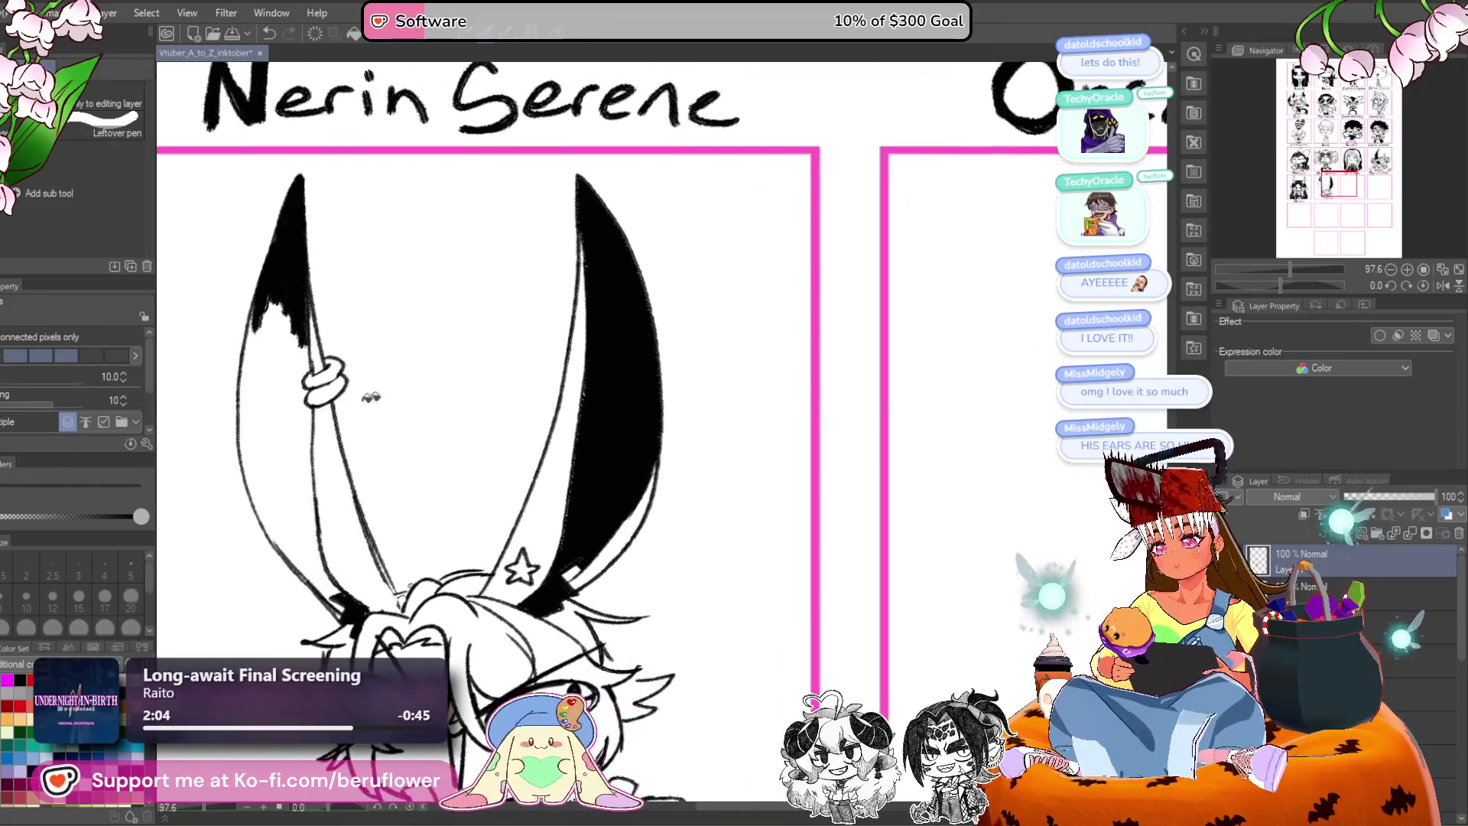
pyautogui.click(260, 428)
pyautogui.moveTo(576, 564); pyautogui.dragTo(561, 551)
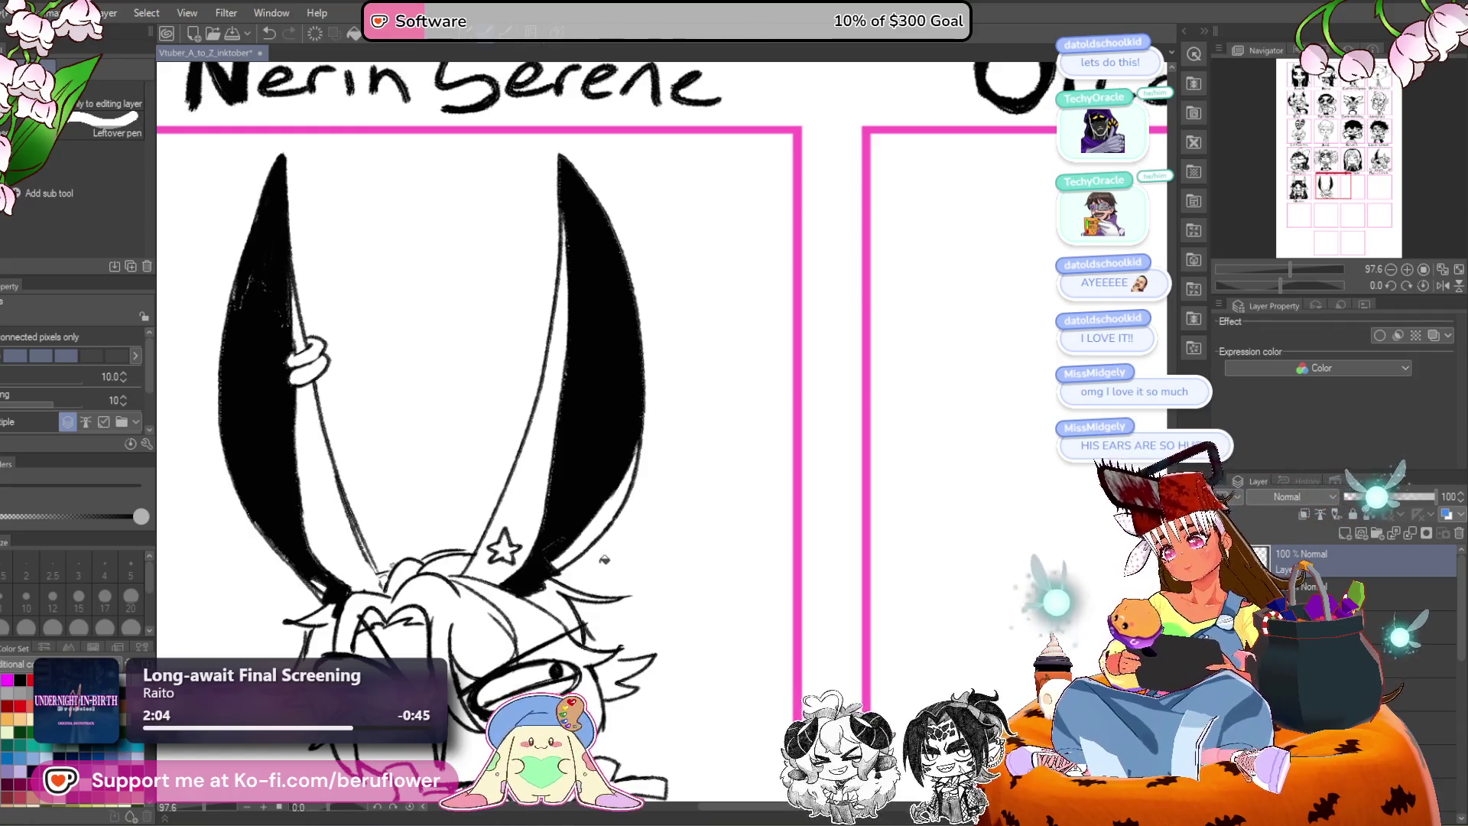
# Return to the pen at size 15 and bring the ear bases into view.
pyautogui.press('p')
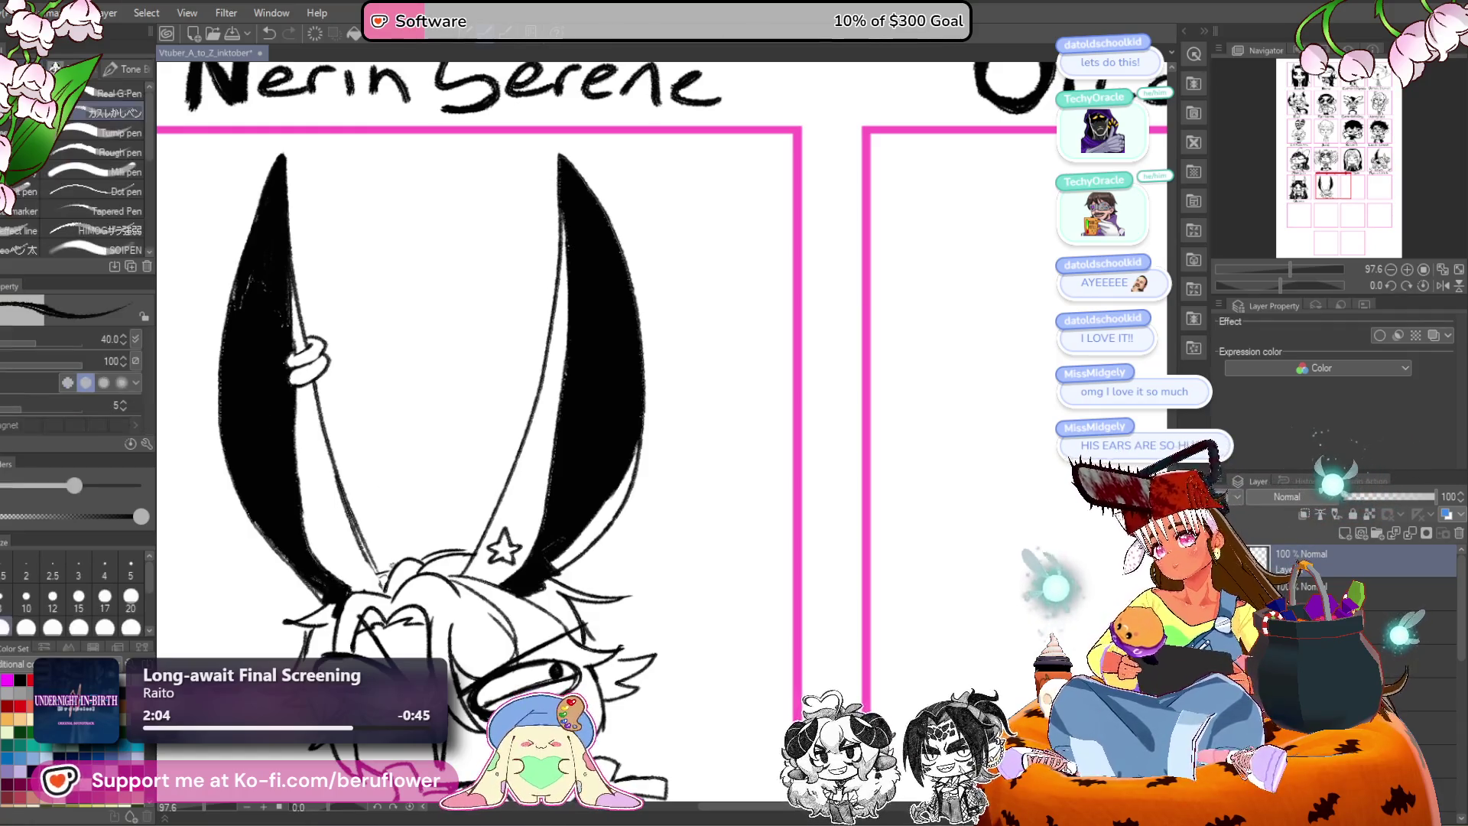
pyautogui.moveTo(610, 587); pyautogui.dragTo(600, 499)
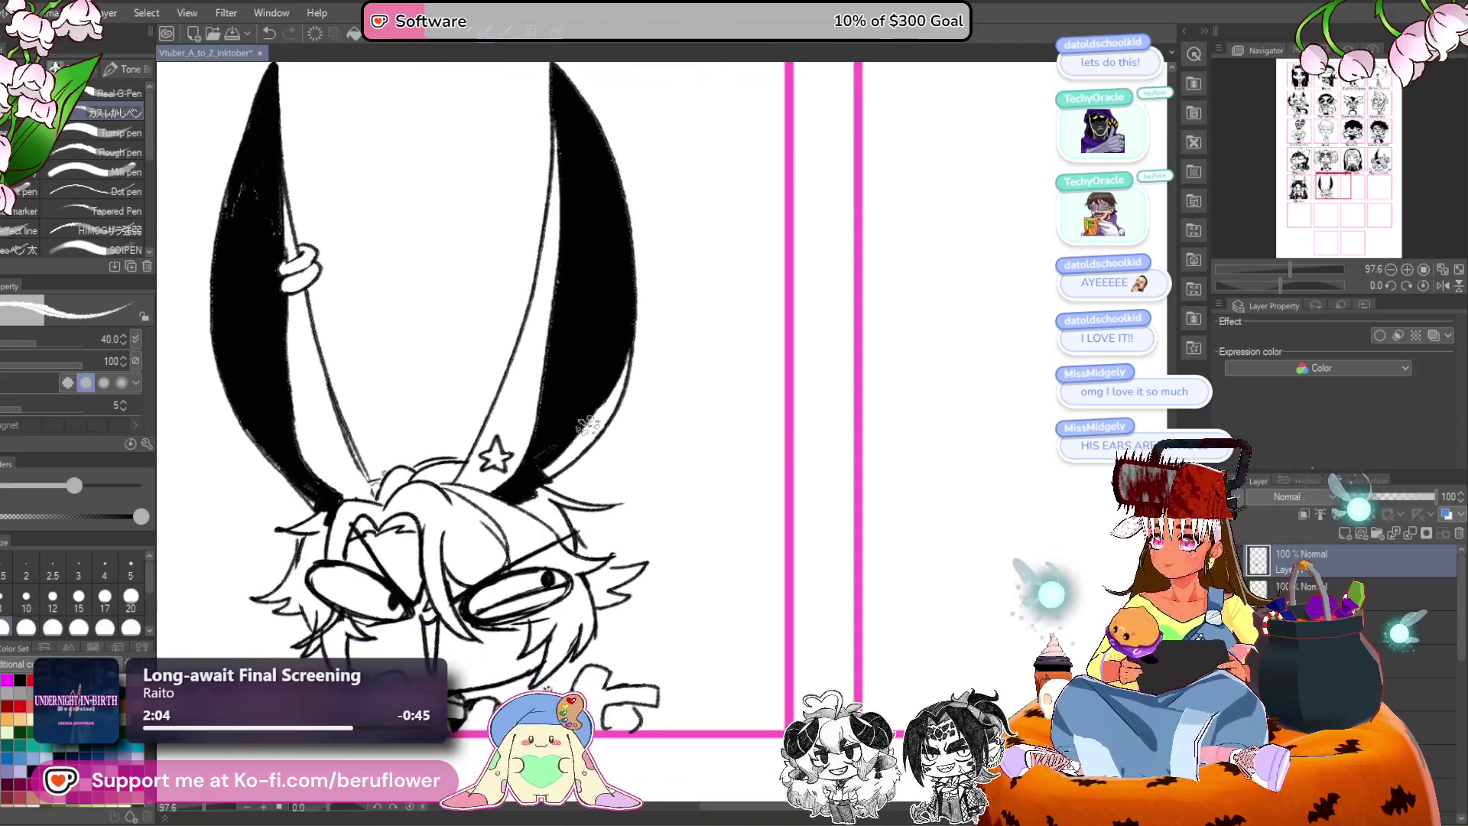
pyautogui.scroll(3, 592, 430)
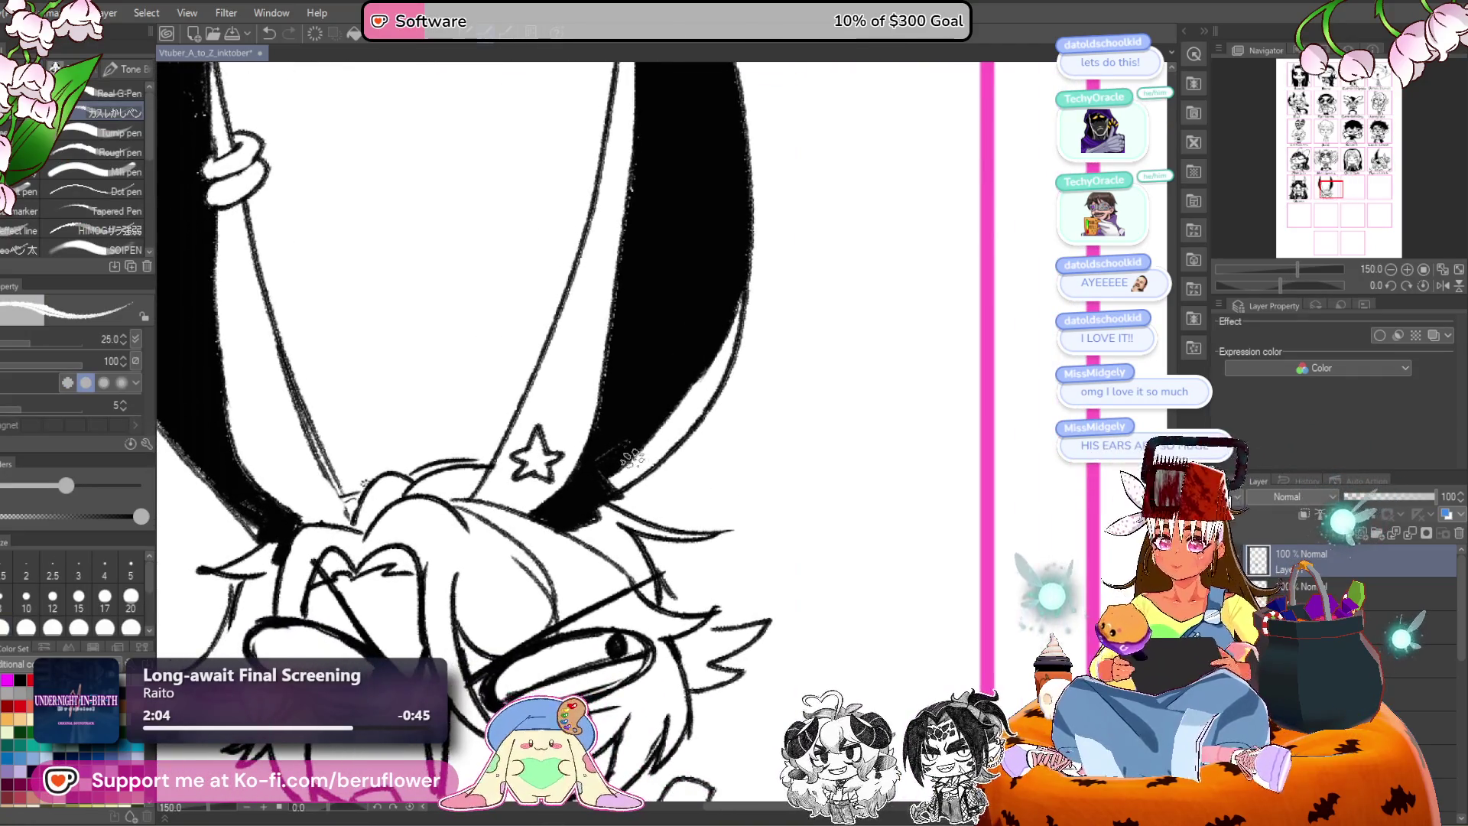
pyautogui.press('[')
pyautogui.press('[')
pyautogui.press('[')
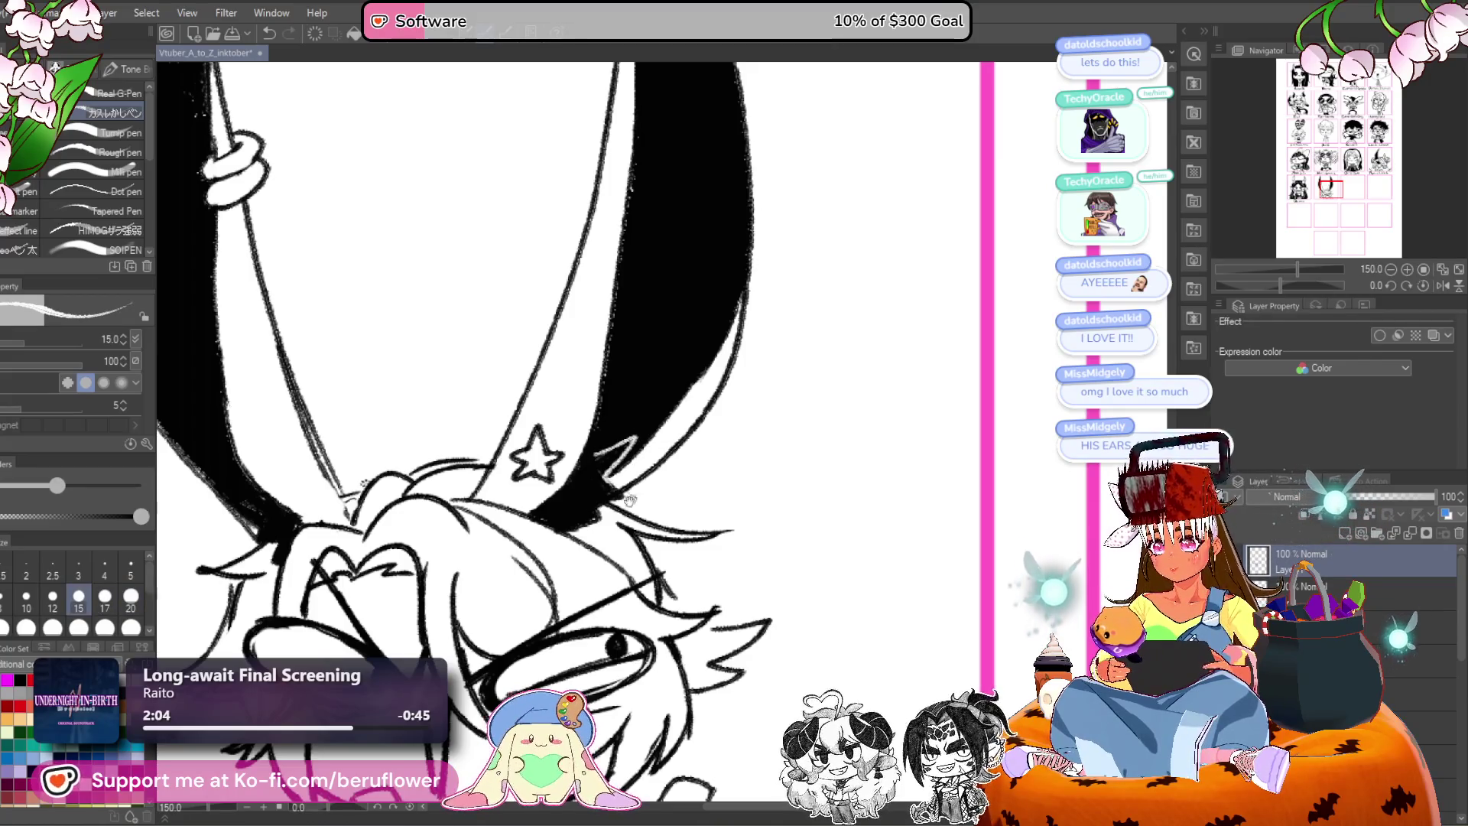
pyautogui.moveTo(281, 451); pyautogui.dragTo(363, 474)
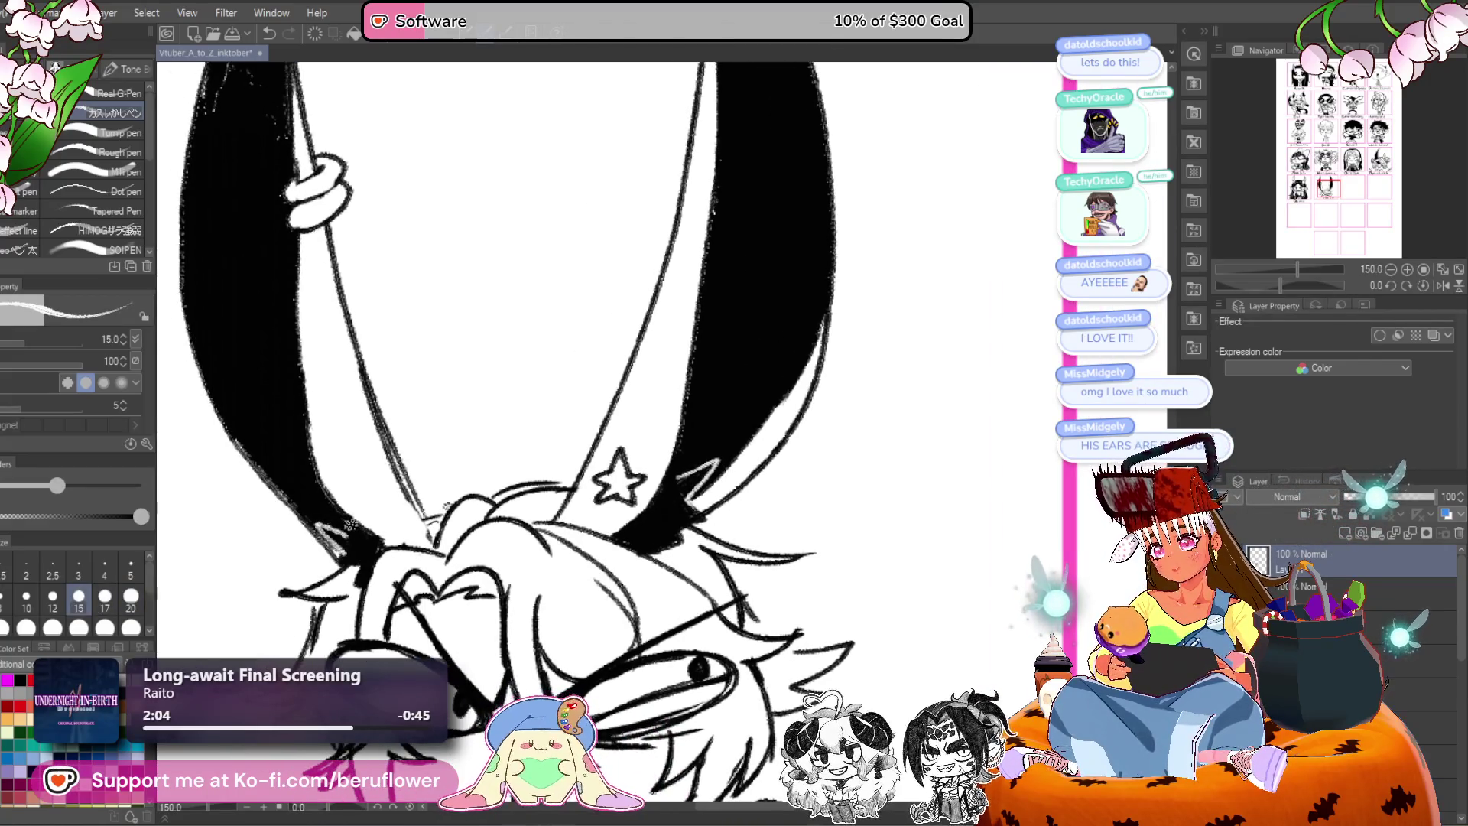
pyautogui.scroll(-5, 350, 506)
pyautogui.scroll(2, 527, 579)
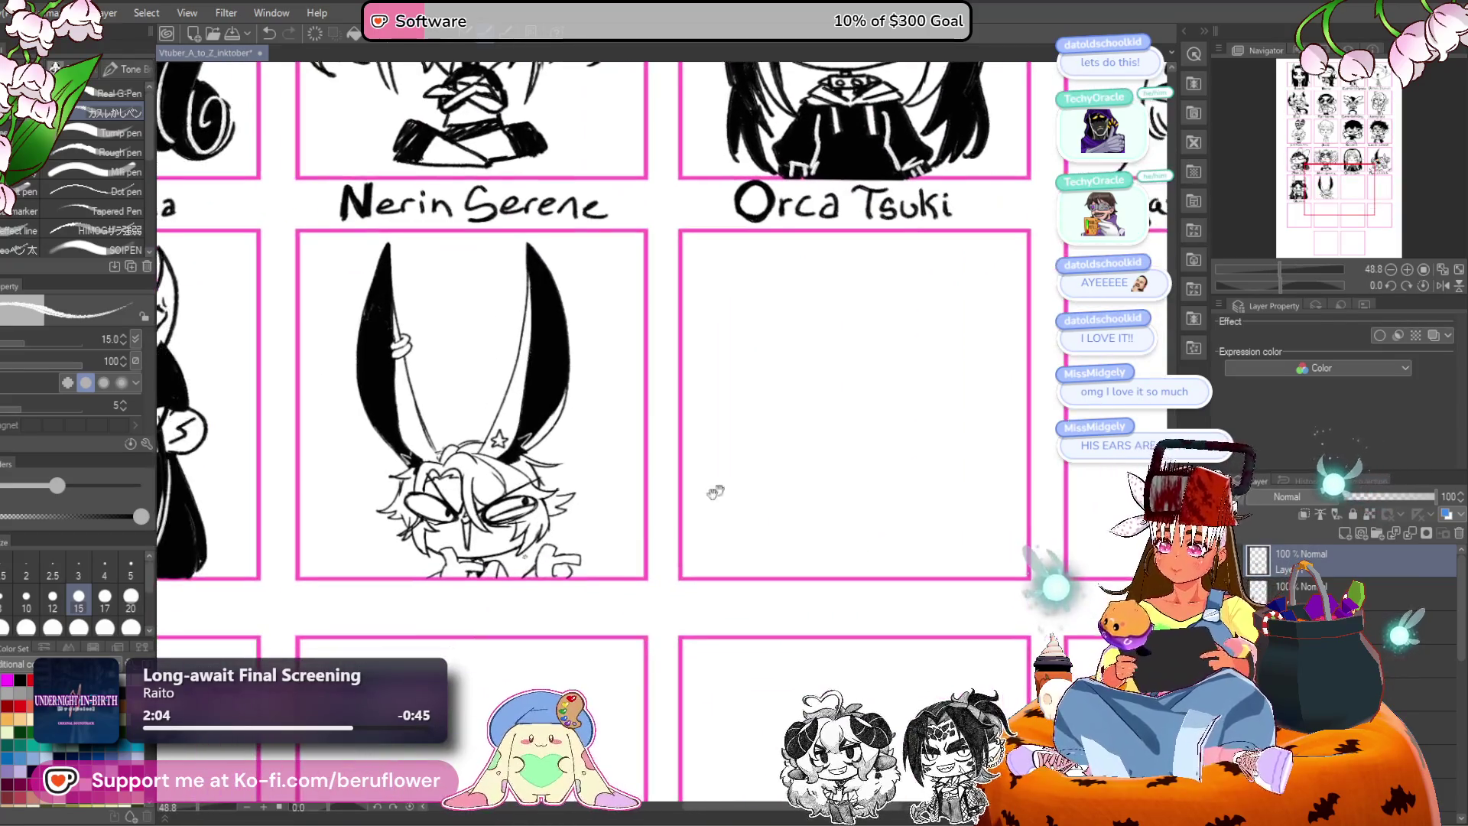
# Rename the current ink layer to 'rot'.
pyautogui.moveTo(528, 579)
pyautogui.mouseDown()
pyautogui.moveTo(527, 598)
pyautogui.moveTo(908, 387)
pyautogui.moveTo(839, 468)
pyautogui.mouseUp()
pyautogui.moveTo(639, 493)
pyautogui.mouseDown()
pyautogui.moveTo(587, 544)
pyautogui.moveTo(647, 620)
pyautogui.moveTo(590, 613)
pyautogui.mouseUp()
pyautogui.doubleClick(1321, 567)
pyautogui.write('rot')
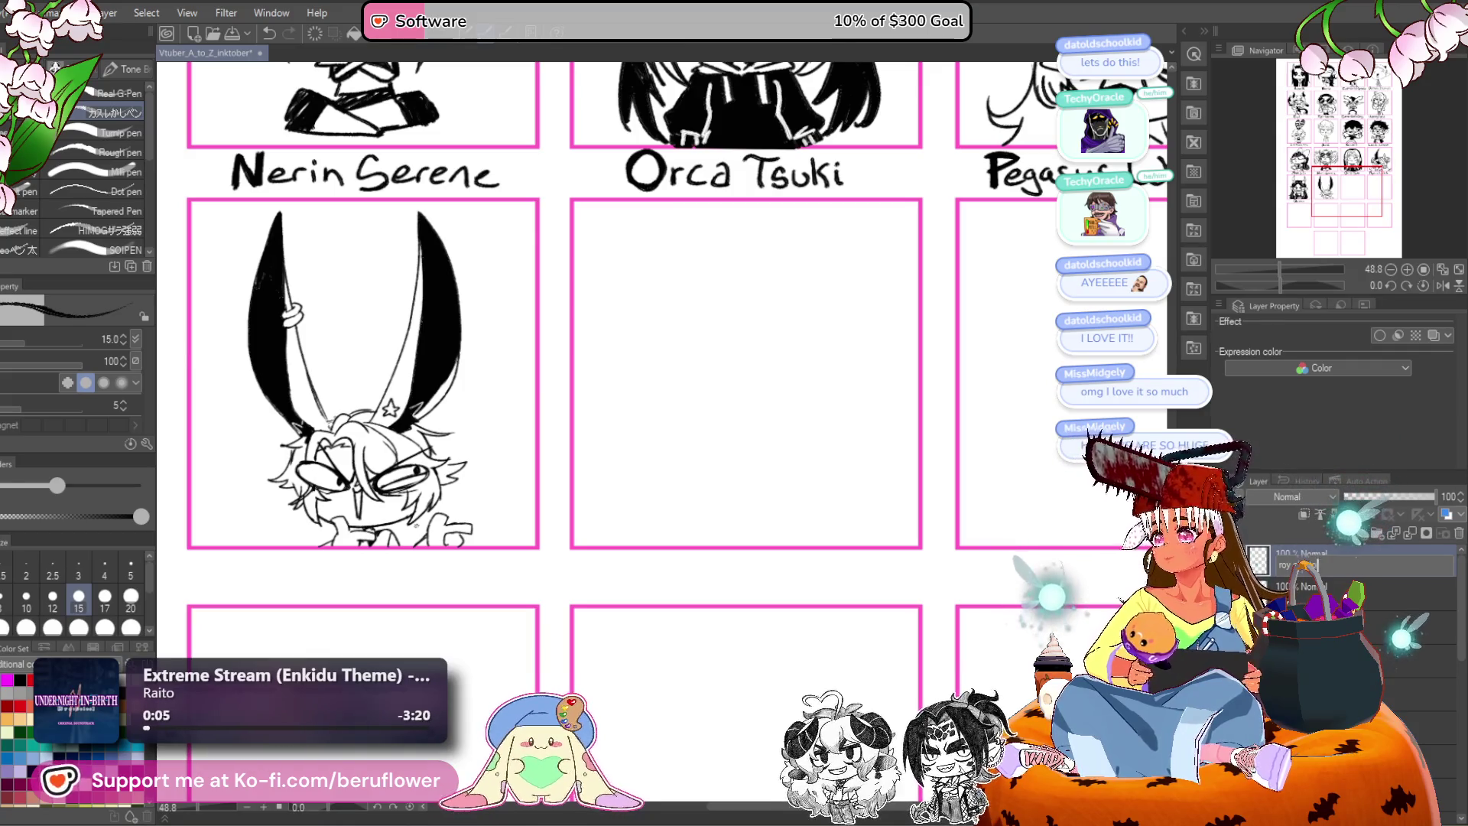
# Pan across the Nerin Serene, Orca Tsuki and Pegasus panels in the grid.
pyautogui.moveTo(580, 529); pyautogui.dragTo(665, 548)
pyautogui.scroll(5, 420, 532)
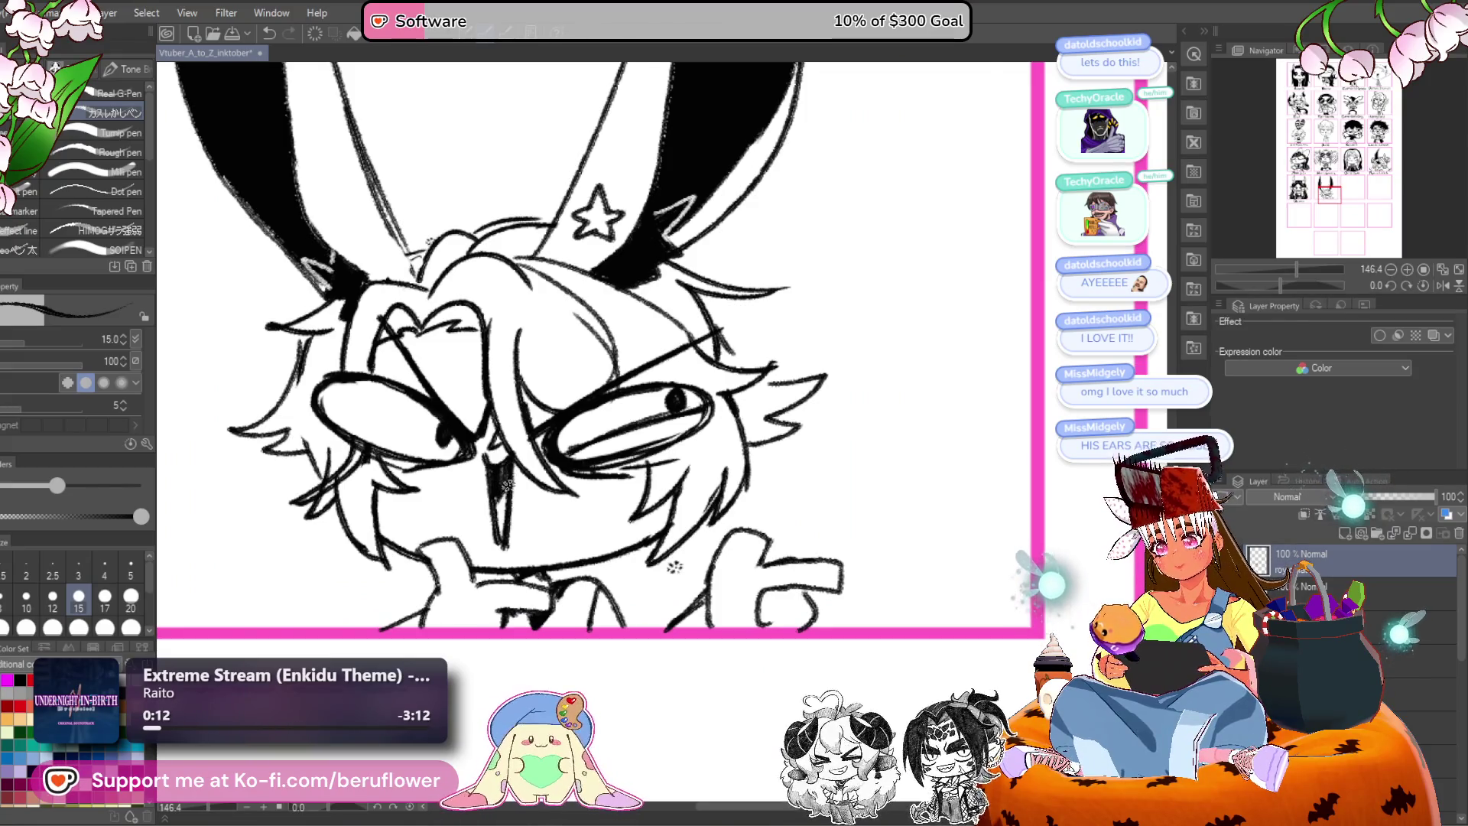
pyautogui.scroll(-6, 675, 566)
pyautogui.moveTo(845, 439)
pyautogui.mouseDown()
pyautogui.moveTo(830, 458)
pyautogui.moveTo(734, 451)
pyautogui.moveTo(695, 487)
pyautogui.mouseUp()
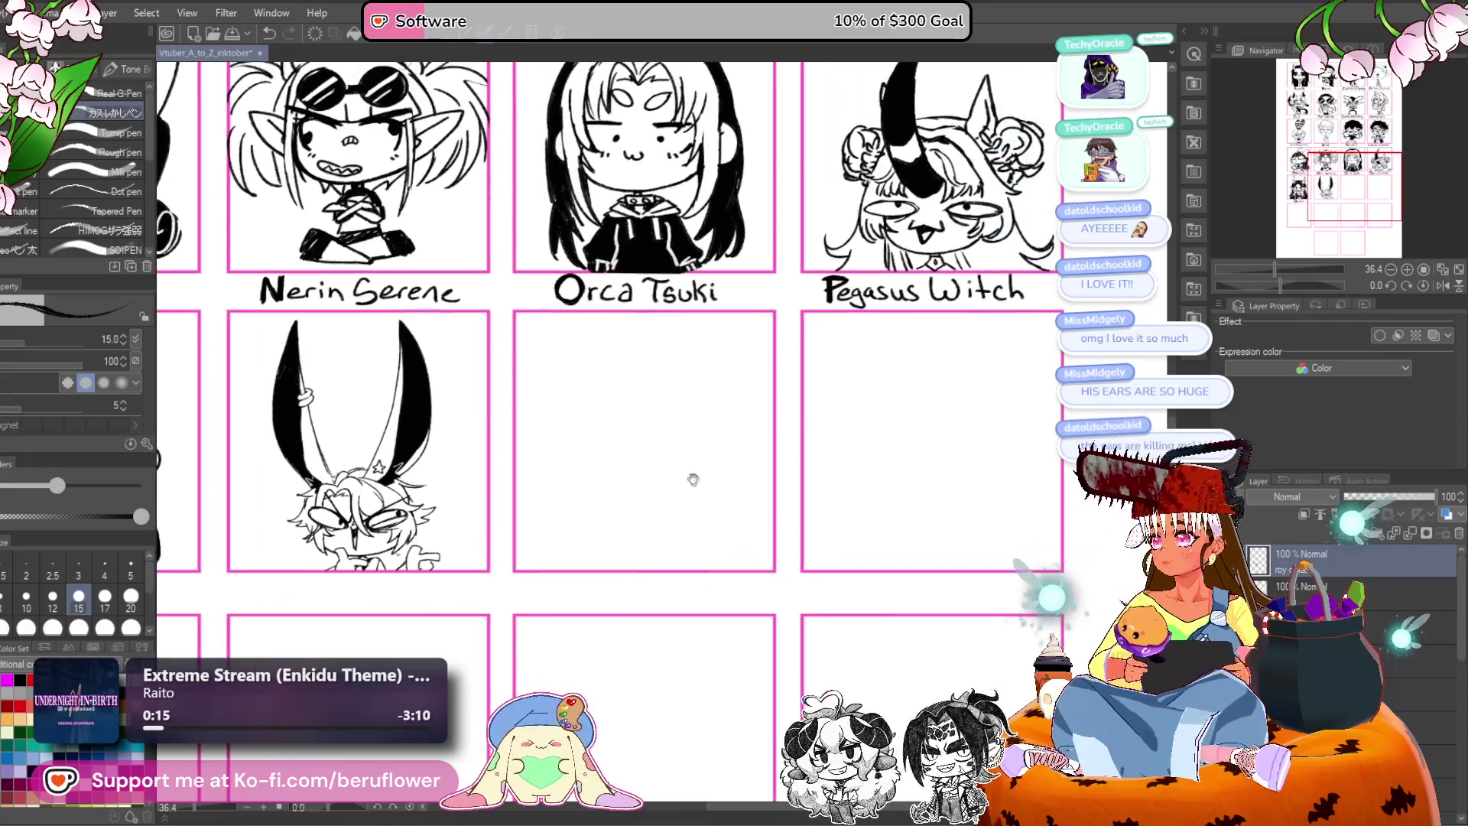
pyautogui.scroll(-1, 693, 388)
pyautogui.scroll(2, 693, 388)
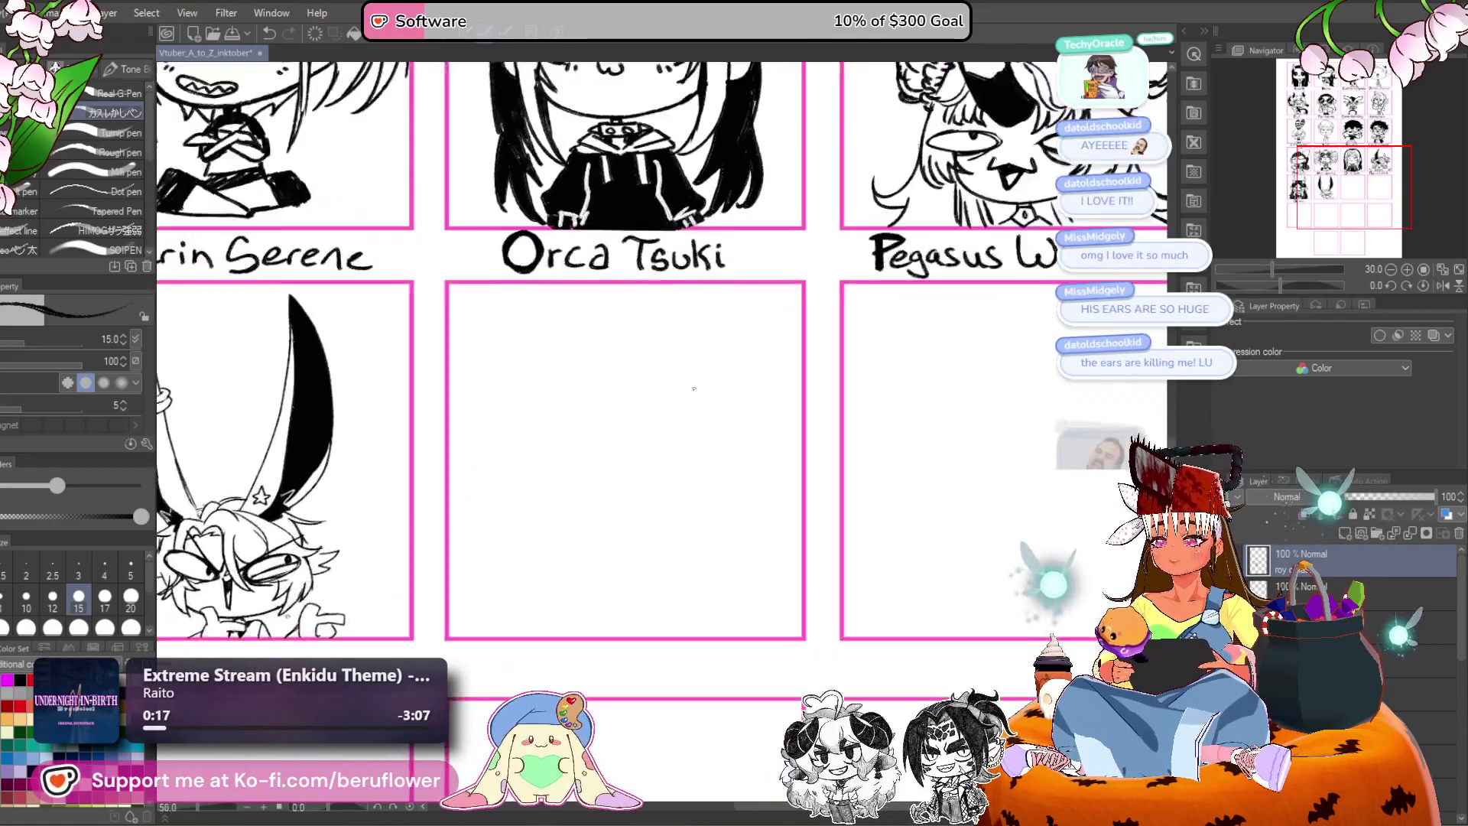
pyautogui.scroll(1, 786, 514)
pyautogui.moveTo(786, 515)
pyautogui.mouseDown()
pyautogui.moveTo(806, 527)
pyautogui.moveTo(907, 478)
pyautogui.moveTo(806, 485)
pyautogui.moveTo(772, 452)
pyautogui.mouseUp()
pyautogui.moveTo(691, 423)
pyautogui.mouseDown()
pyautogui.moveTo(549, 464)
pyautogui.moveTo(404, 552)
pyautogui.mouseUp()
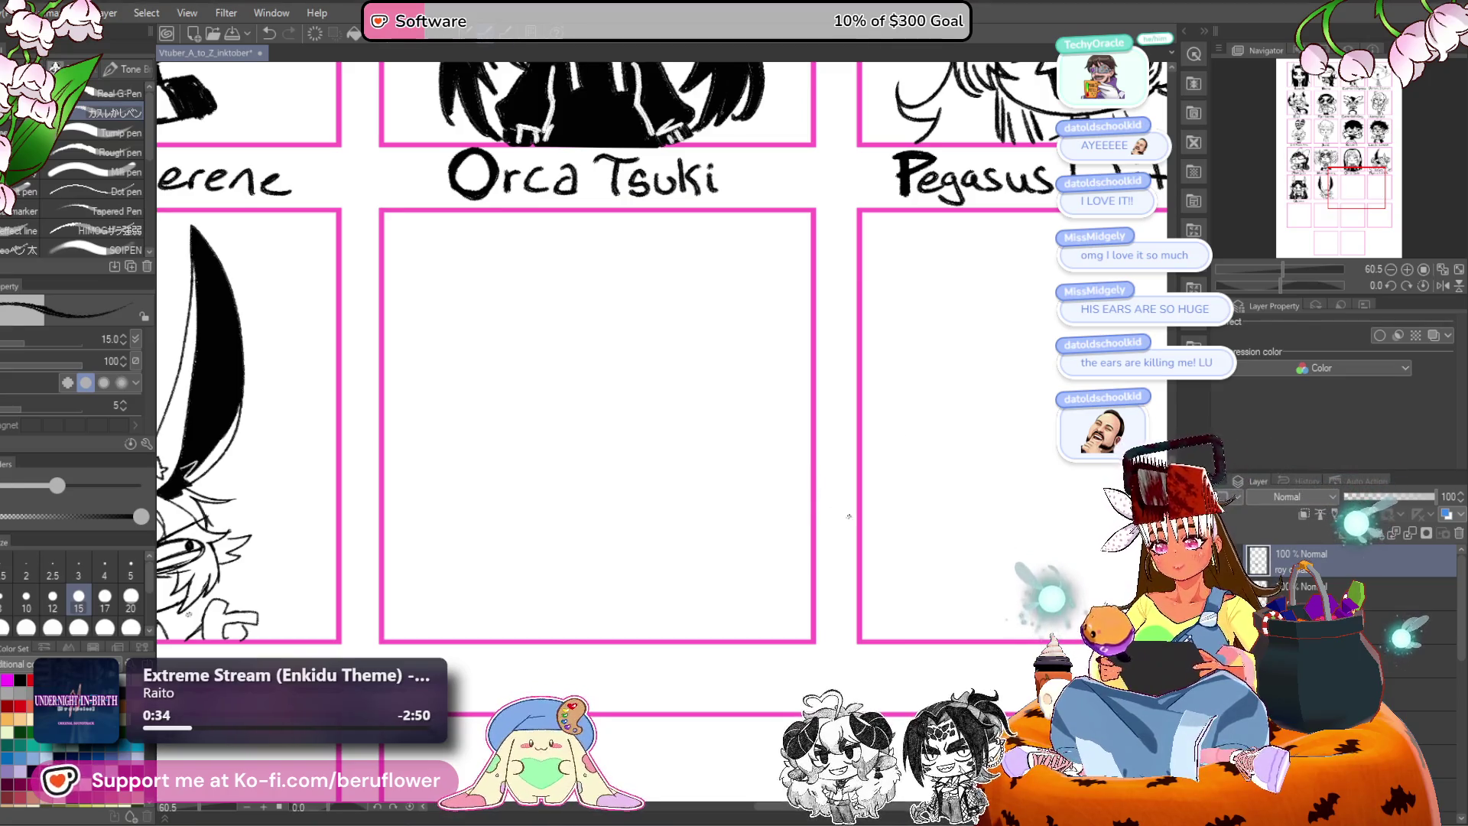
pyautogui.hscroll(-5, 816, 493)
pyautogui.scroll(-3, 813, 515)
pyautogui.scroll(2, 602, 549)
pyautogui.hscroll(-3, 602, 548)
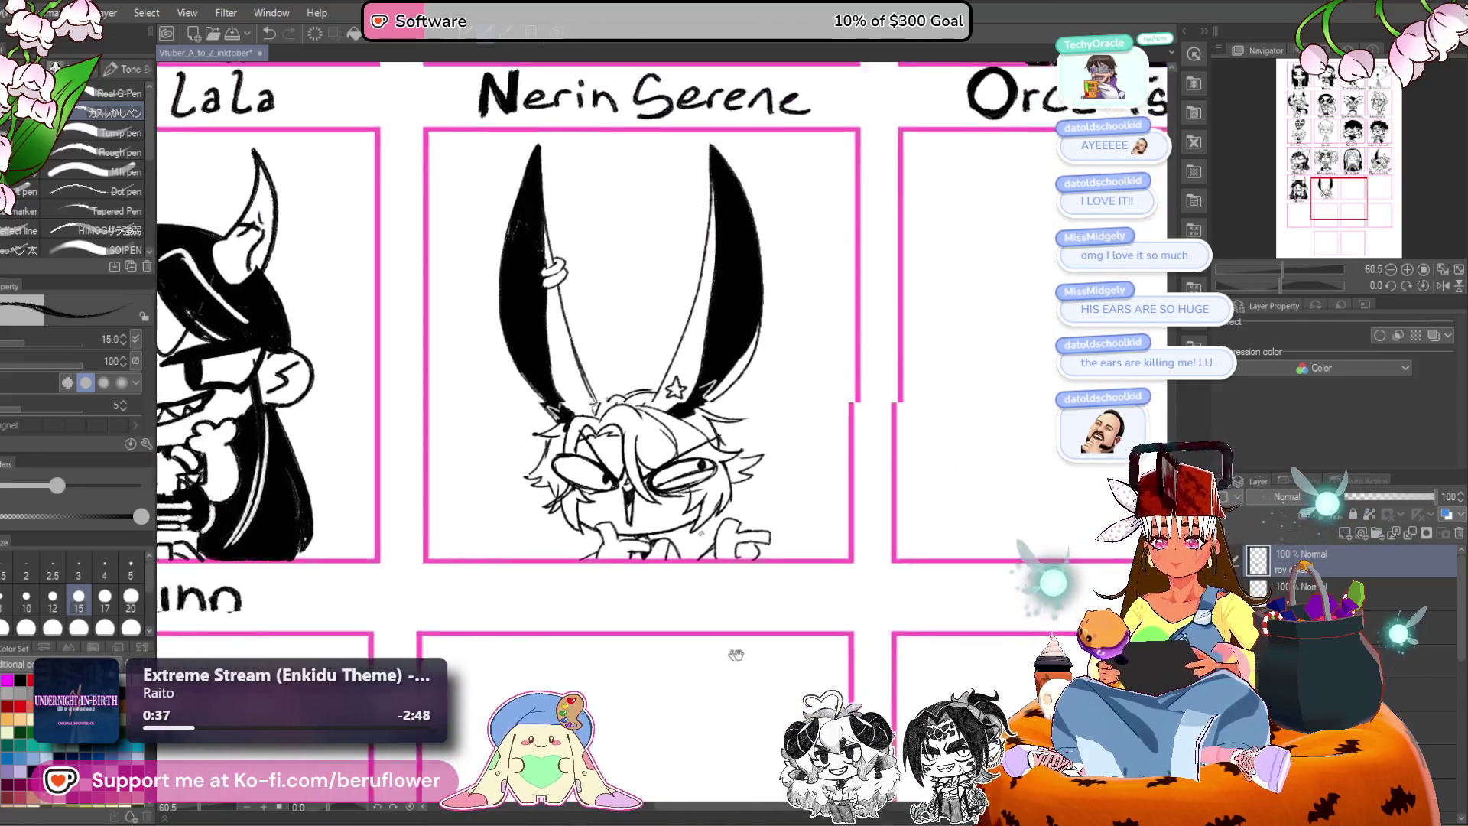
# Shrink the brush for lettering and draw the label's first letter under the panel.
pyautogui.press(']')
pyautogui.press(']')
pyautogui.press(']')
pyautogui.press(']')
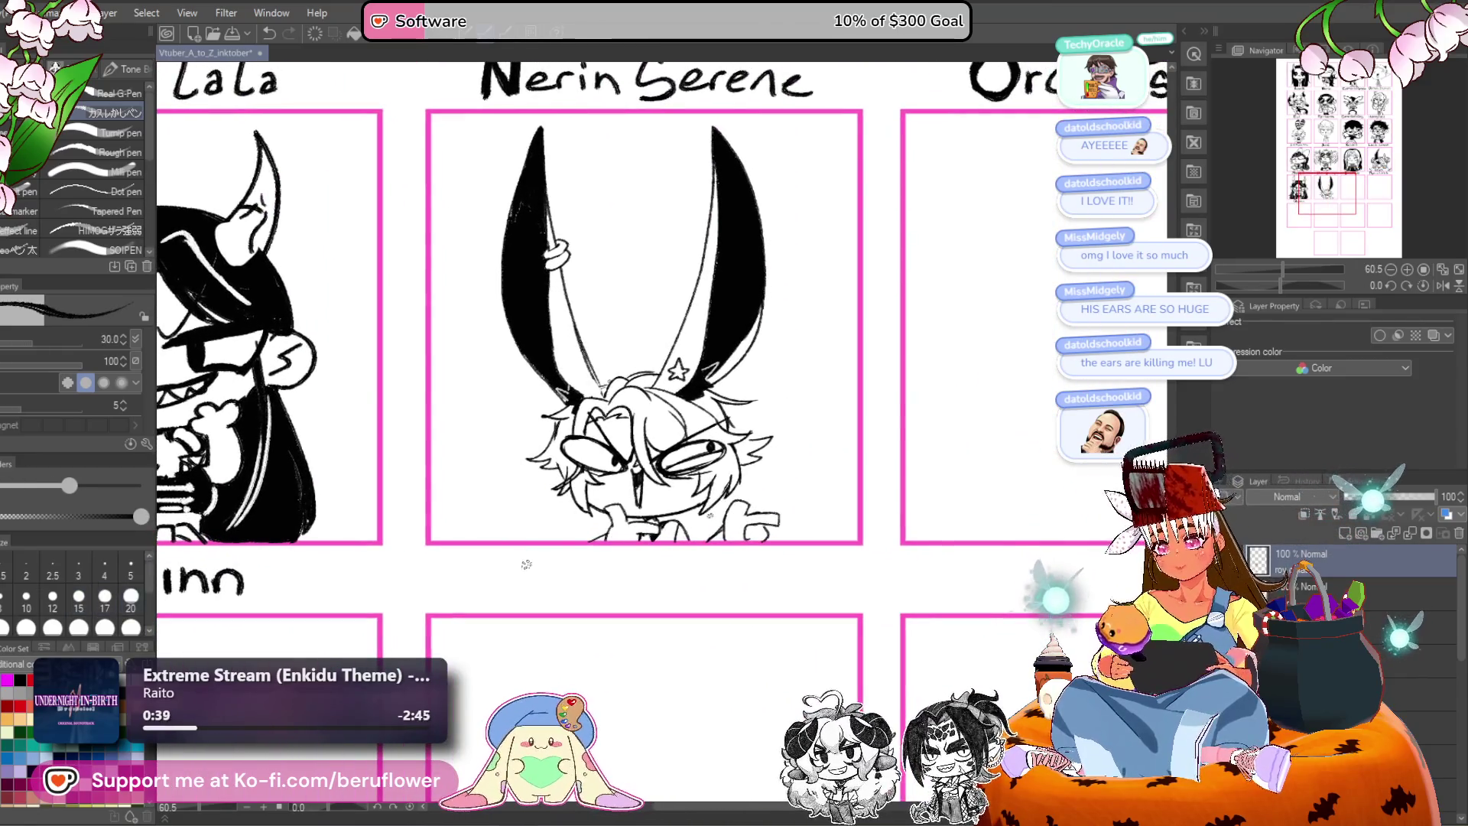
pyautogui.press('[')
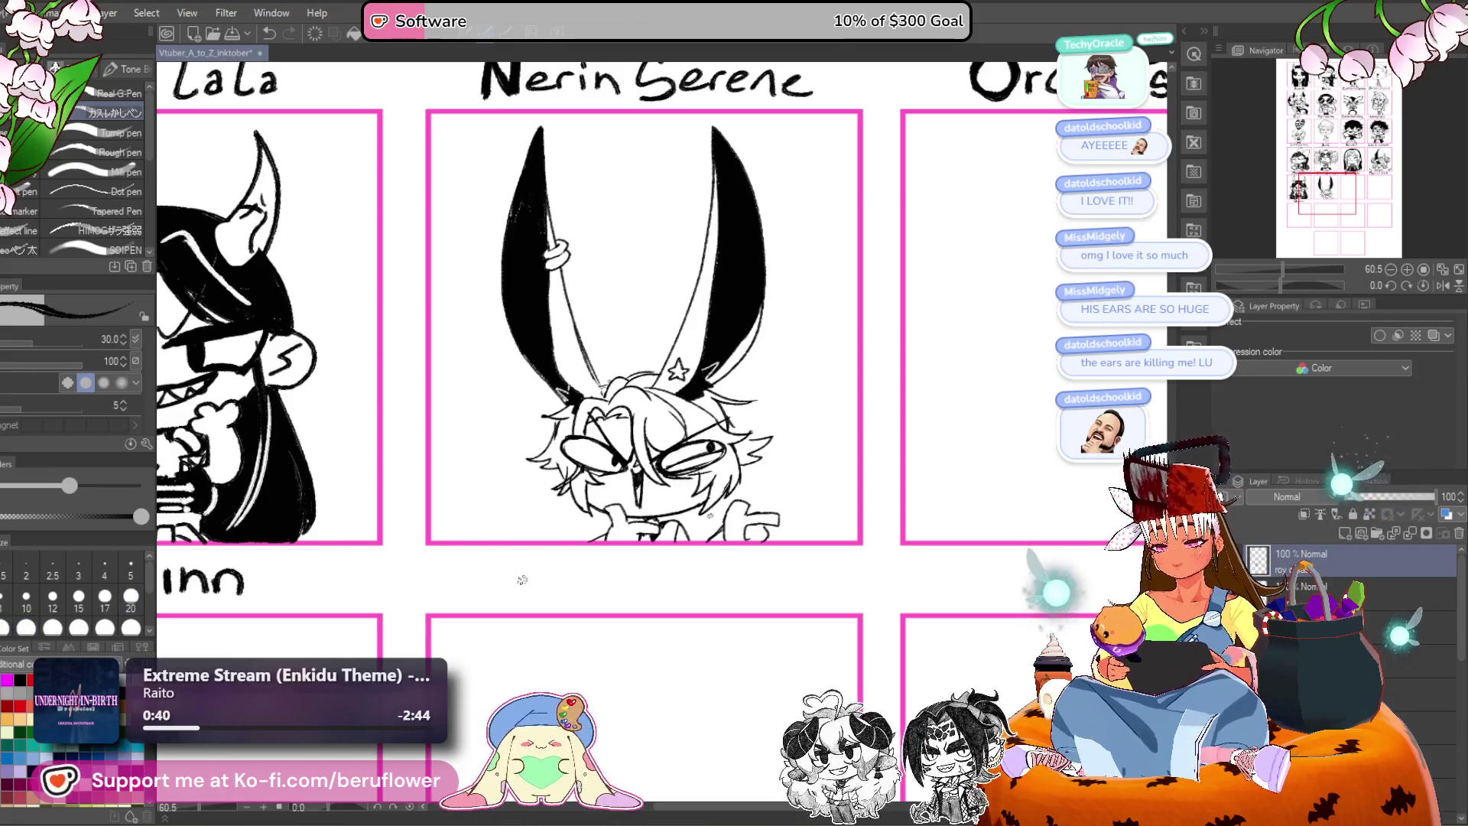
pyautogui.scroll(5, 522, 567)
pyautogui.moveTo(489, 484)
pyautogui.mouseDown()
pyautogui.moveTo(500, 572)
pyautogui.moveTo(509, 482)
pyautogui.moveTo(581, 512)
pyautogui.moveTo(539, 489)
pyautogui.moveTo(581, 588)
pyautogui.mouseUp()
# Hand-letter 'Roy' in the label strip, removing a stray trailing C.
pyautogui.moveTo(611, 535)
pyautogui.mouseDown()
pyautogui.moveTo(573, 509)
pyautogui.moveTo(635, 501)
pyautogui.moveTo(604, 569)
pyautogui.mouseUp()
pyautogui.moveTo(770, 529); pyautogui.dragTo(625, 487)
pyautogui.moveTo(605, 422); pyautogui.dragTo(611, 500)
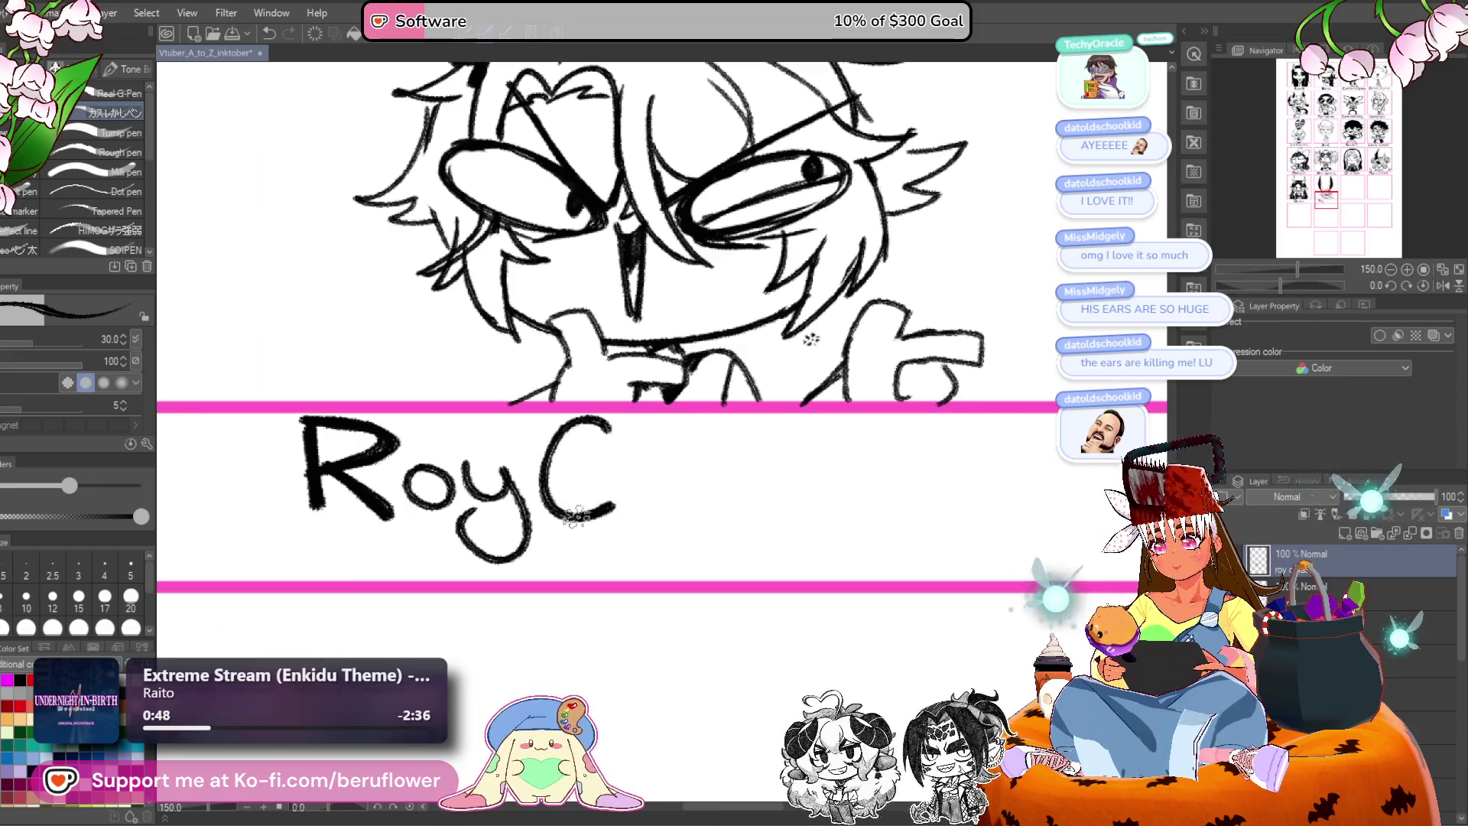
pyautogui.hotkey('ctrl', 'z')
pyautogui.moveTo(604, 419); pyautogui.dragTo(611, 501)
pyautogui.hotkey('ctrl', 'z')
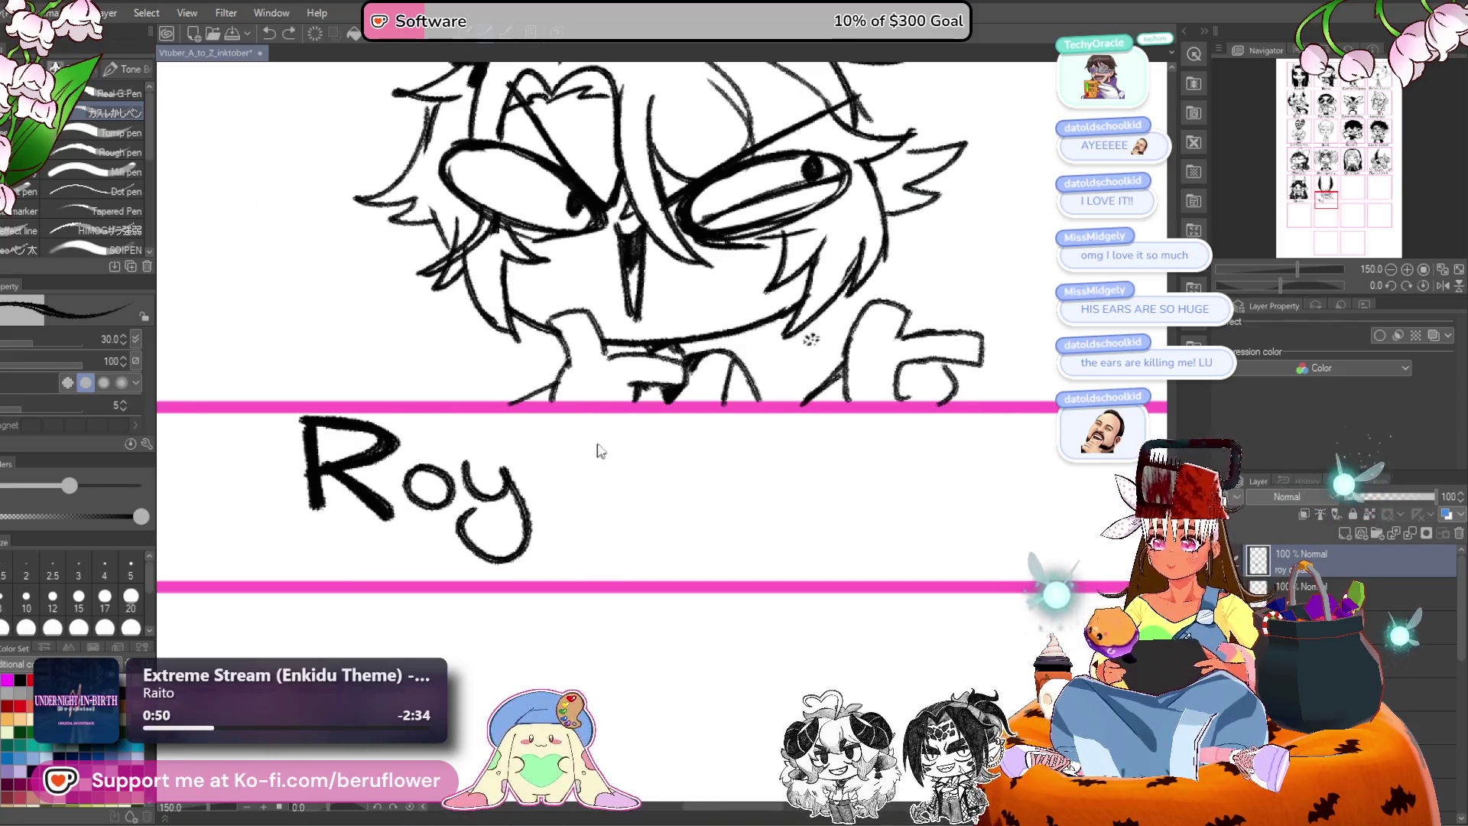